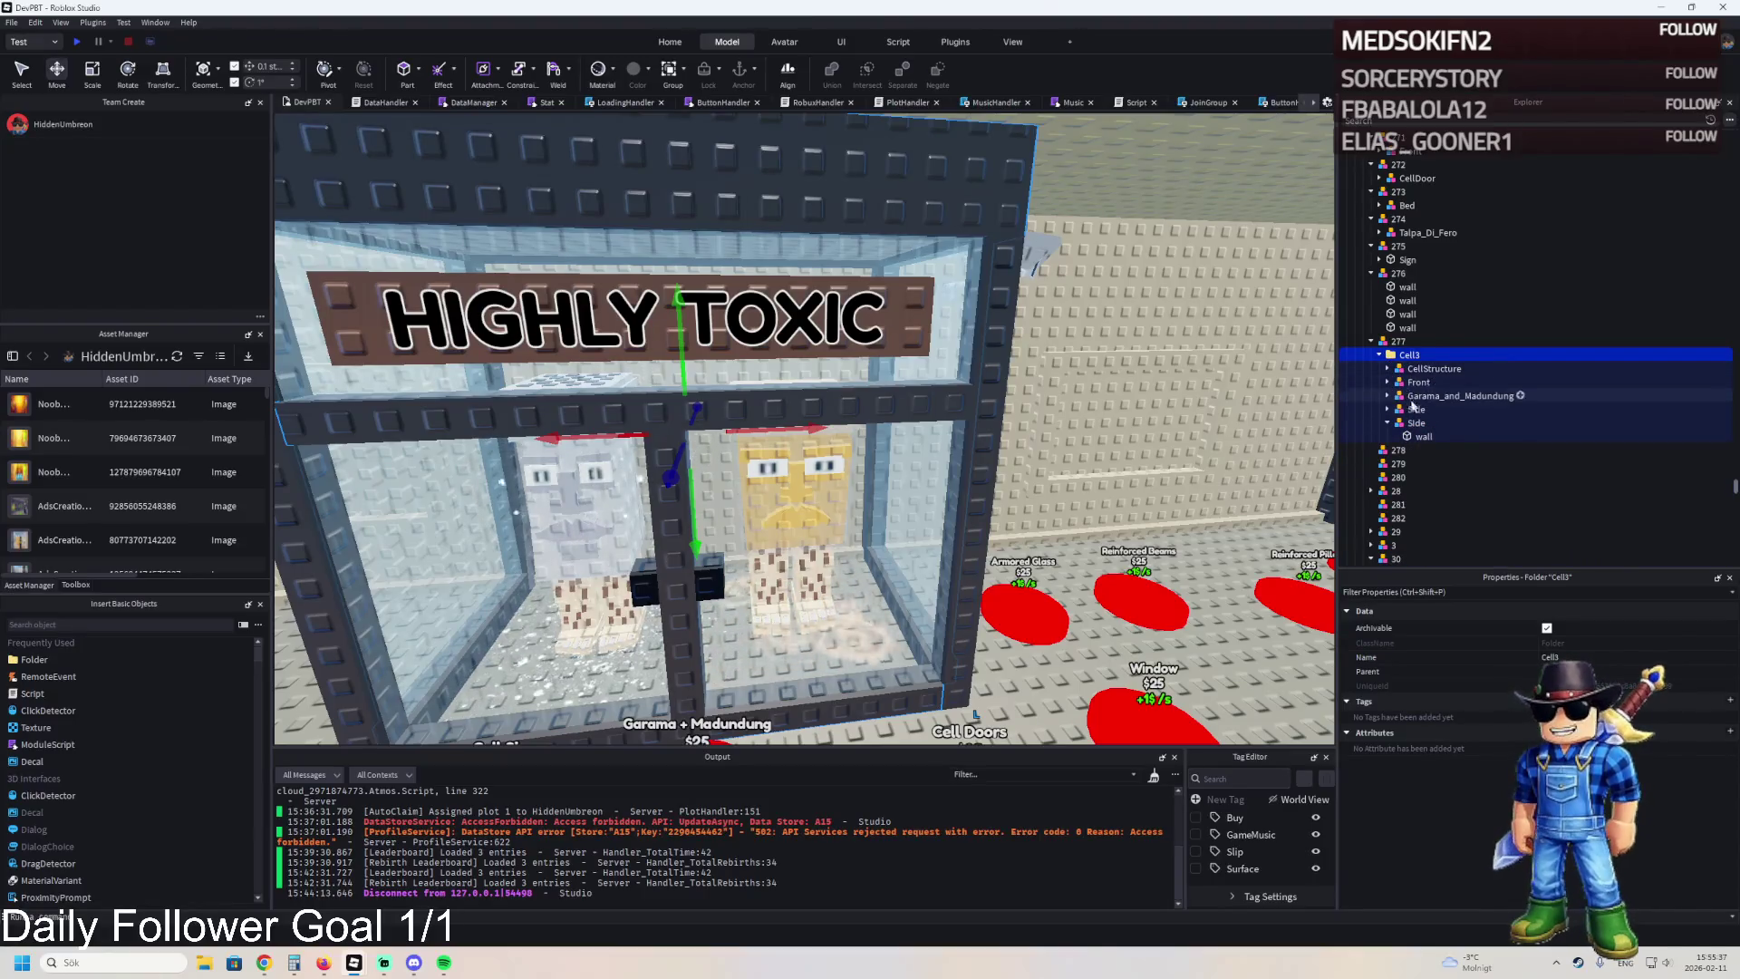
Move the CellStructure model out of Cell3 so it sits directly under 277.
{"action": "left_click", "coordinate": [1401, 410]}
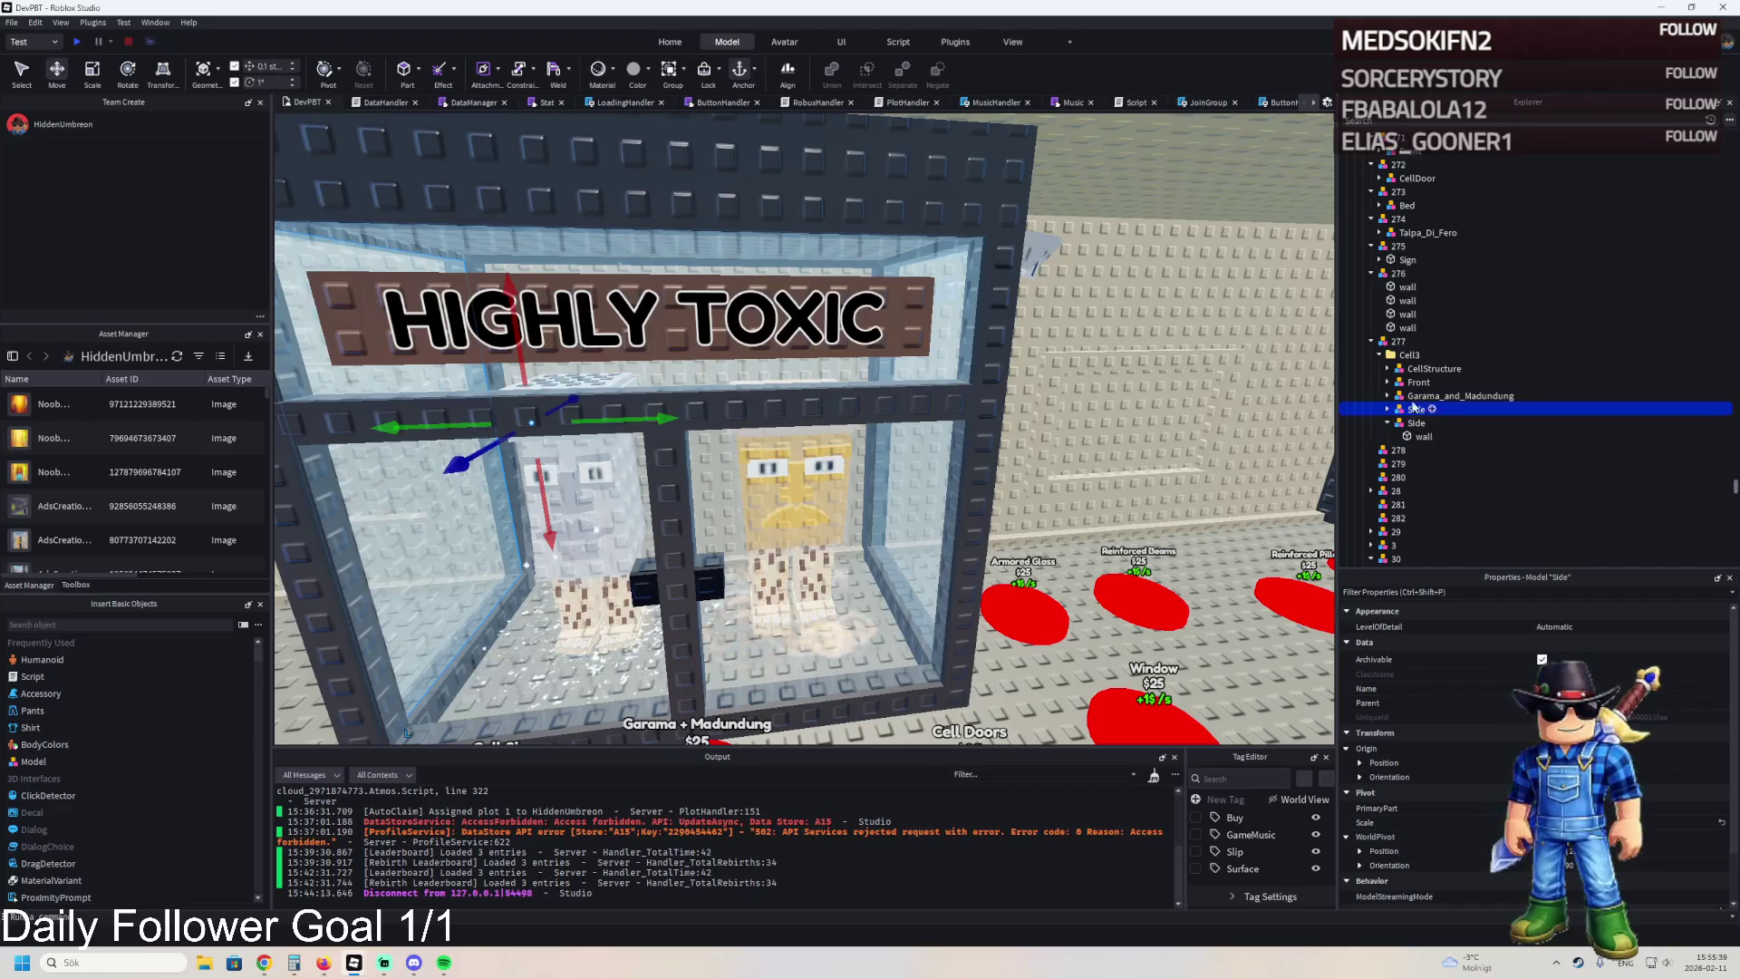
{"action": "left_click", "coordinate": [1412, 382]}
{"action": "left_click", "coordinate": [1410, 374]}
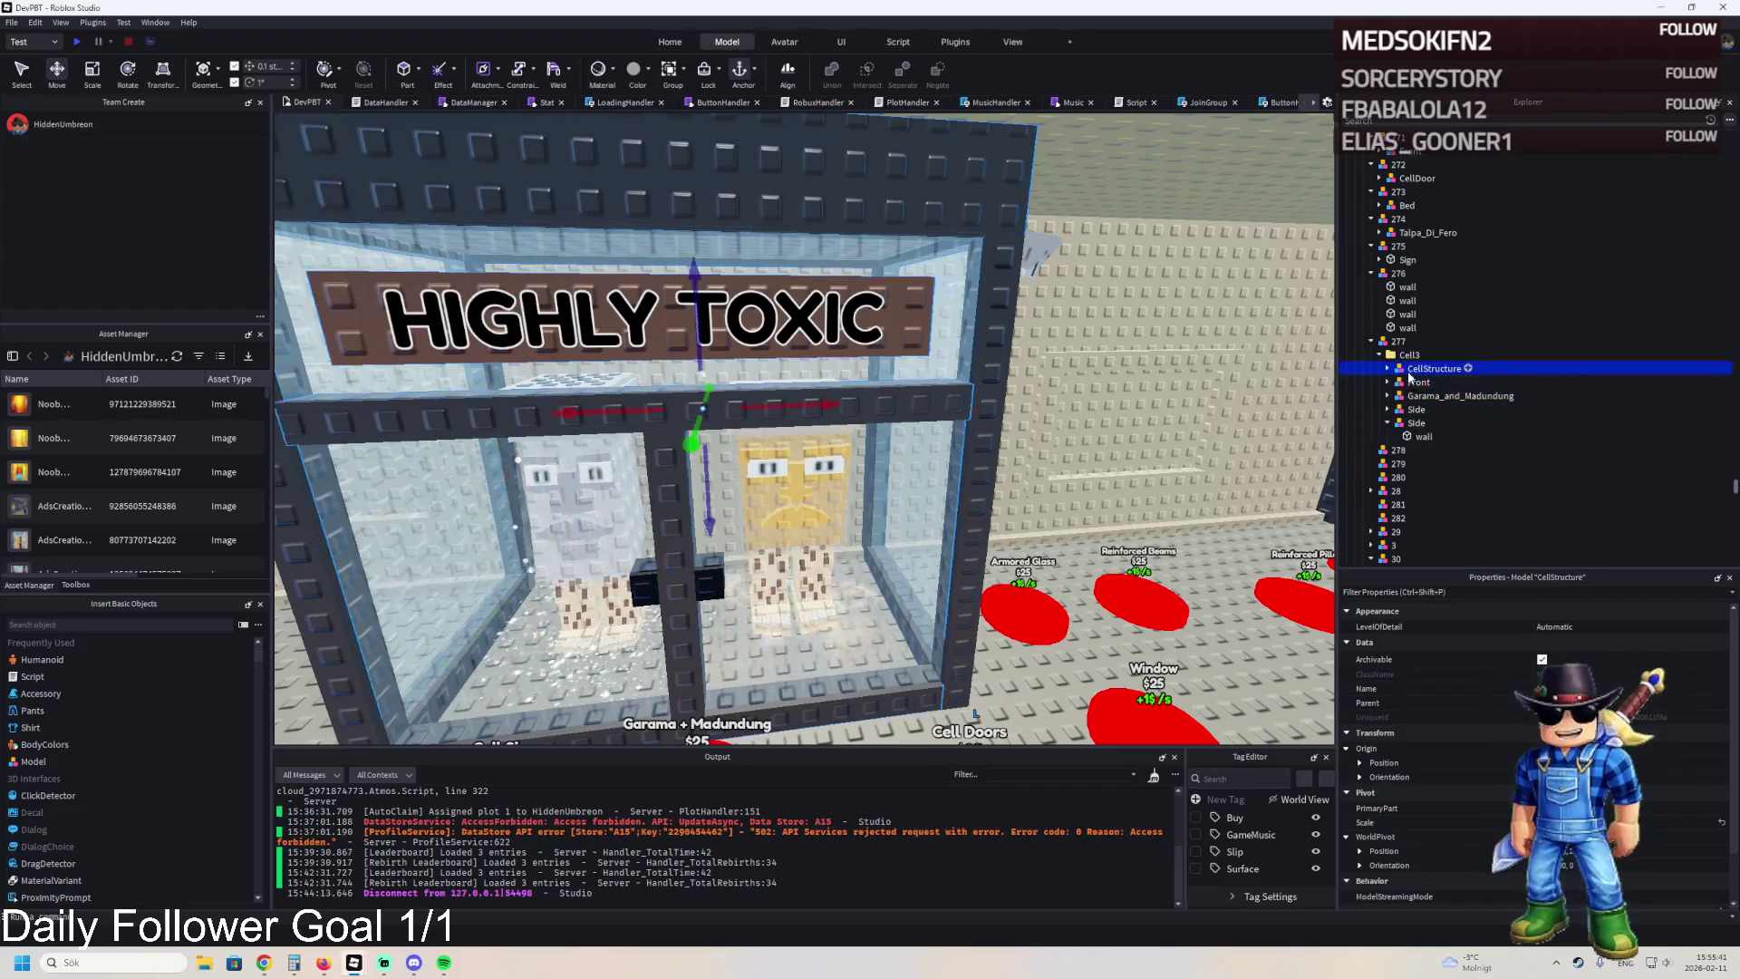
{"action": "left_click_drag", "start_coordinate": [1409, 351], "coordinate": [1409, 348]}
{"action": "mouse_move", "coordinate": [767, 486]}
{"action": "left_mouse_down"}
{"action": "mouse_move", "coordinate": [775, 266]}
{"action": "mouse_move", "coordinate": [905, 292]}
{"action": "mouse_move", "coordinate": [888, 209]}
{"action": "mouse_move", "coordinate": [879, 268]}
{"action": "mouse_move", "coordinate": [946, 216]}
{"action": "mouse_move", "coordinate": [1102, 343]}
{"action": "left_mouse_up"}
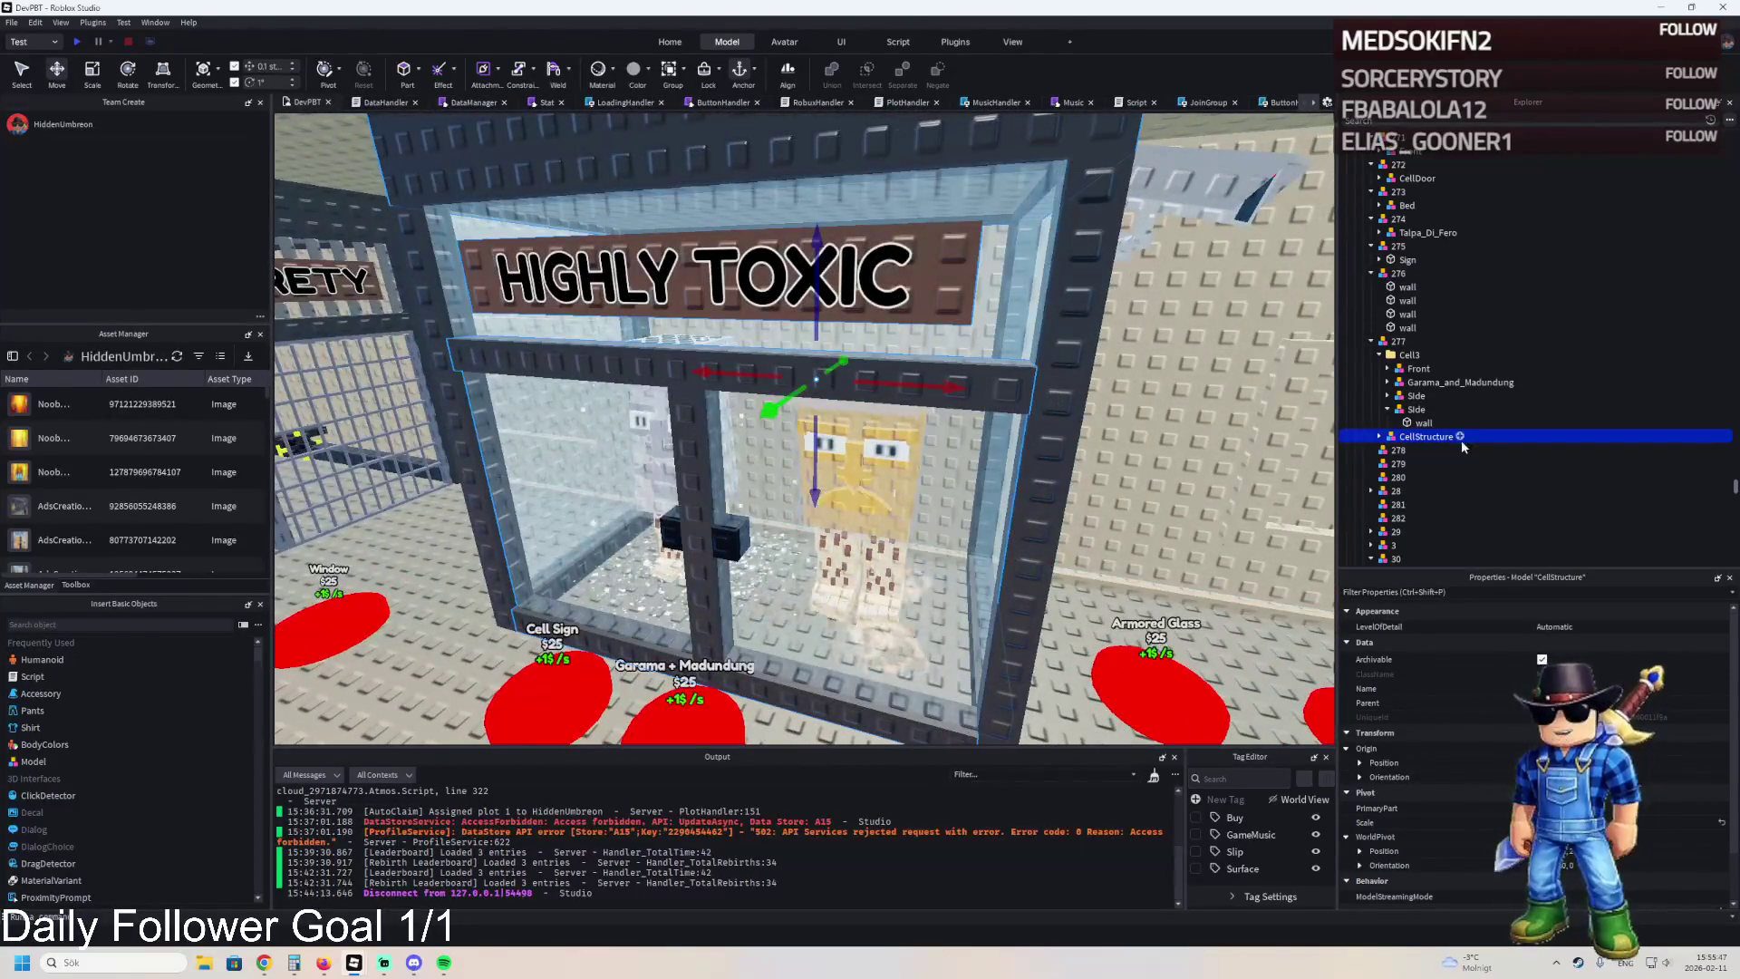
Move the Sign out of CellStructure and pick up the Door model.
{"action": "left_click", "coordinate": [1380, 437]}
{"action": "left_click", "coordinate": [1414, 477]}
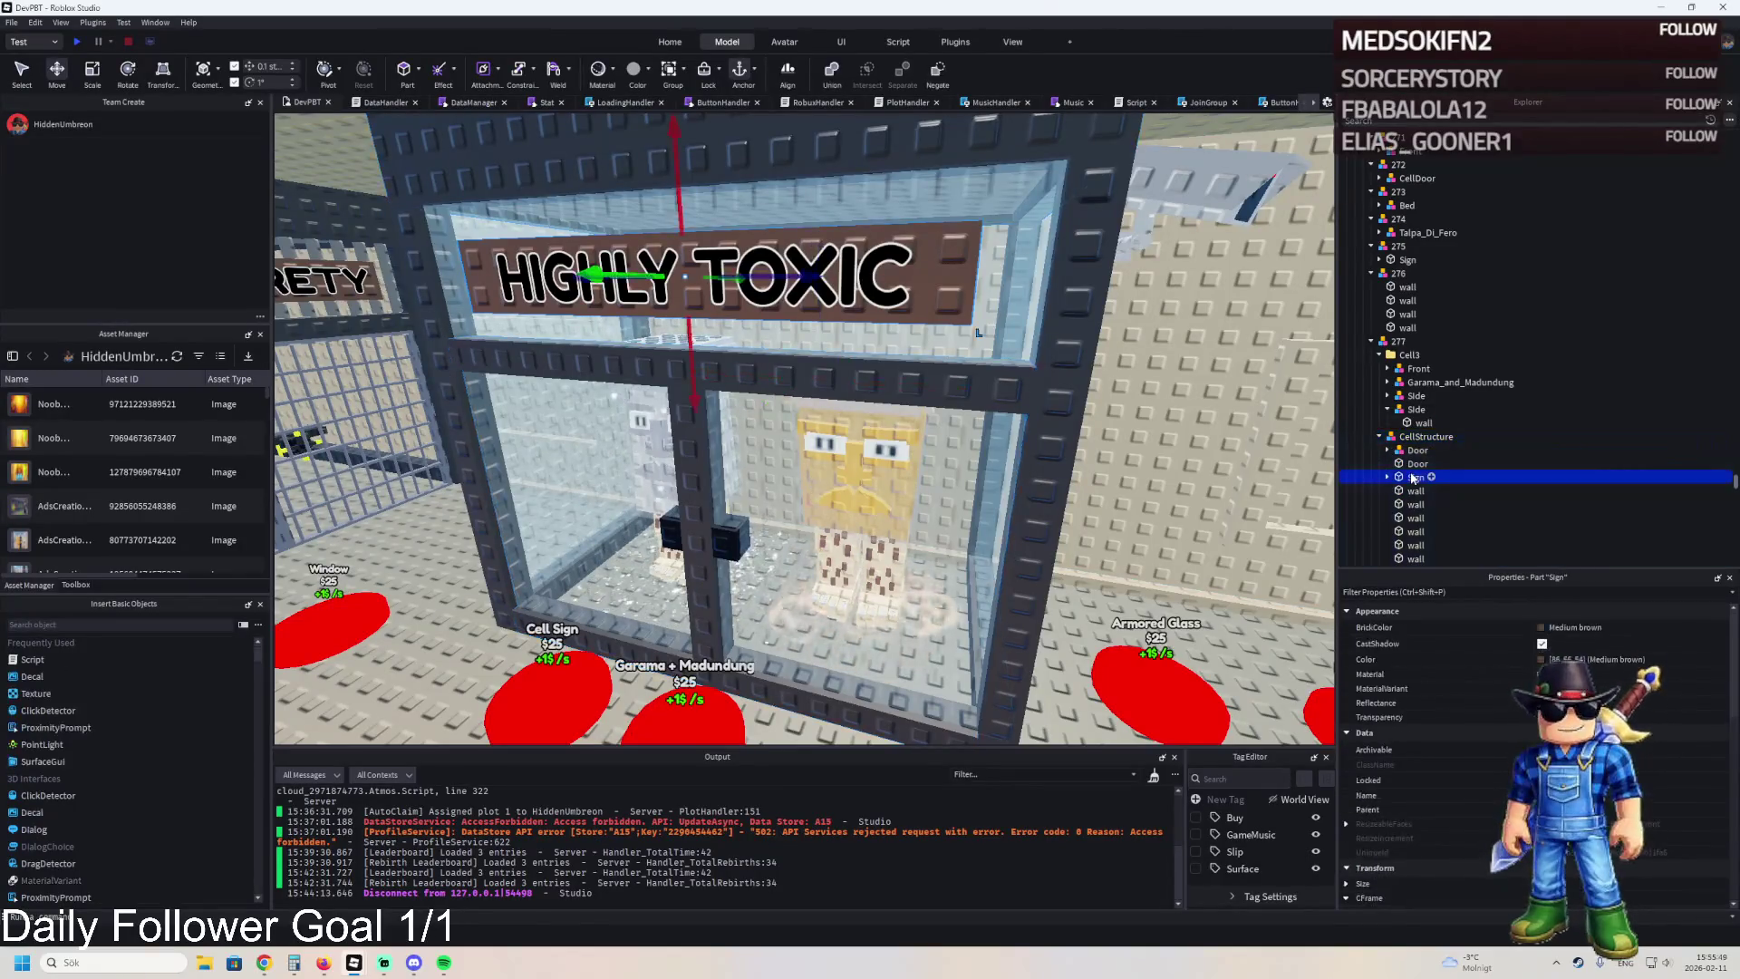
{"action": "mouse_move", "coordinate": [1406, 424]}
{"action": "left_mouse_down"}
{"action": "mouse_move", "coordinate": [1414, 367]}
{"action": "mouse_move", "coordinate": [1411, 458]}
{"action": "mouse_move", "coordinate": [1410, 360]}
{"action": "left_mouse_up"}
{"action": "left_click", "coordinate": [1387, 464]}
{"action": "left_click", "coordinate": [1387, 464]}
Reposition the Door part, ending with it inside CellStructure.
{"action": "scroll", "coordinate": [1419, 449], "scroll_direction": "down", "scroll_amount": 1}
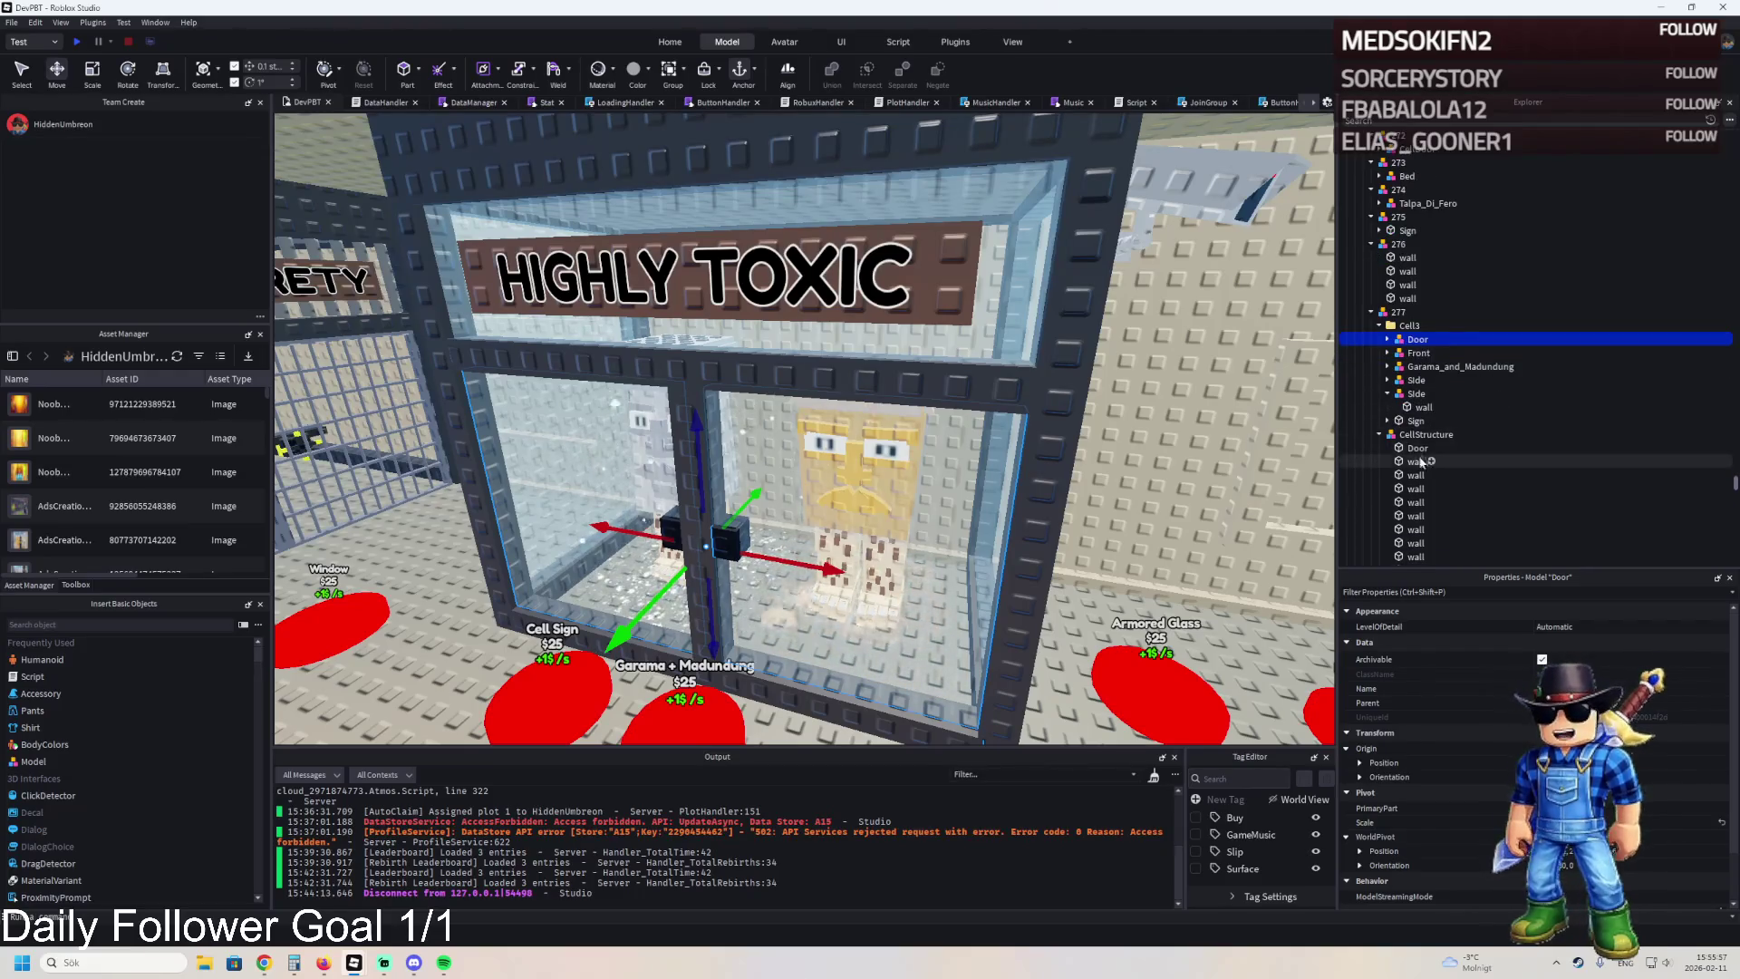
{"action": "left_click", "coordinate": [1420, 449]}
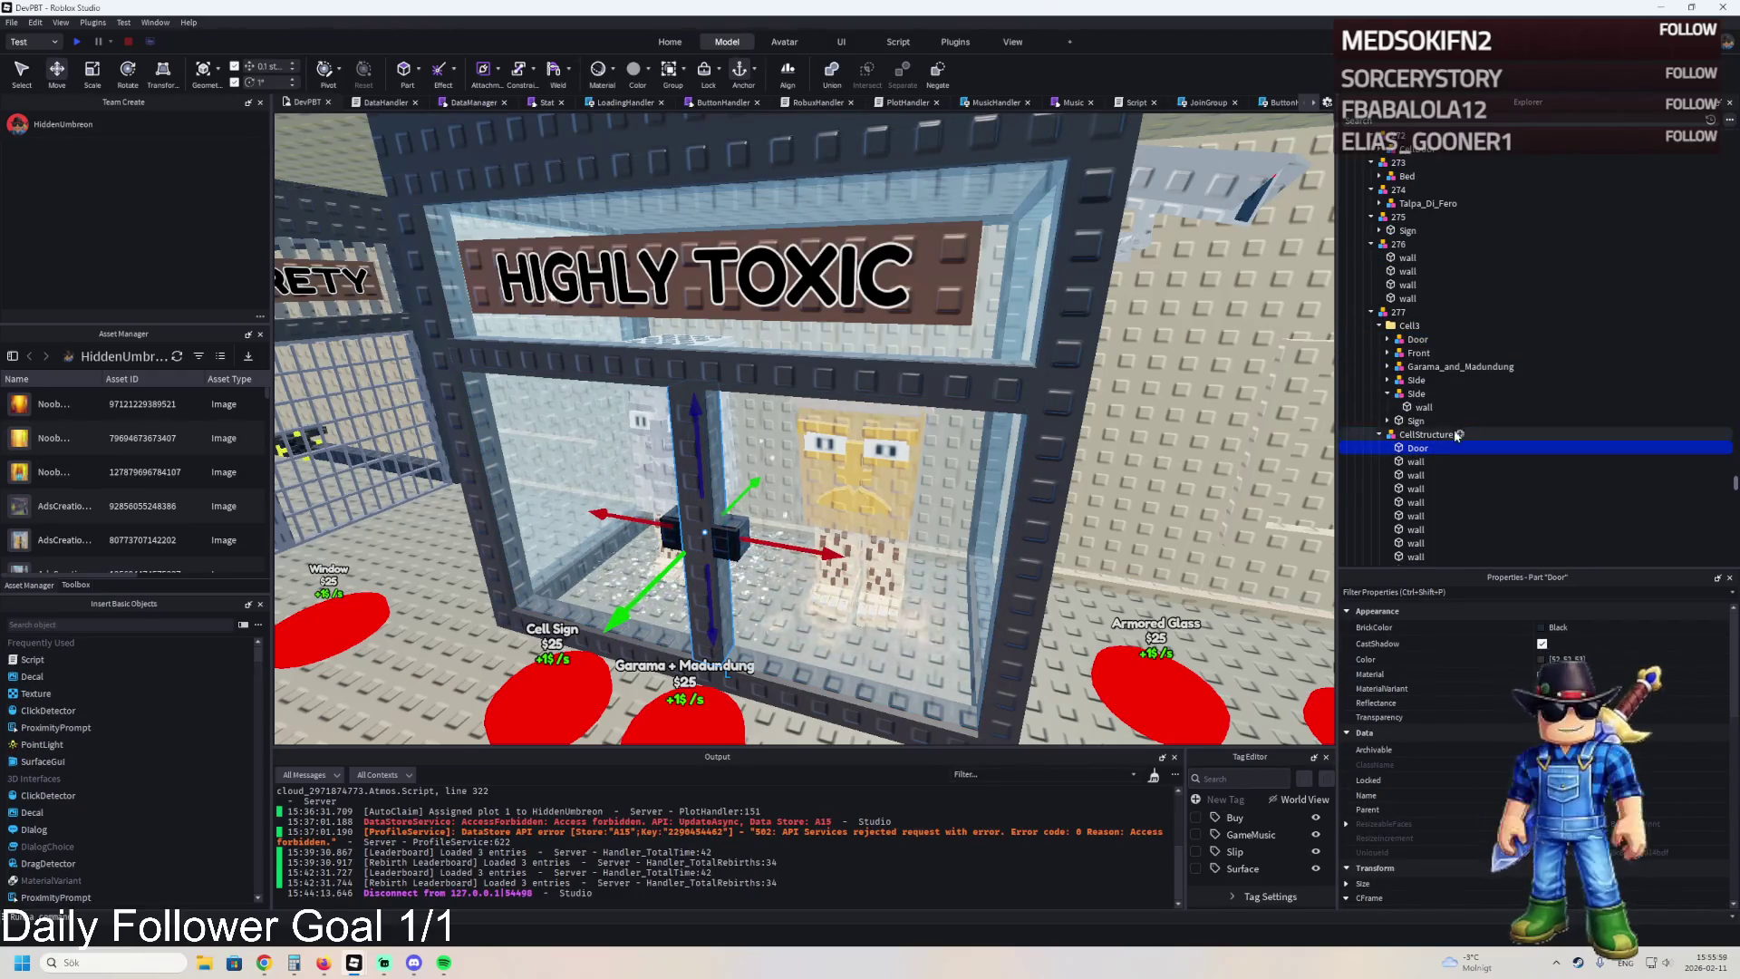
{"action": "left_click_drag", "start_coordinate": [1403, 319], "coordinate": [1403, 314]}
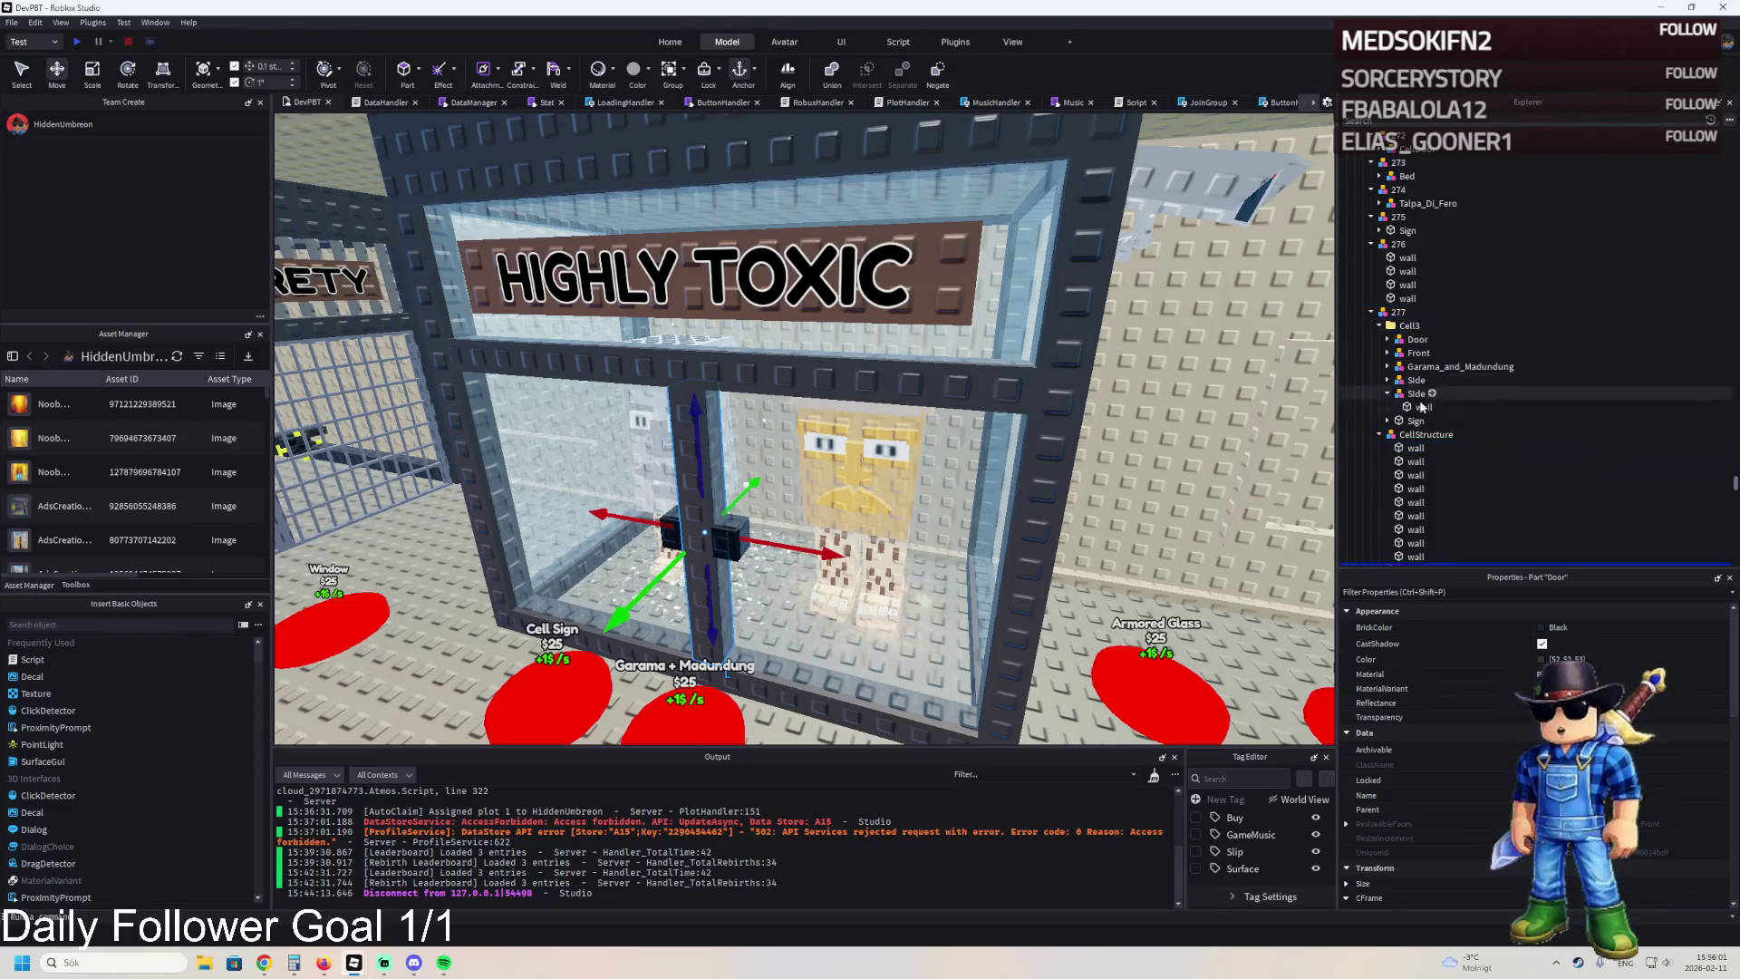
{"action": "left_click_drag", "start_coordinate": [1410, 454], "coordinate": [1419, 319]}
Collapse CellStructure and shift it down along its vertical axis, then select Cell3.
{"action": "left_click", "coordinate": [1380, 319]}
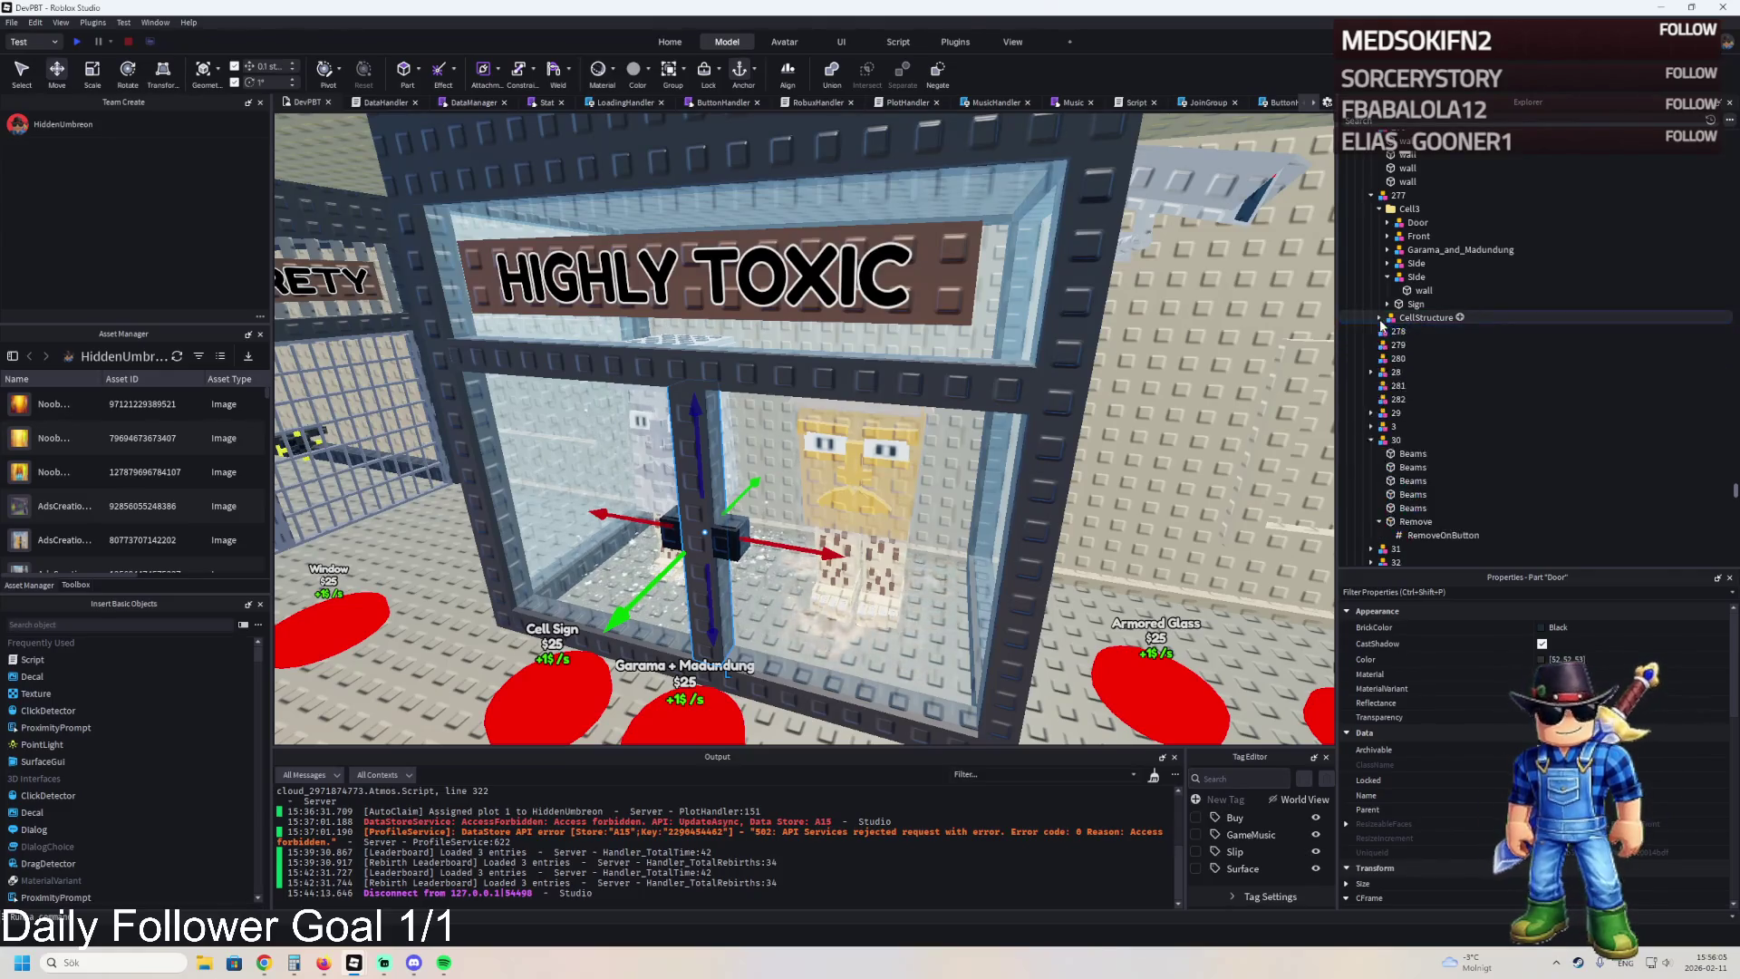
{"action": "left_click", "coordinate": [1401, 319]}
{"action": "mouse_move", "coordinate": [821, 457]}
{"action": "left_mouse_down"}
{"action": "mouse_move", "coordinate": [897, 436]}
{"action": "mouse_move", "coordinate": [893, 308]}
{"action": "left_mouse_up"}
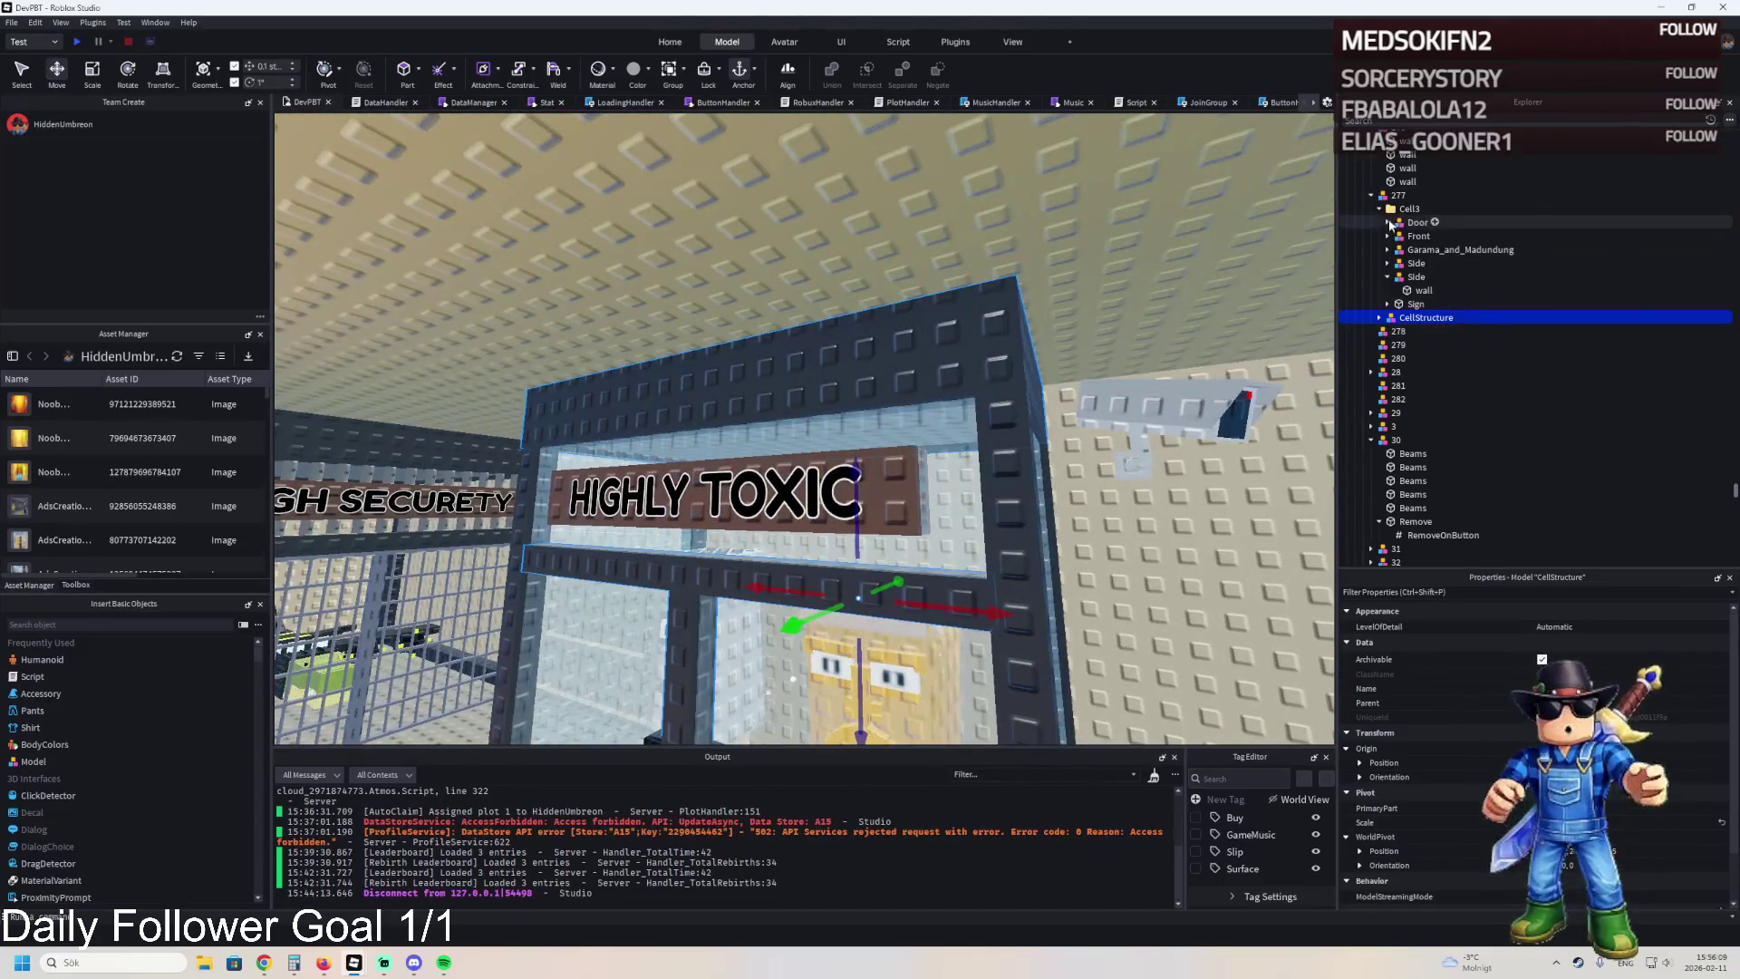
{"action": "left_click", "coordinate": [1379, 208]}
Move Cell3 from 277 into 278 and expand its contents.
{"action": "left_click_drag", "start_coordinate": [1410, 208], "coordinate": [1399, 235]}
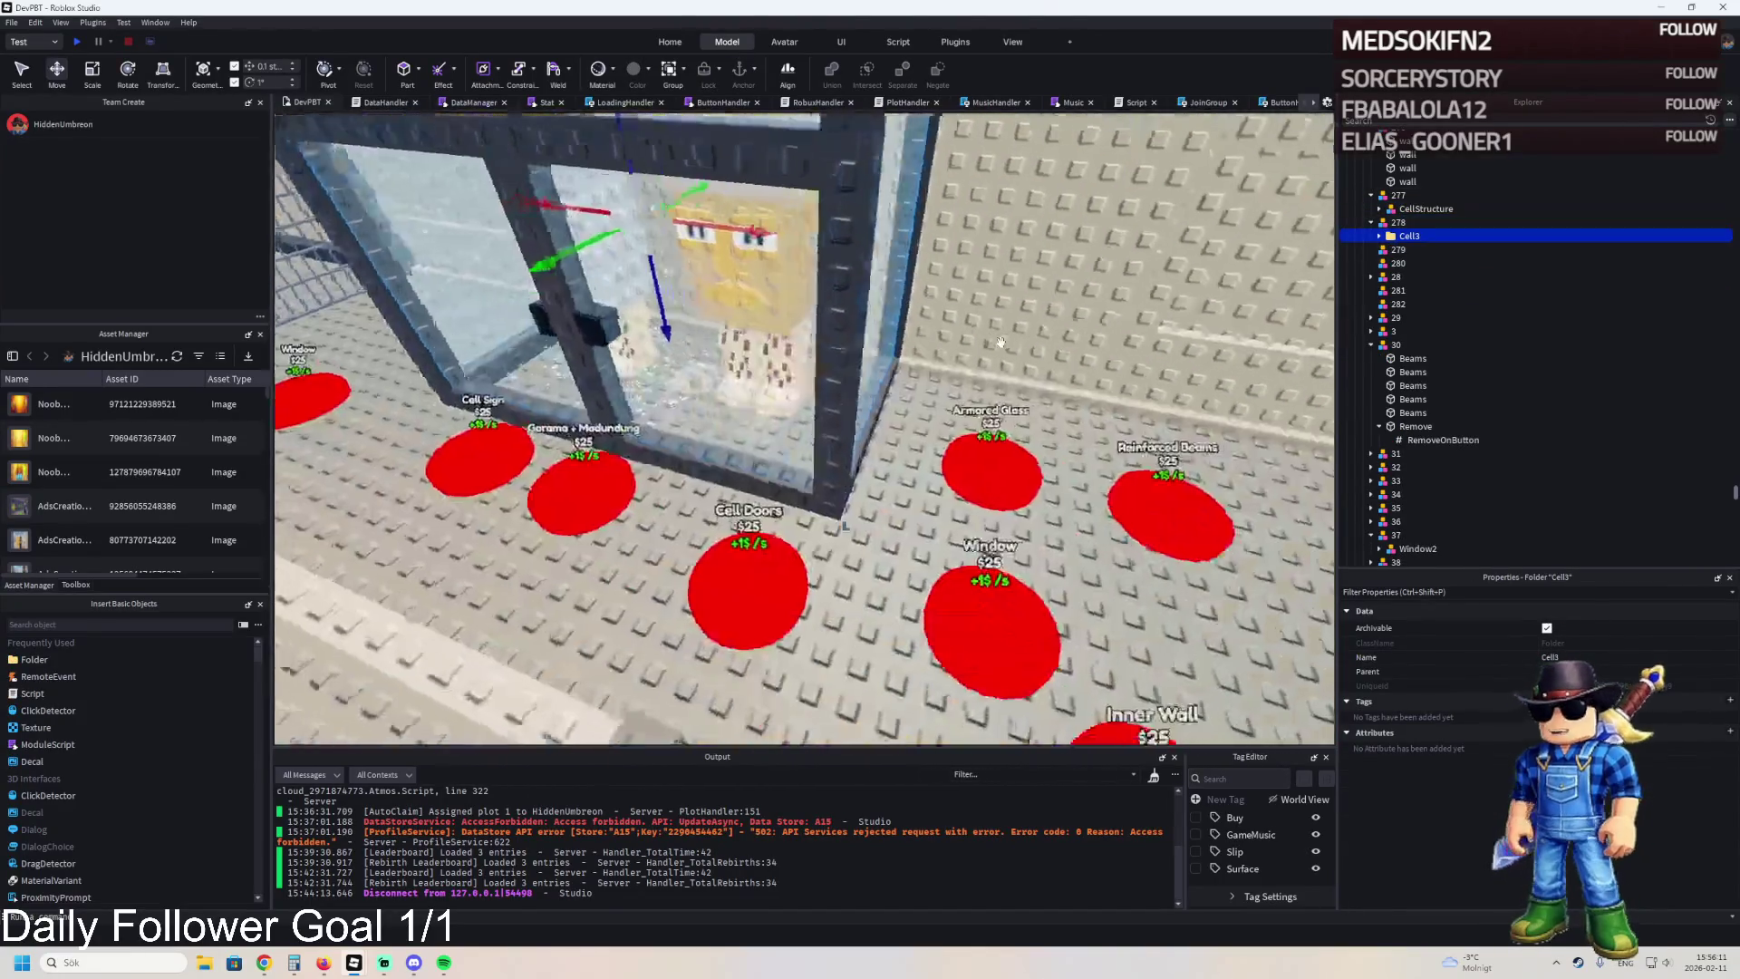
{"action": "key", "text": "f"}
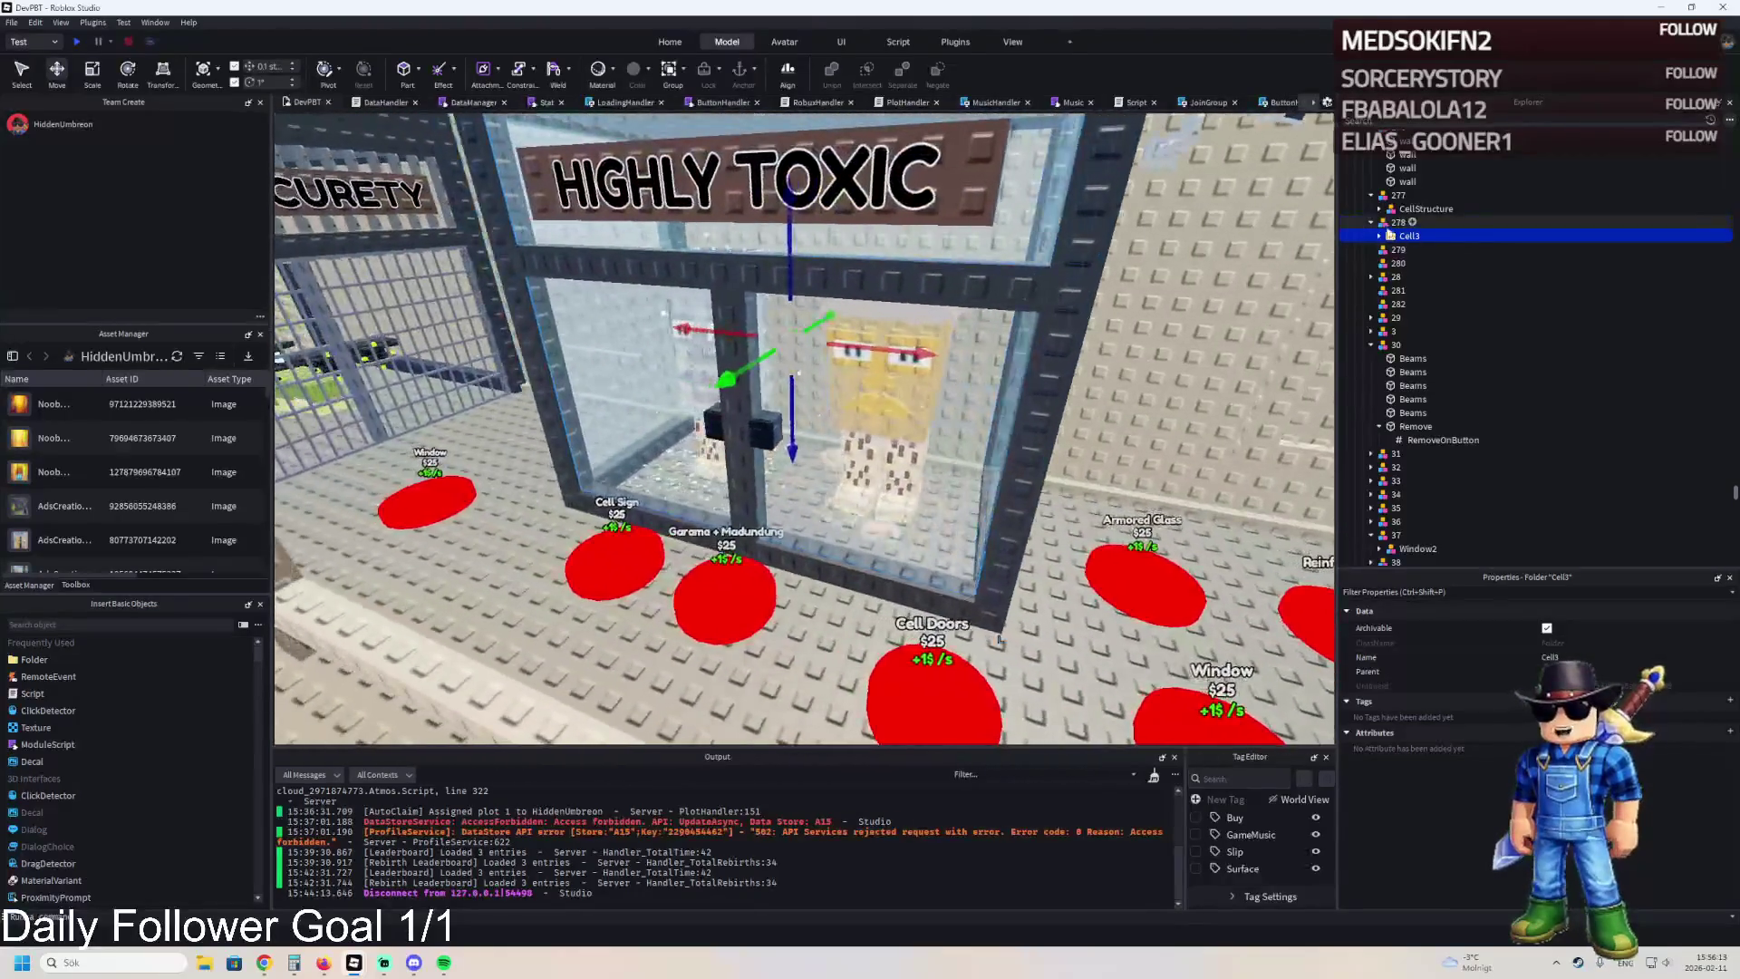
{"action": "left_click", "coordinate": [1380, 236]}
{"action": "scroll", "coordinate": [1151, 299], "scroll_direction": "up", "scroll_amount": 3}
Select the three glass walls and move them under 278.
{"action": "left_click", "coordinate": [1042, 408]}
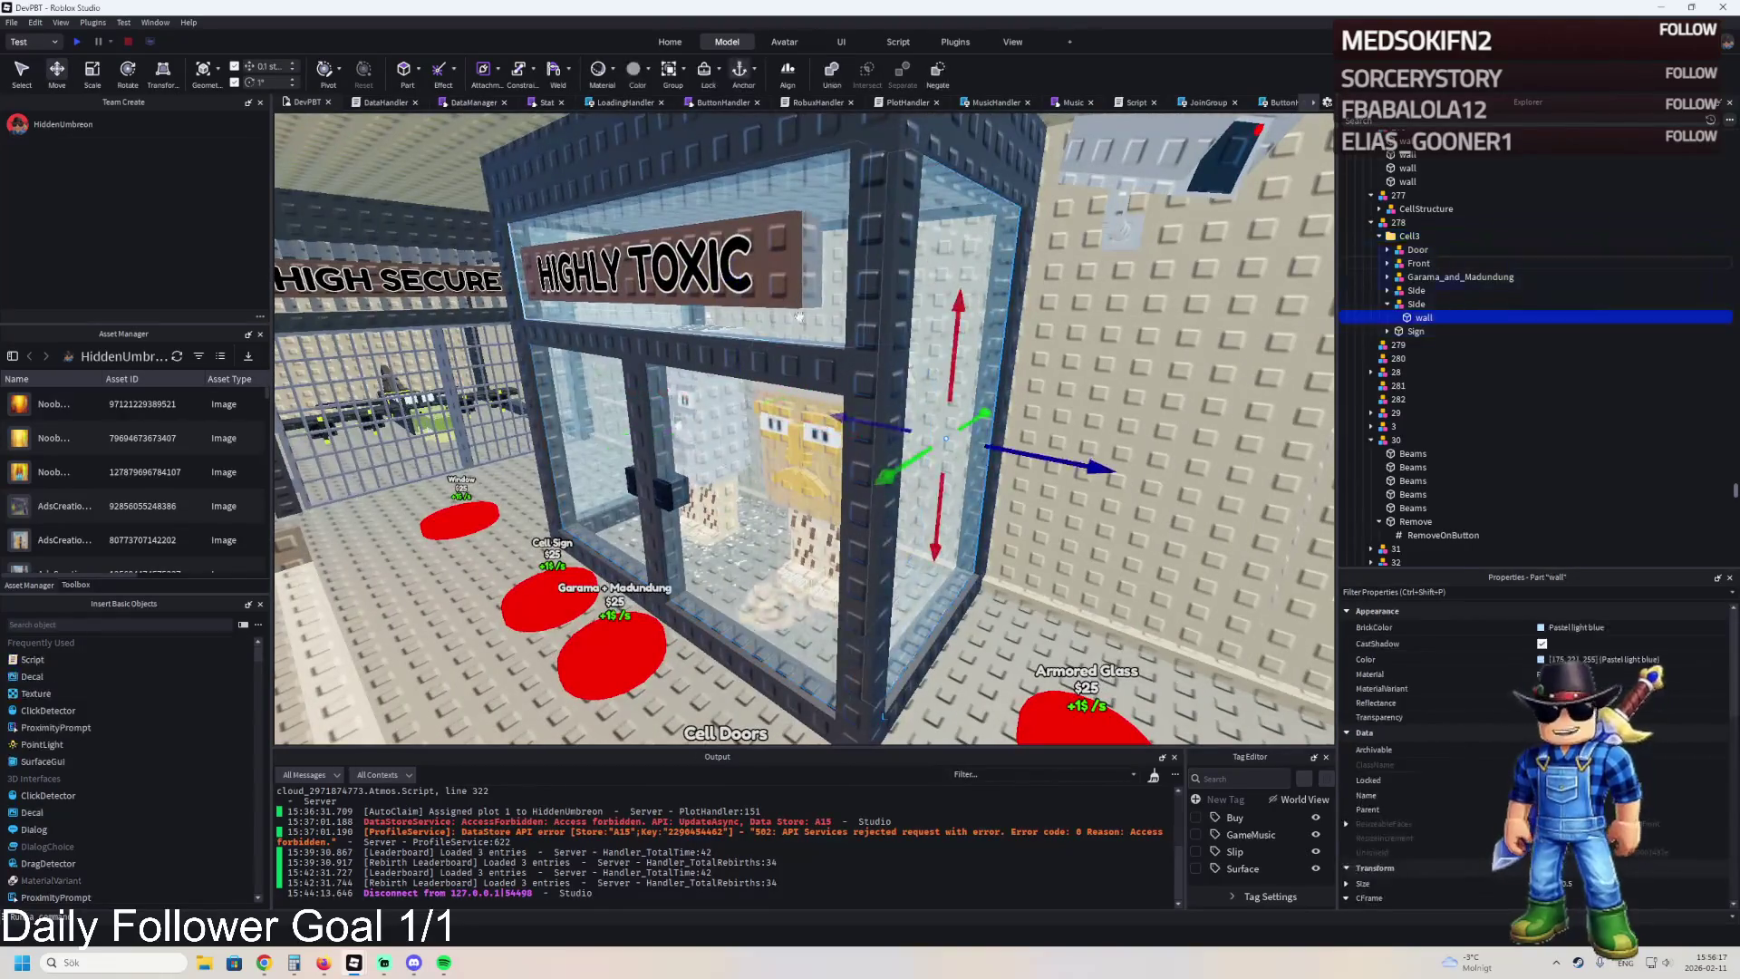
{"action": "left_click", "coordinate": [778, 352], "text": "ctrl"}
{"action": "key", "text": "w"}
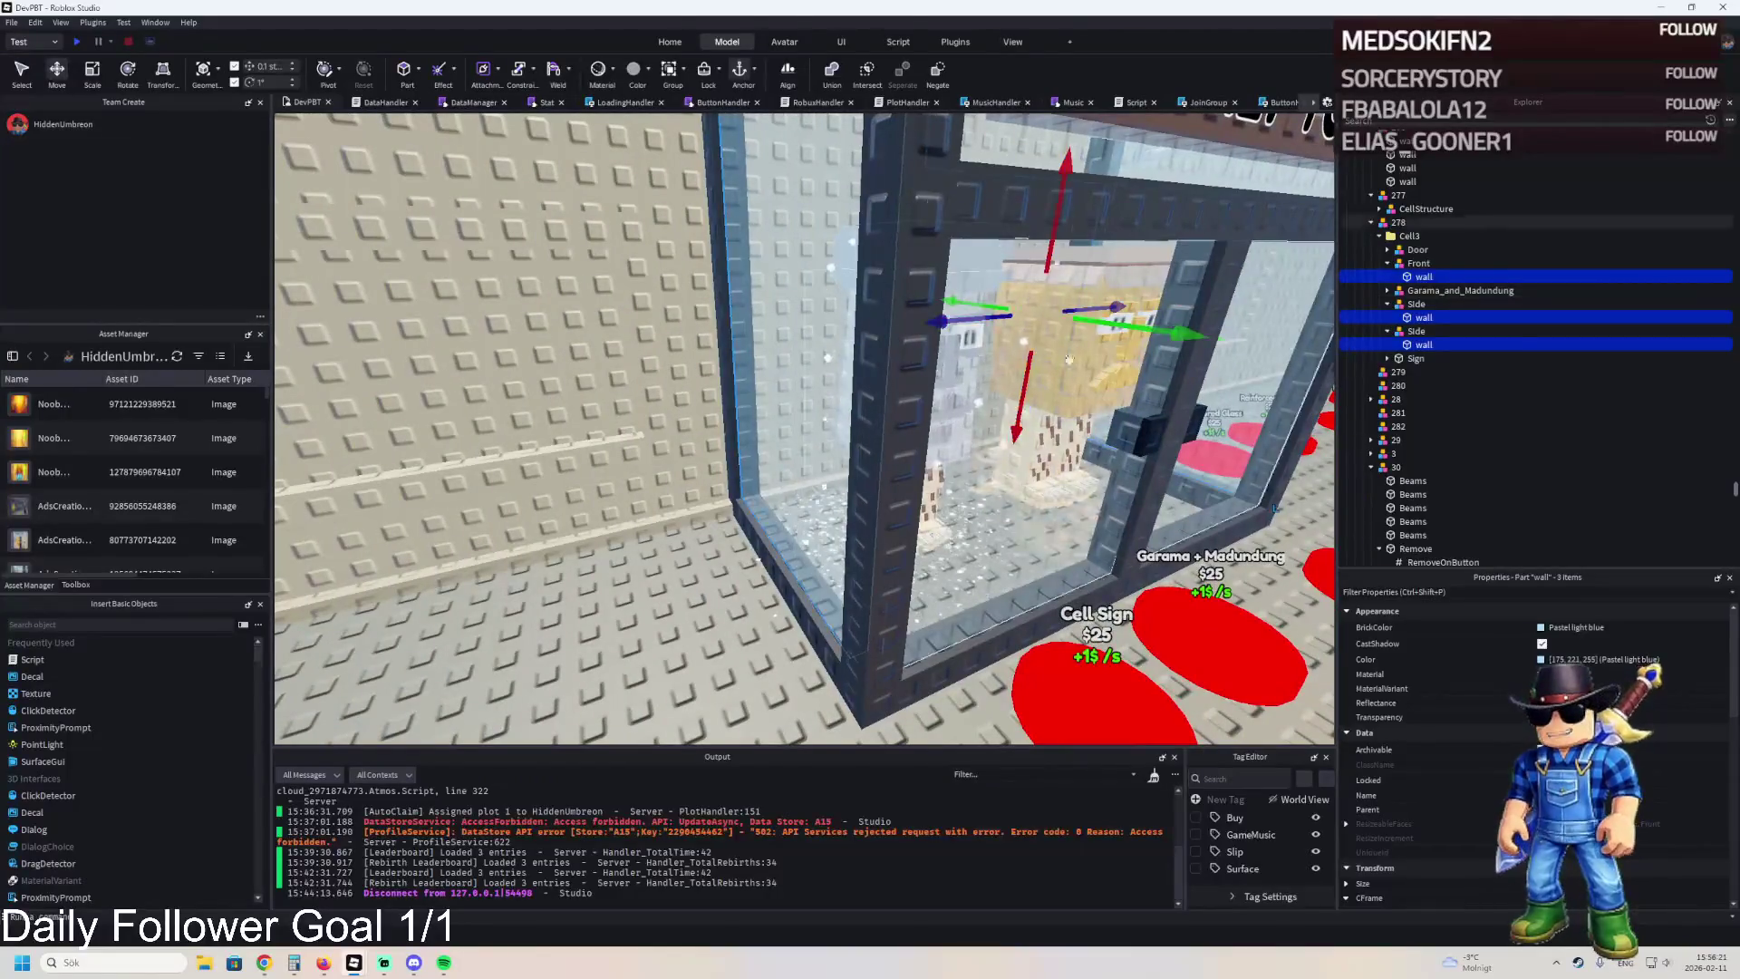
{"action": "left_click", "coordinate": [775, 352], "text": "ctrl"}
{"action": "mouse_move", "coordinate": [1418, 251]}
{"action": "left_mouse_down"}
{"action": "mouse_move", "coordinate": [1409, 238]}
{"action": "mouse_move", "coordinate": [1419, 373]}
{"action": "left_mouse_up"}
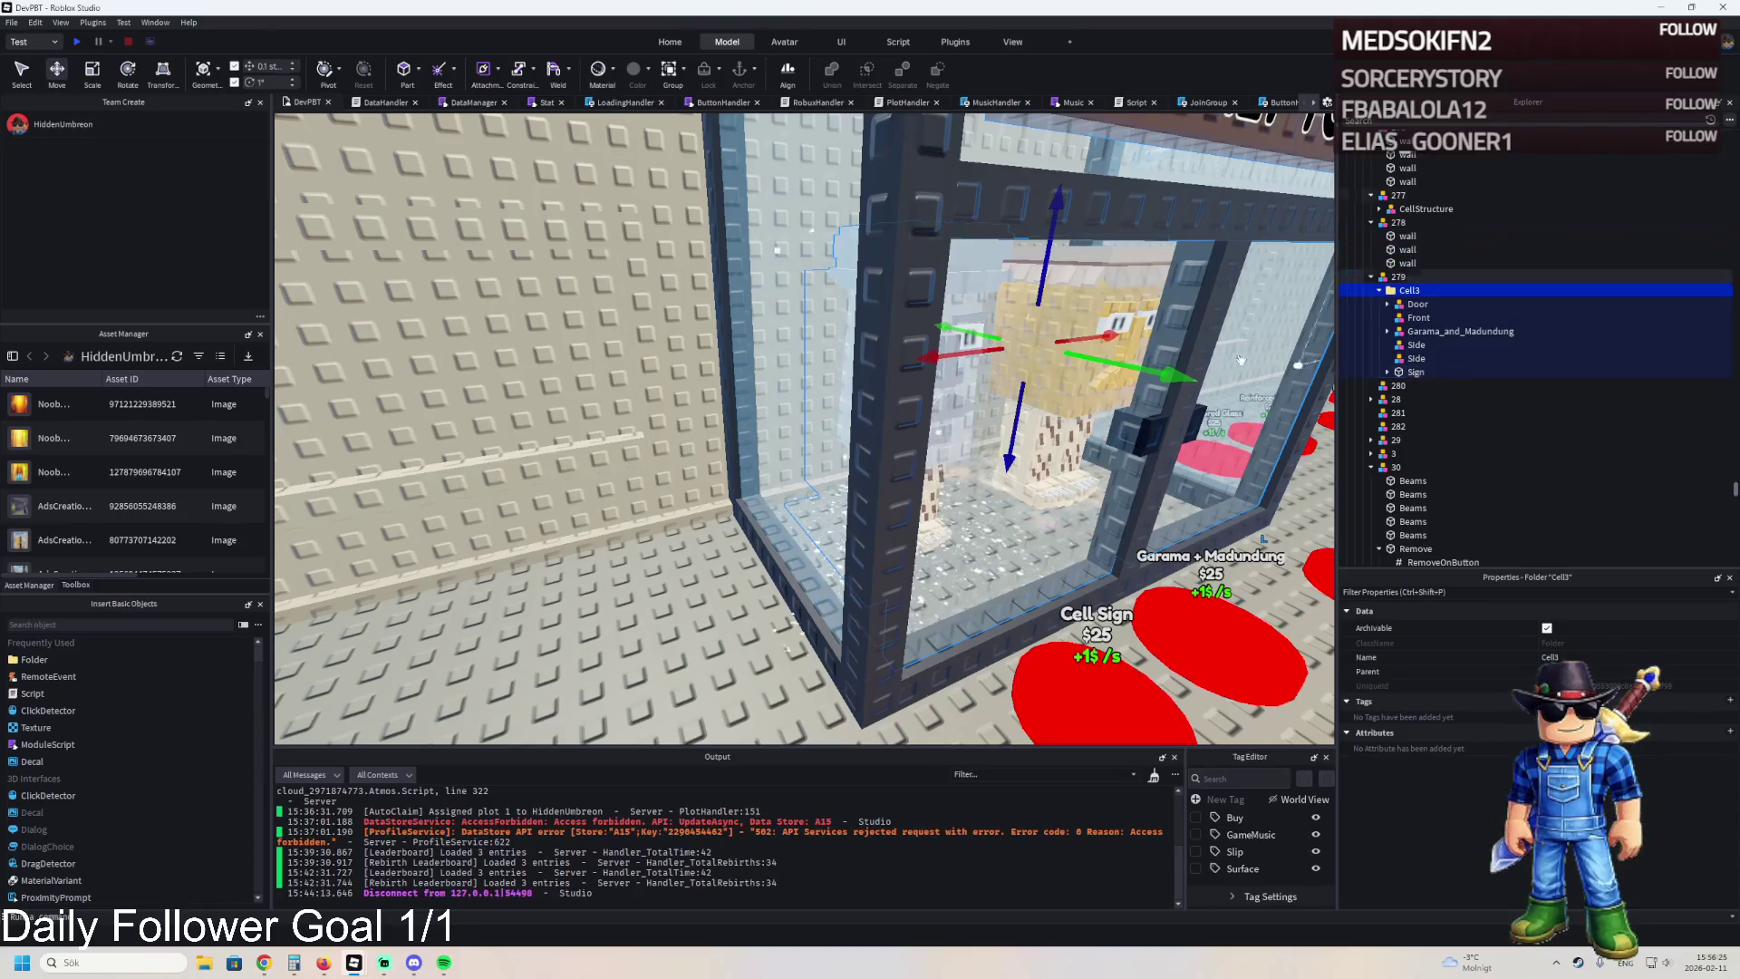
{"action": "key", "text": "f"}
Reorder the Door in Cell3 and delete the Front and both Side models.
{"action": "mouse_move", "coordinate": [1418, 305]}
{"action": "left_mouse_down"}
{"action": "mouse_move", "coordinate": [1407, 293]}
{"action": "mouse_move", "coordinate": [1417, 335]}
{"action": "left_mouse_up"}
{"action": "left_click", "coordinate": [1419, 304], "text": "ctrl"}
{"action": "left_click", "coordinate": [1416, 345], "text": "ctrl"}
{"action": "key", "text": "Delete"}
Move Cell3 into 280 and Garama_and_Madundung into 281.
{"action": "left_click_drag", "start_coordinate": [1403, 293], "coordinate": [1401, 346]}
{"action": "left_click", "coordinate": [1420, 332]}
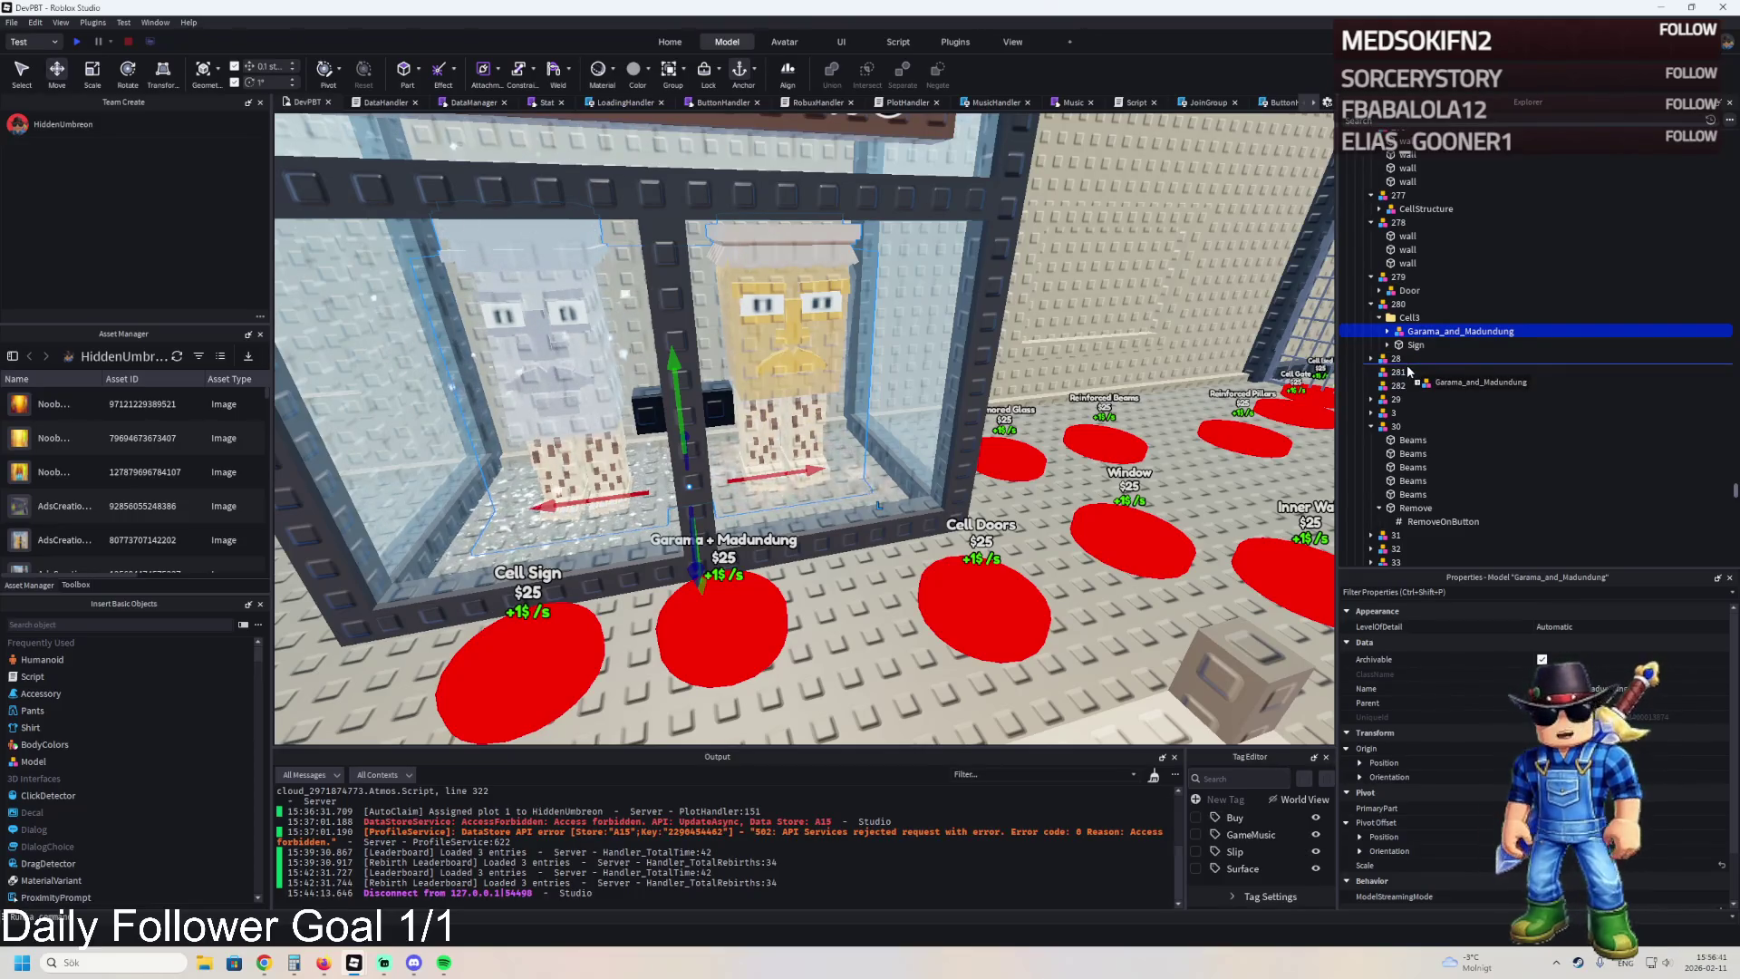
{"action": "left_click_drag", "start_coordinate": [1406, 372], "coordinate": [1401, 386]}
Put the Sign under 282, then inspect the Cell Doors and Armored Glass pads.
{"action": "left_click", "coordinate": [1416, 331]}
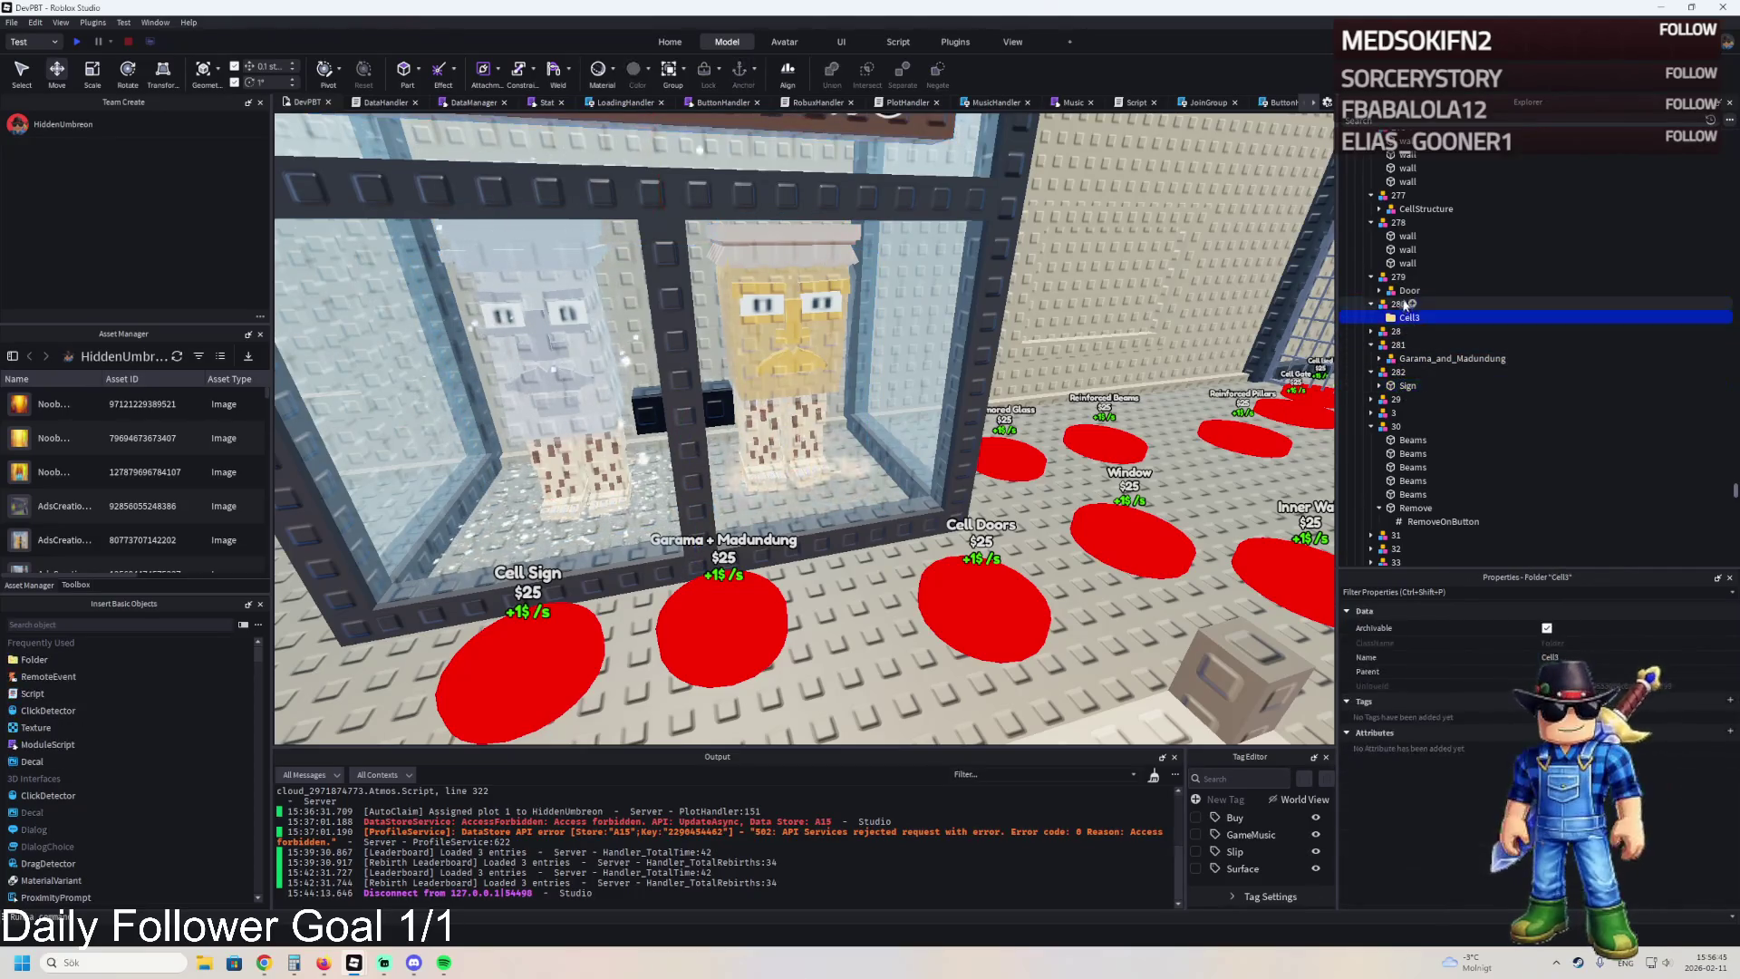
{"action": "left_click", "coordinate": [1405, 290]}
{"action": "left_click", "coordinate": [998, 593]}
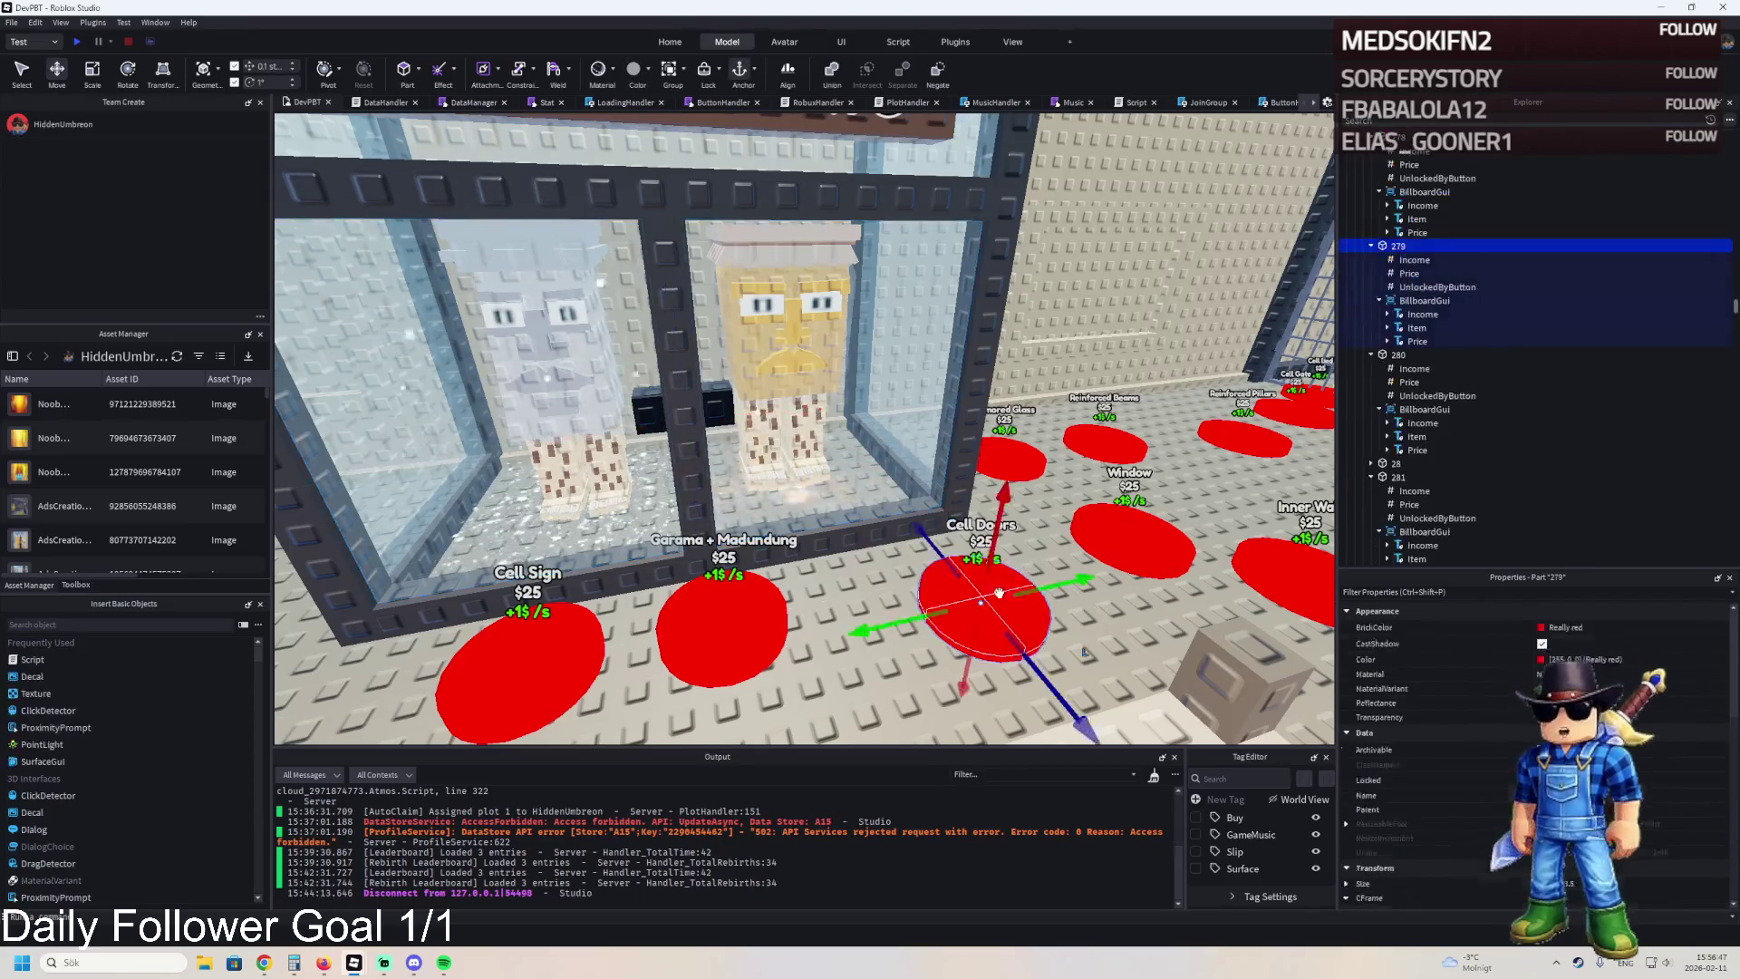
{"action": "key", "text": "f"}
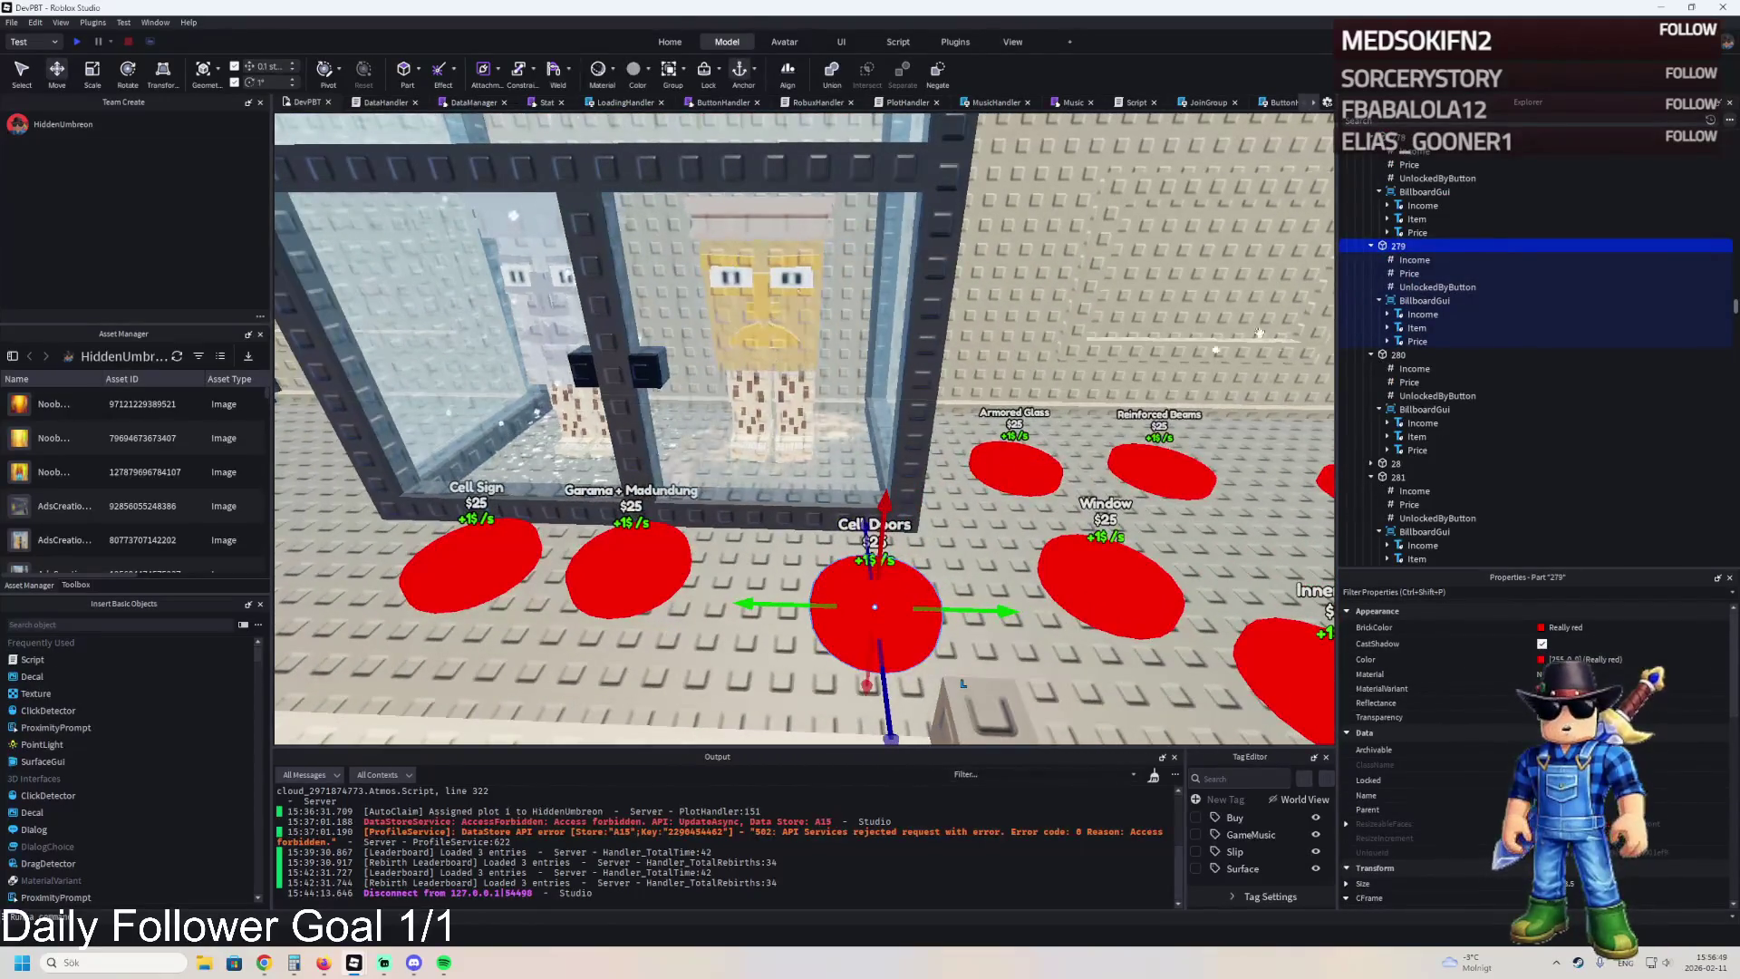
{"action": "left_click", "coordinate": [1015, 464]}
{"action": "key", "text": "f"}
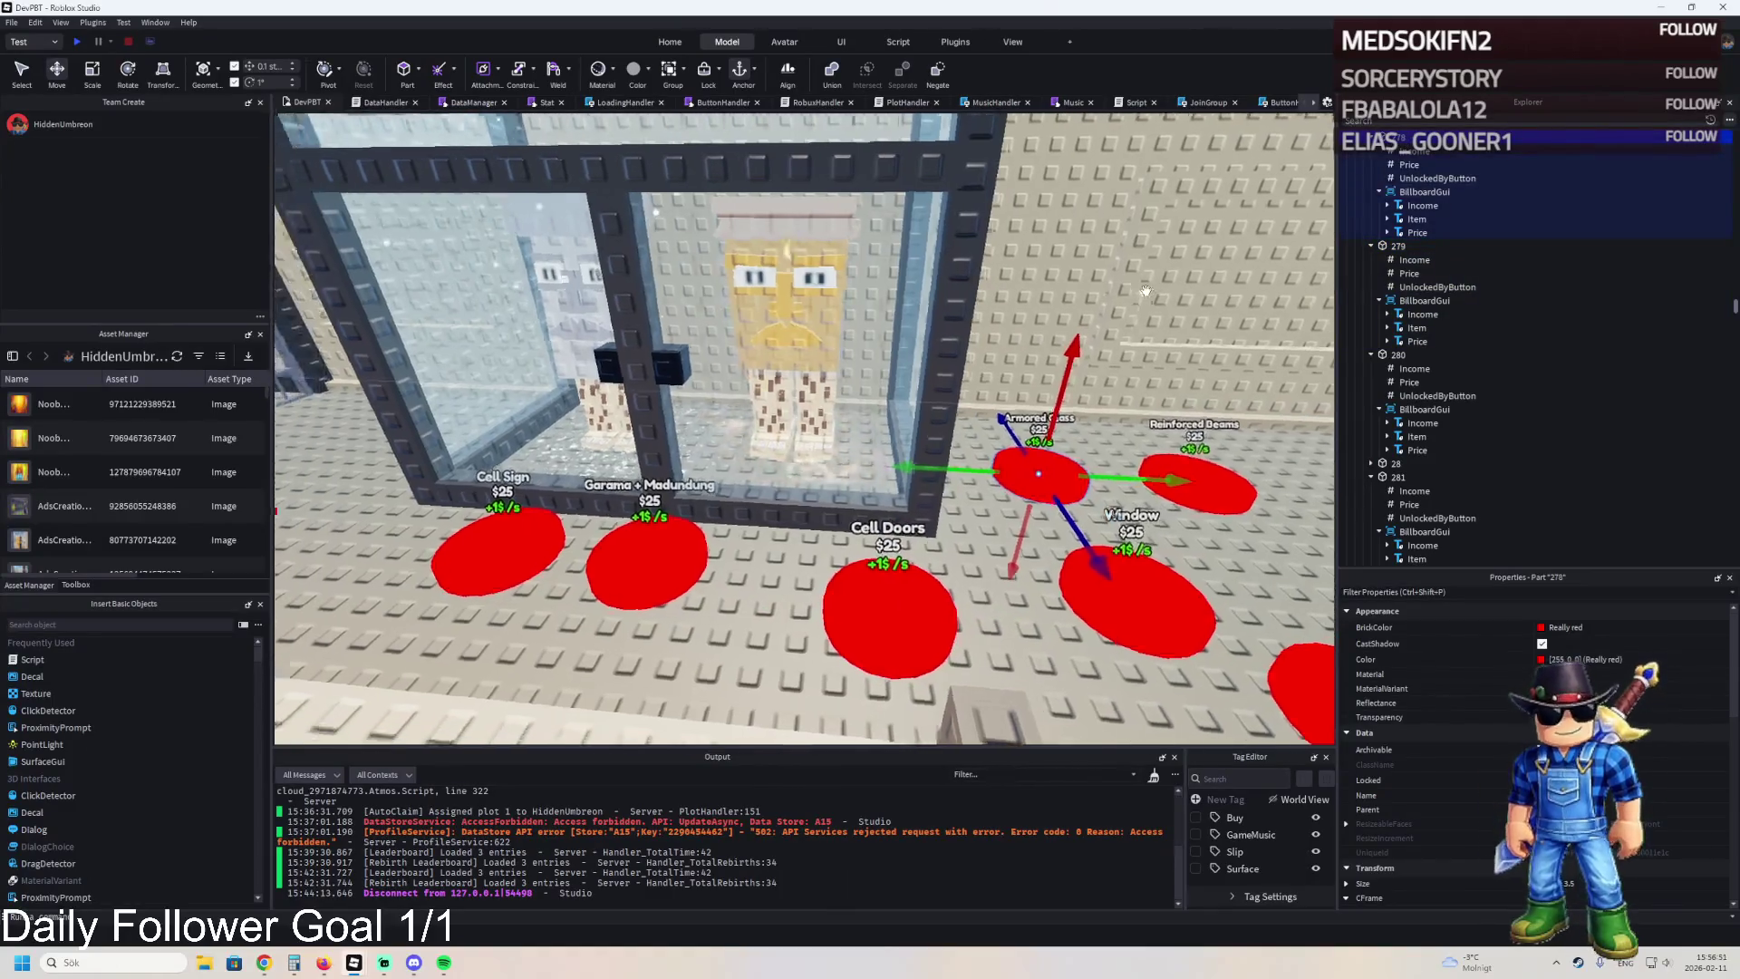
Step through the walls under 278 to the Door under 279 and frame it.
{"action": "left_click", "coordinate": [1414, 246]}
{"action": "left_click", "coordinate": [1414, 259]}
{"action": "left_click", "coordinate": [1412, 273]}
{"action": "left_click", "coordinate": [1410, 286]}
{"action": "left_click", "coordinate": [1407, 301]}
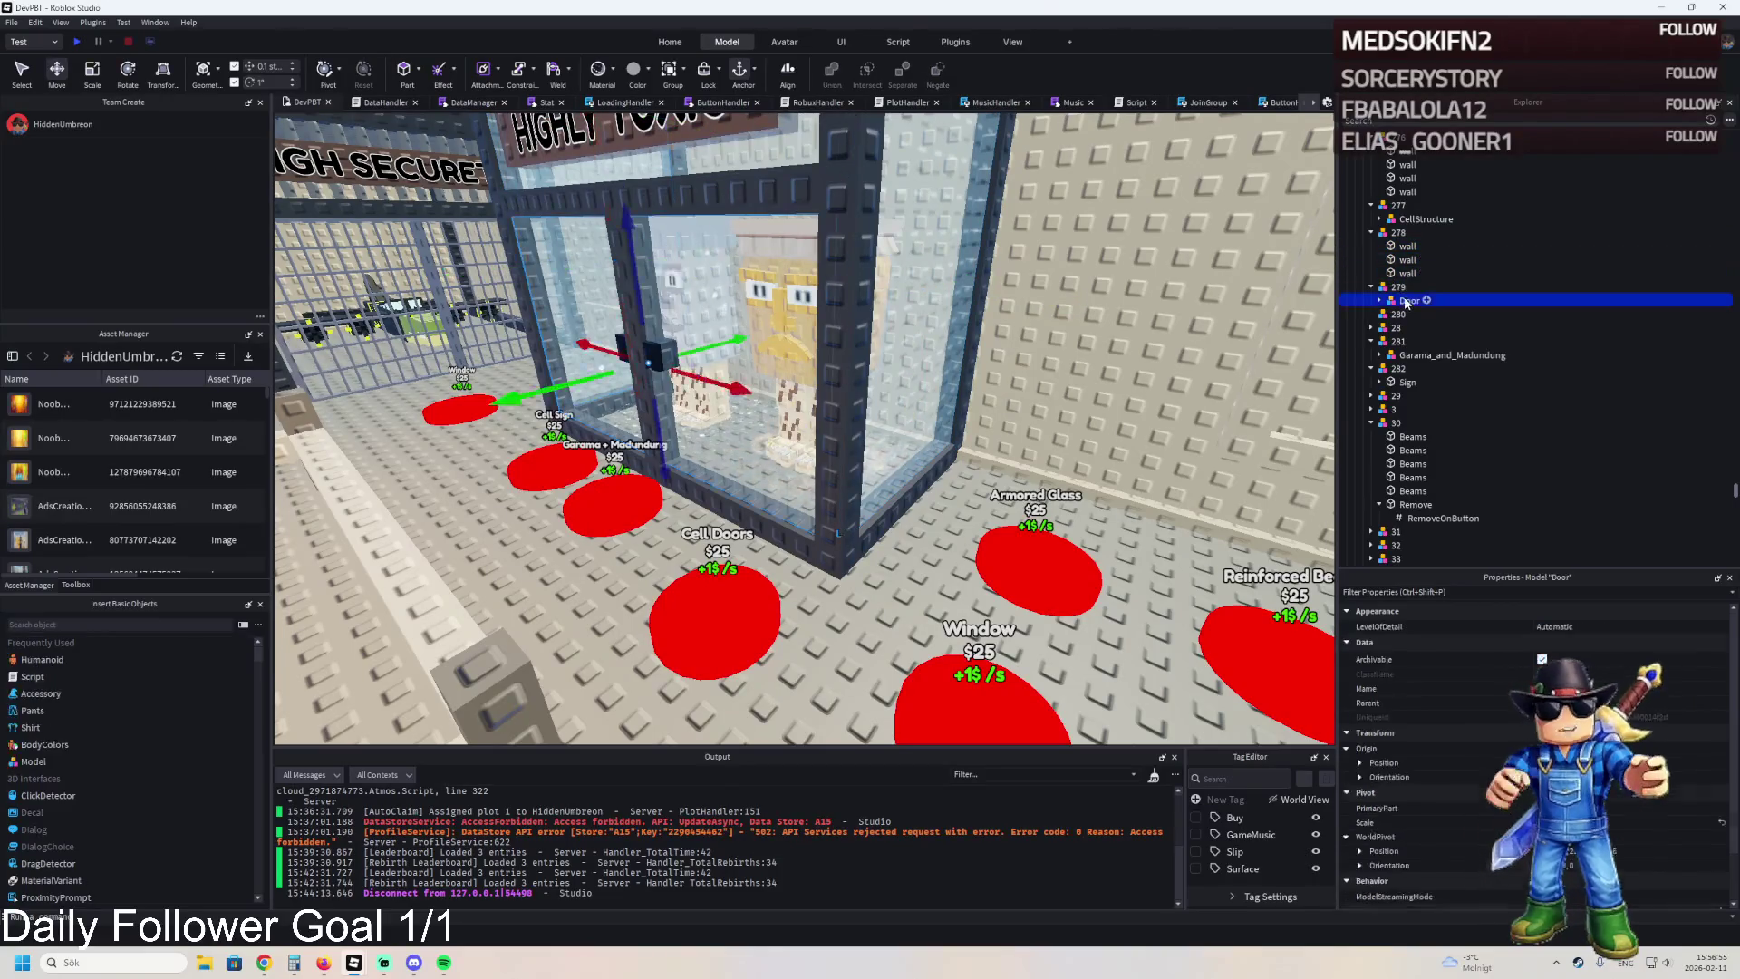
{"action": "key", "text": "f"}
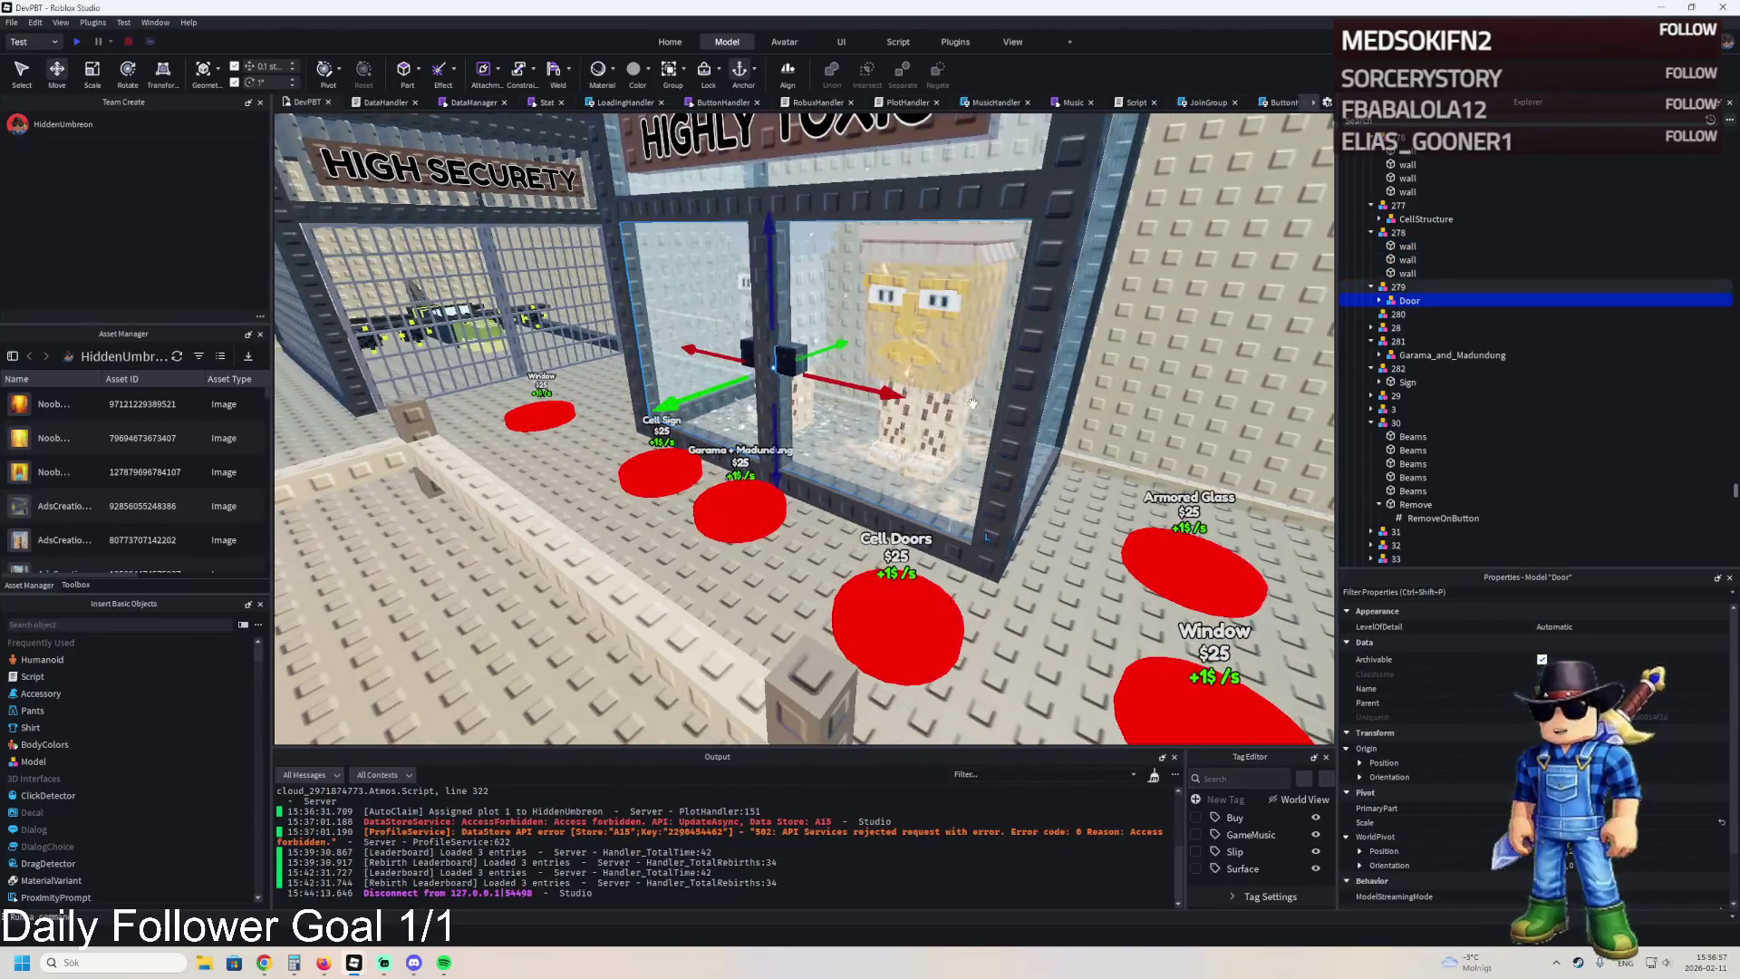
Check pads 279 and 280, then move Garama_and_Madundung from 281 into 280.
{"action": "left_click", "coordinate": [894, 612]}
{"action": "left_click", "coordinate": [732, 522]}
{"action": "key", "text": "f"}
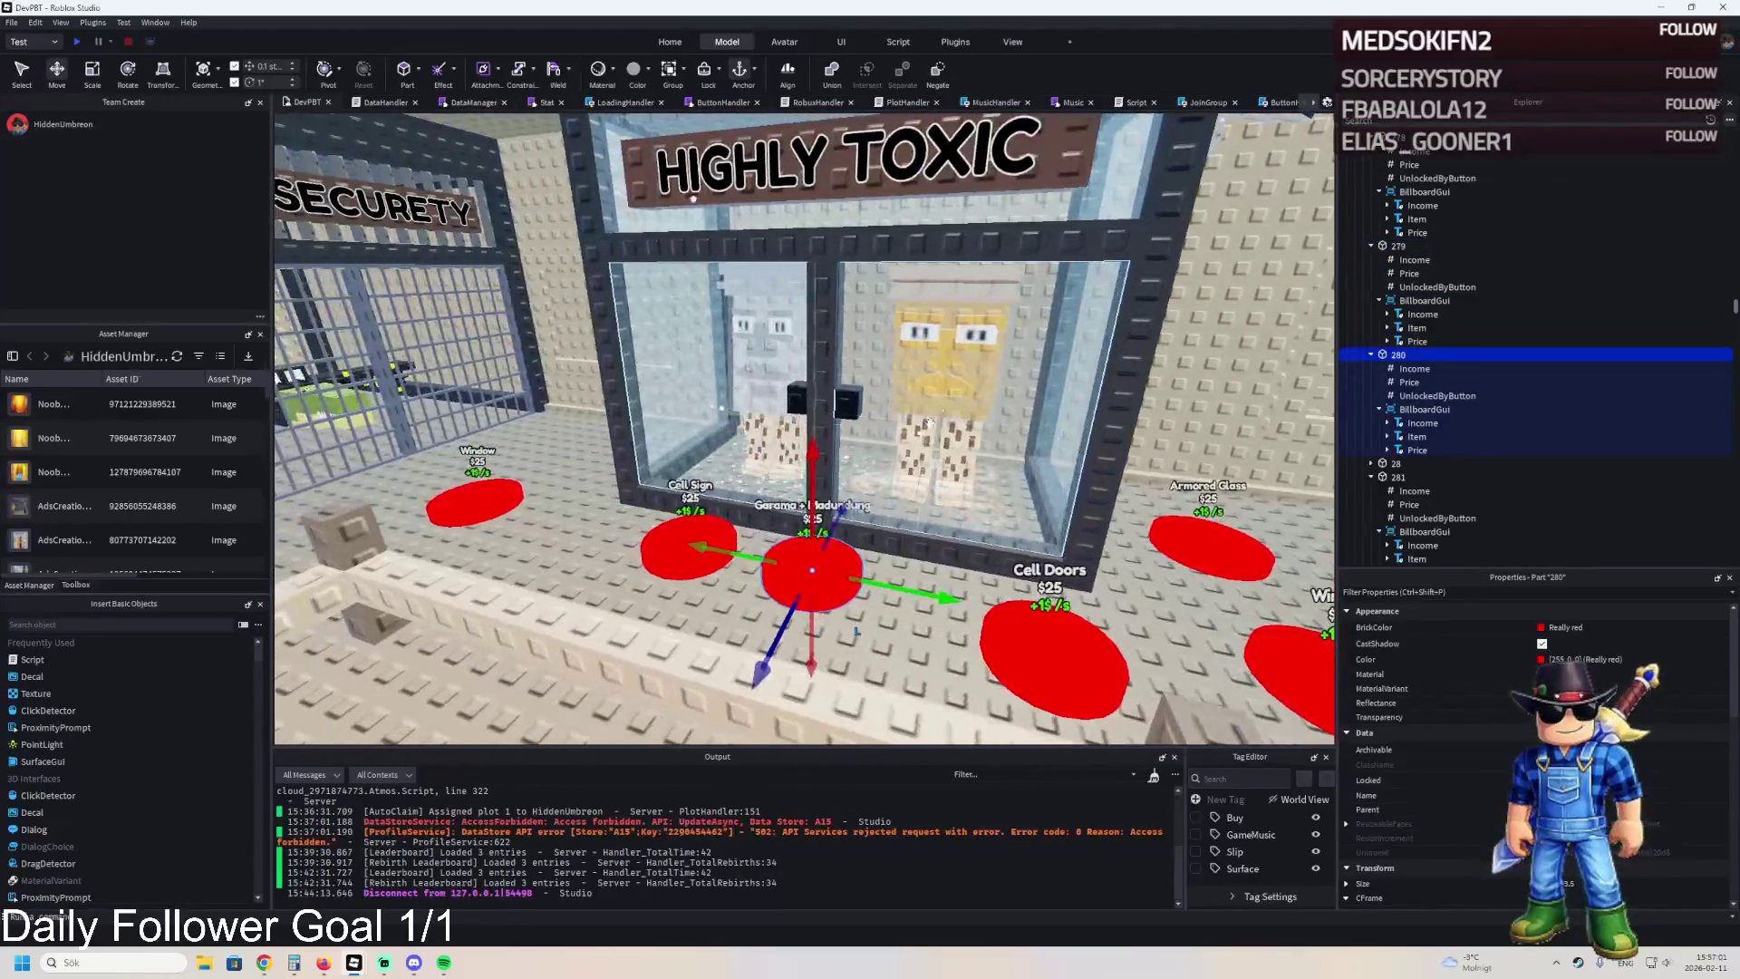
{"action": "left_click", "coordinate": [1042, 380]}
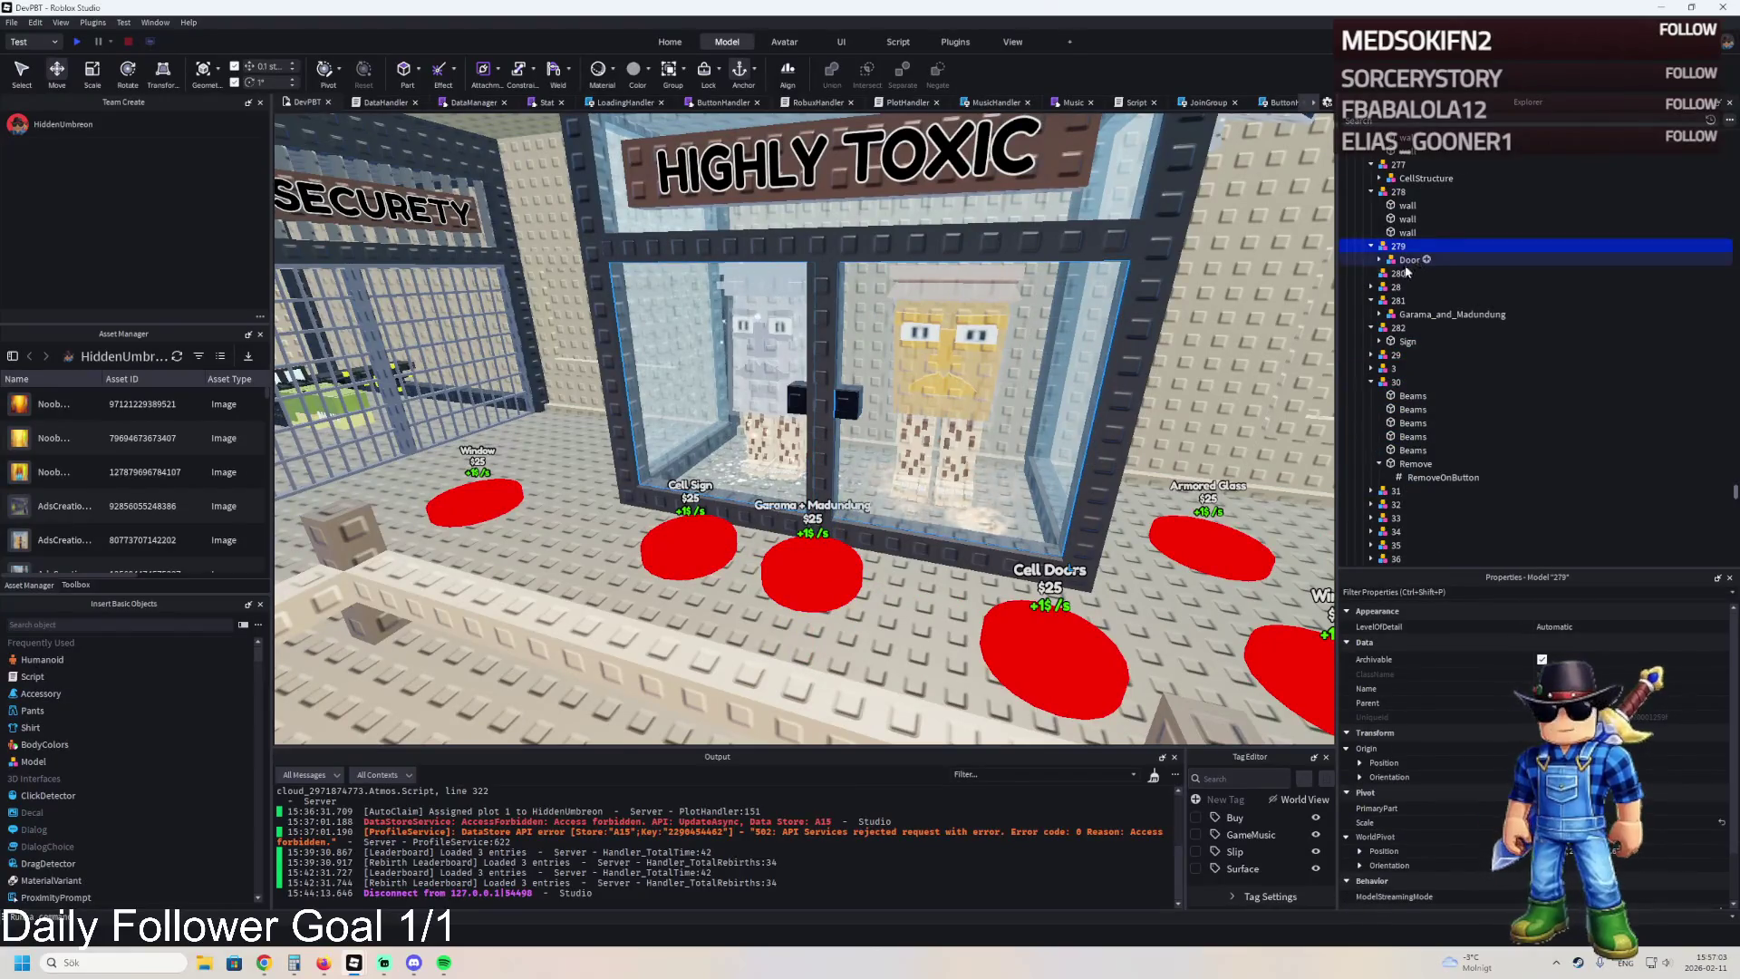
{"action": "left_click_drag", "start_coordinate": [1418, 314], "coordinate": [1407, 276]}
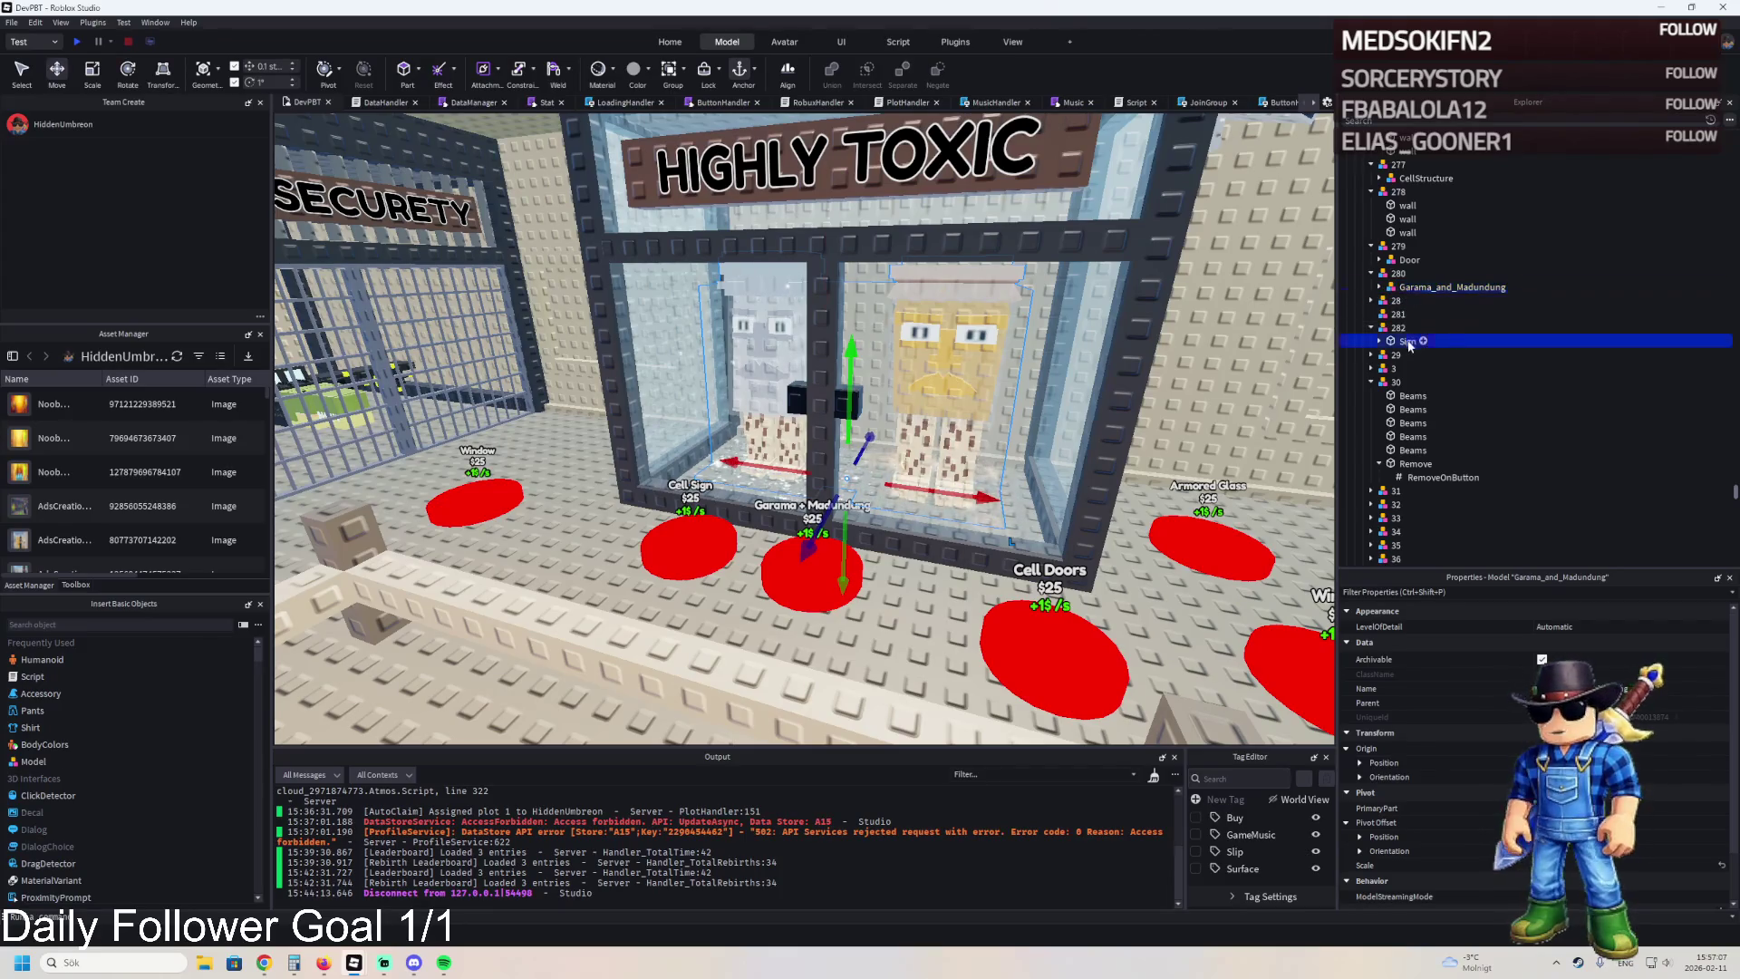
{"action": "left_click", "coordinate": [708, 515]}
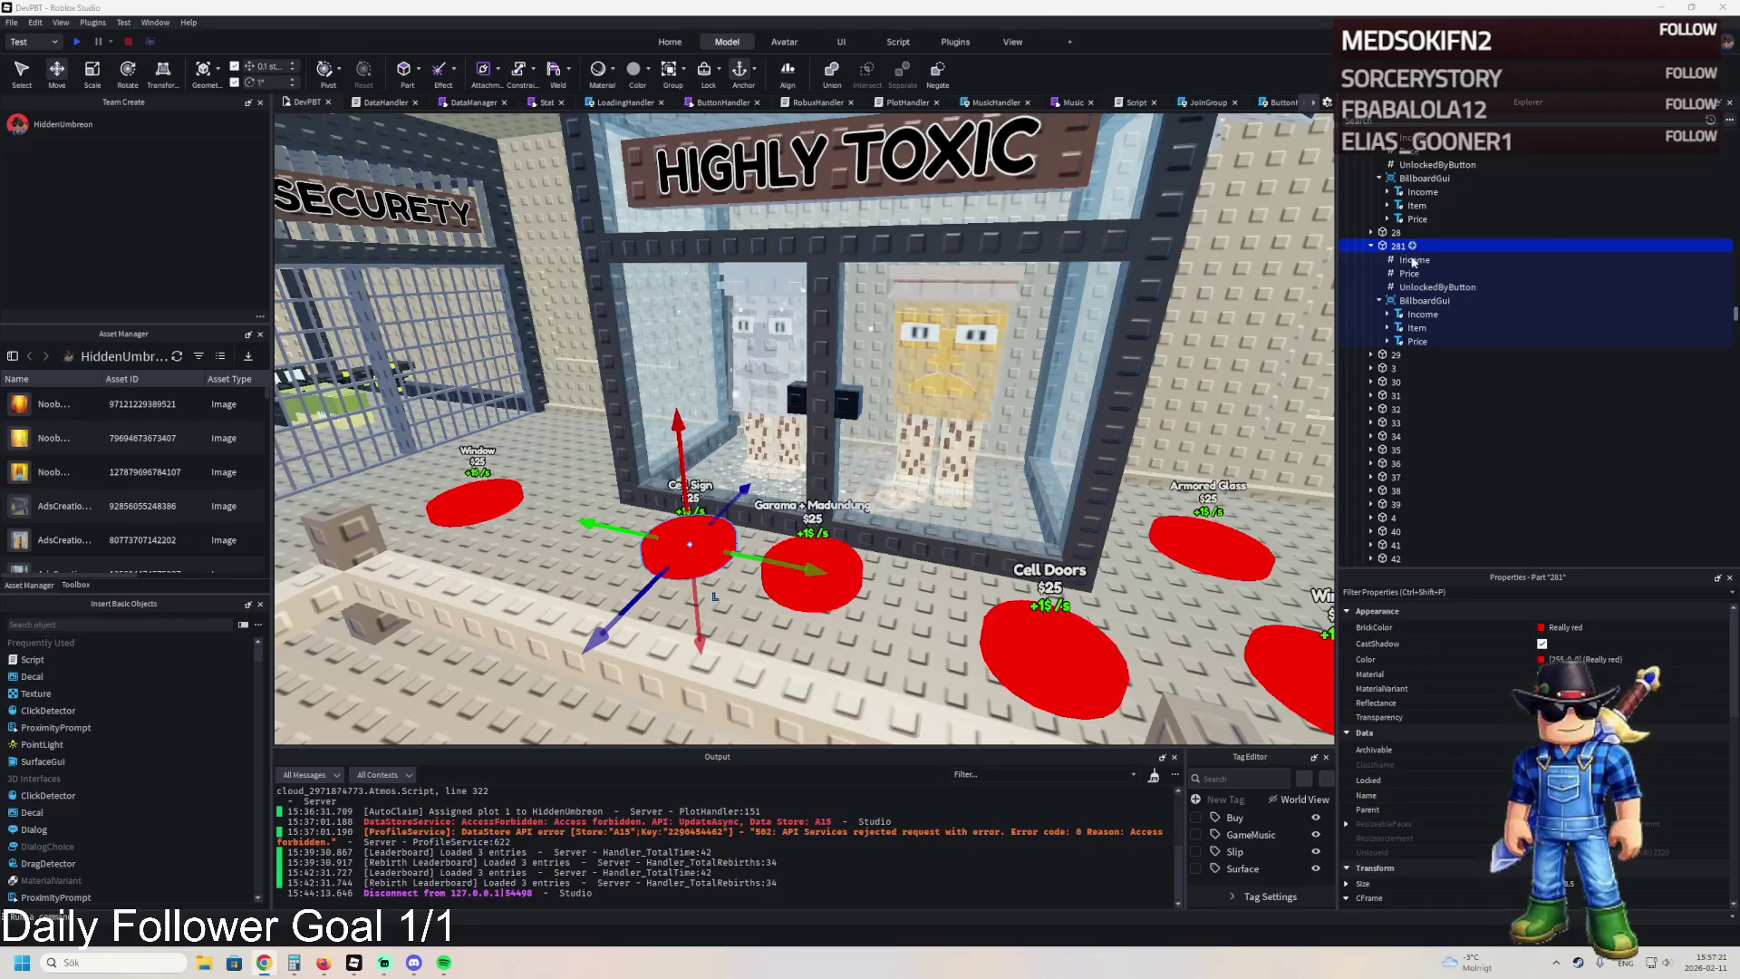
Inspect purchase 281's UnlockedByButton and Price values, then models 279 and 282.
{"action": "scroll", "coordinate": [615, 509], "scroll_direction": "up", "scroll_amount": 3}
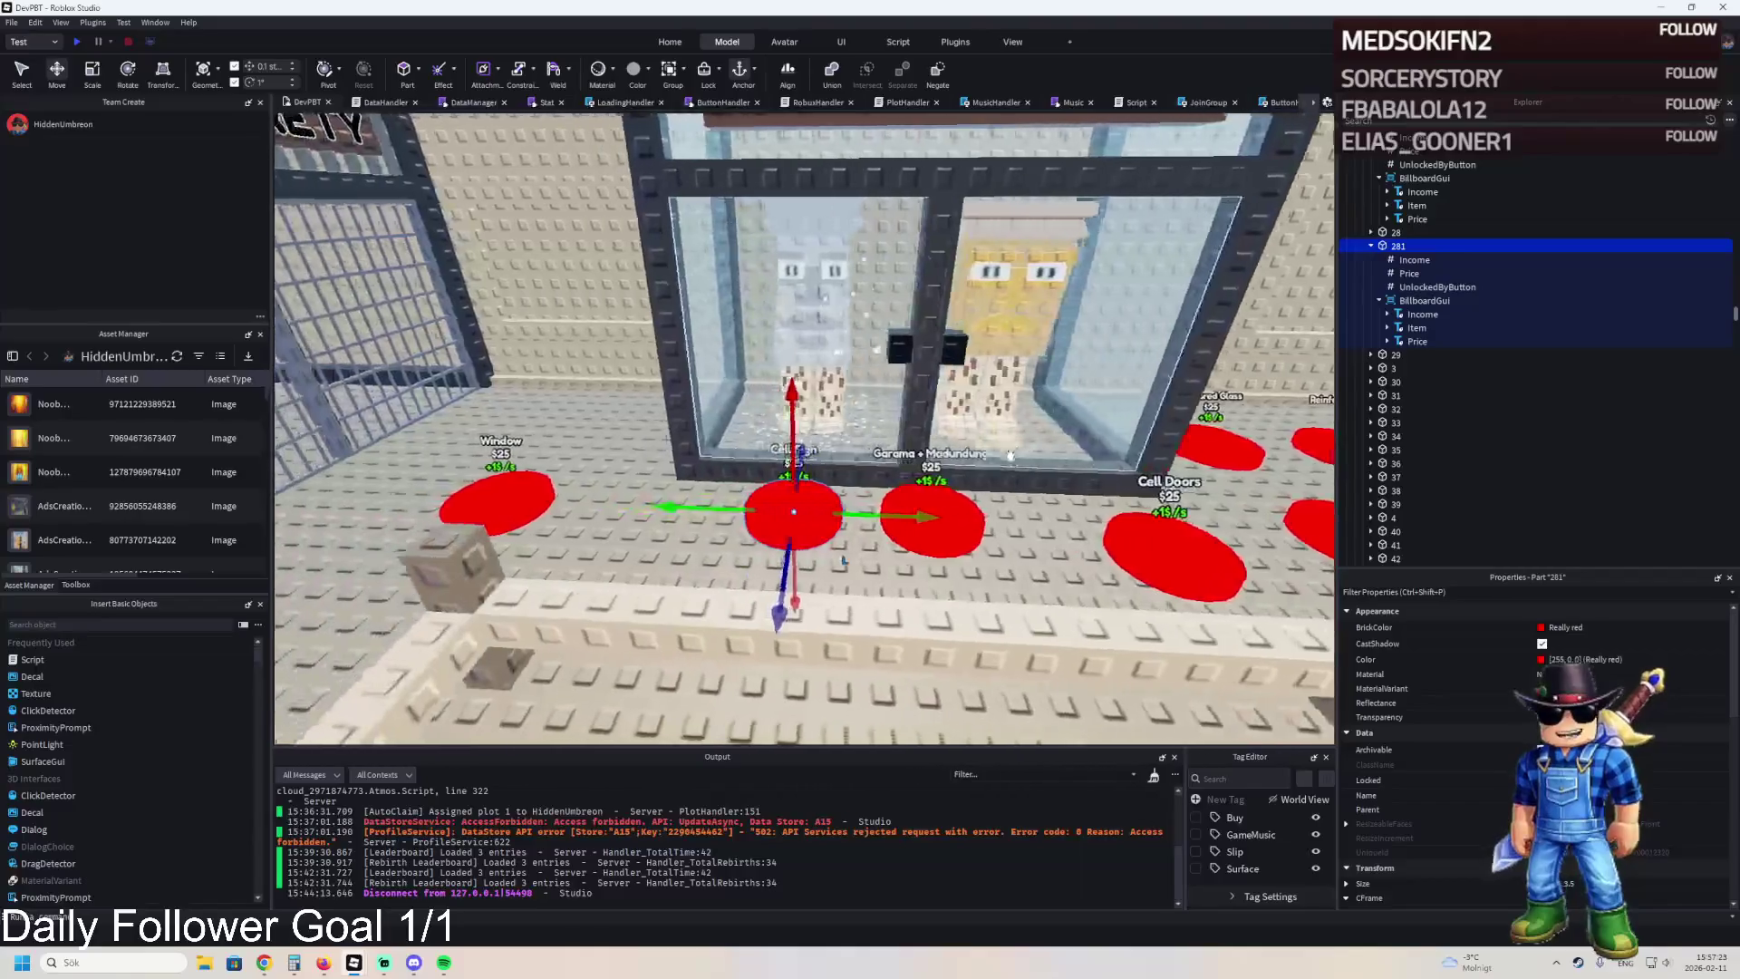
{"action": "left_click", "coordinate": [1410, 288]}
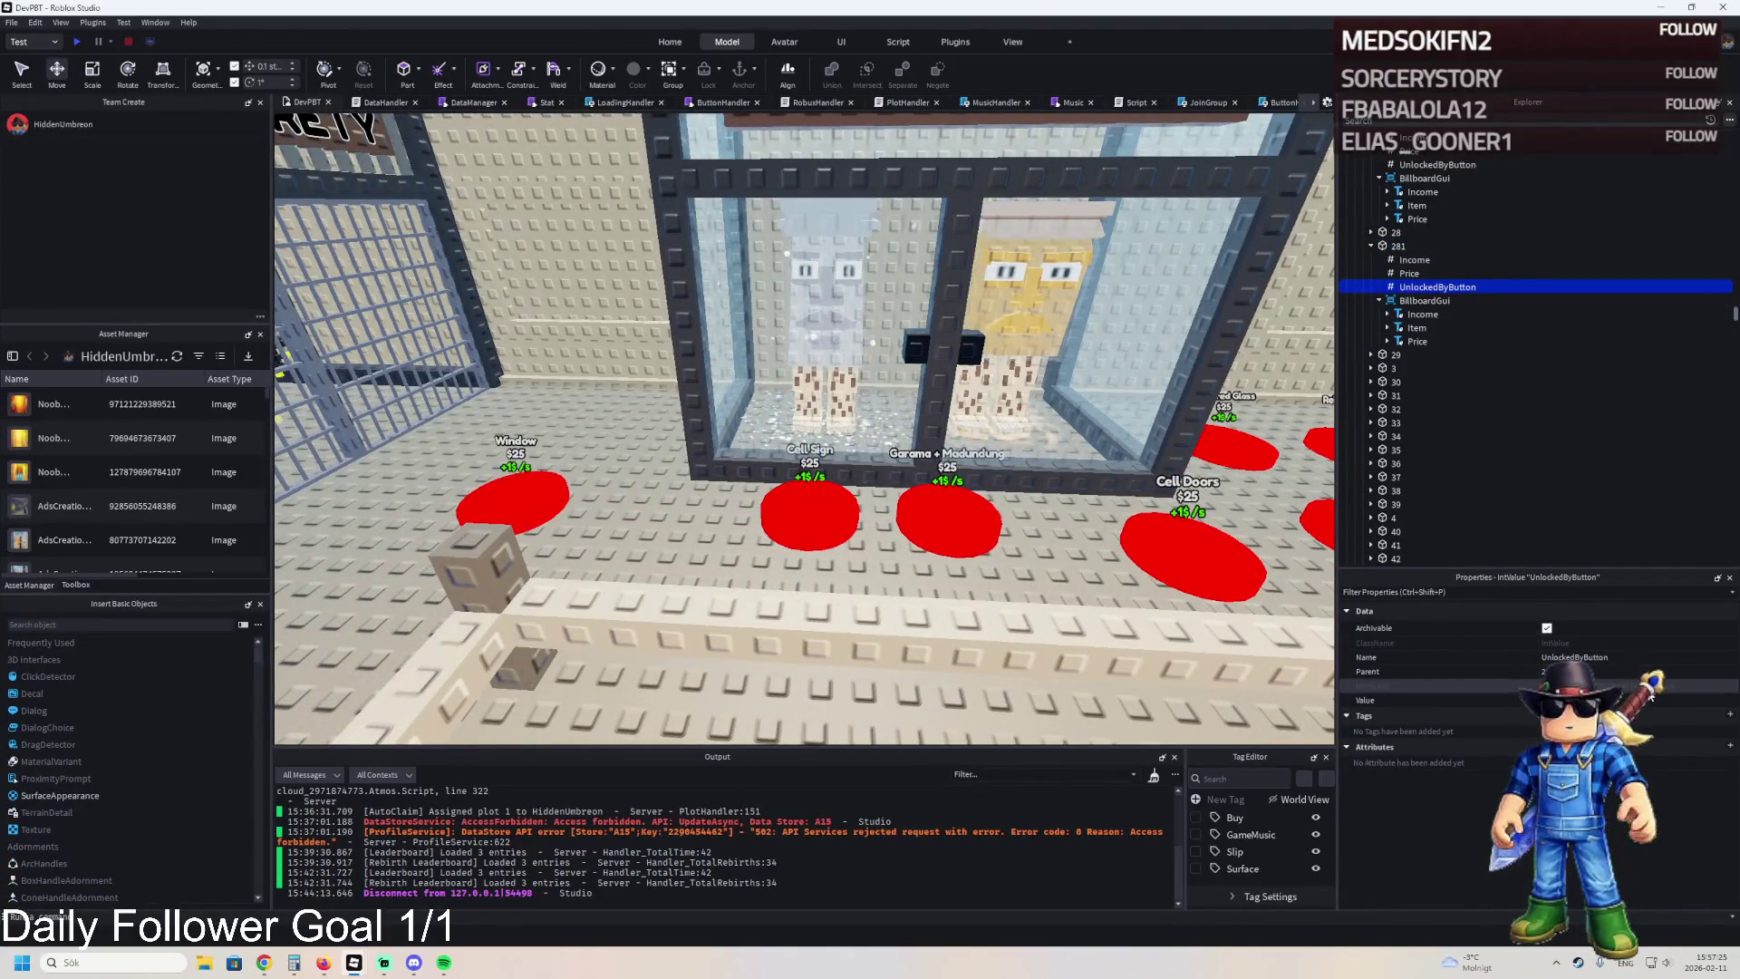
{"action": "left_click", "coordinate": [1619, 698]}
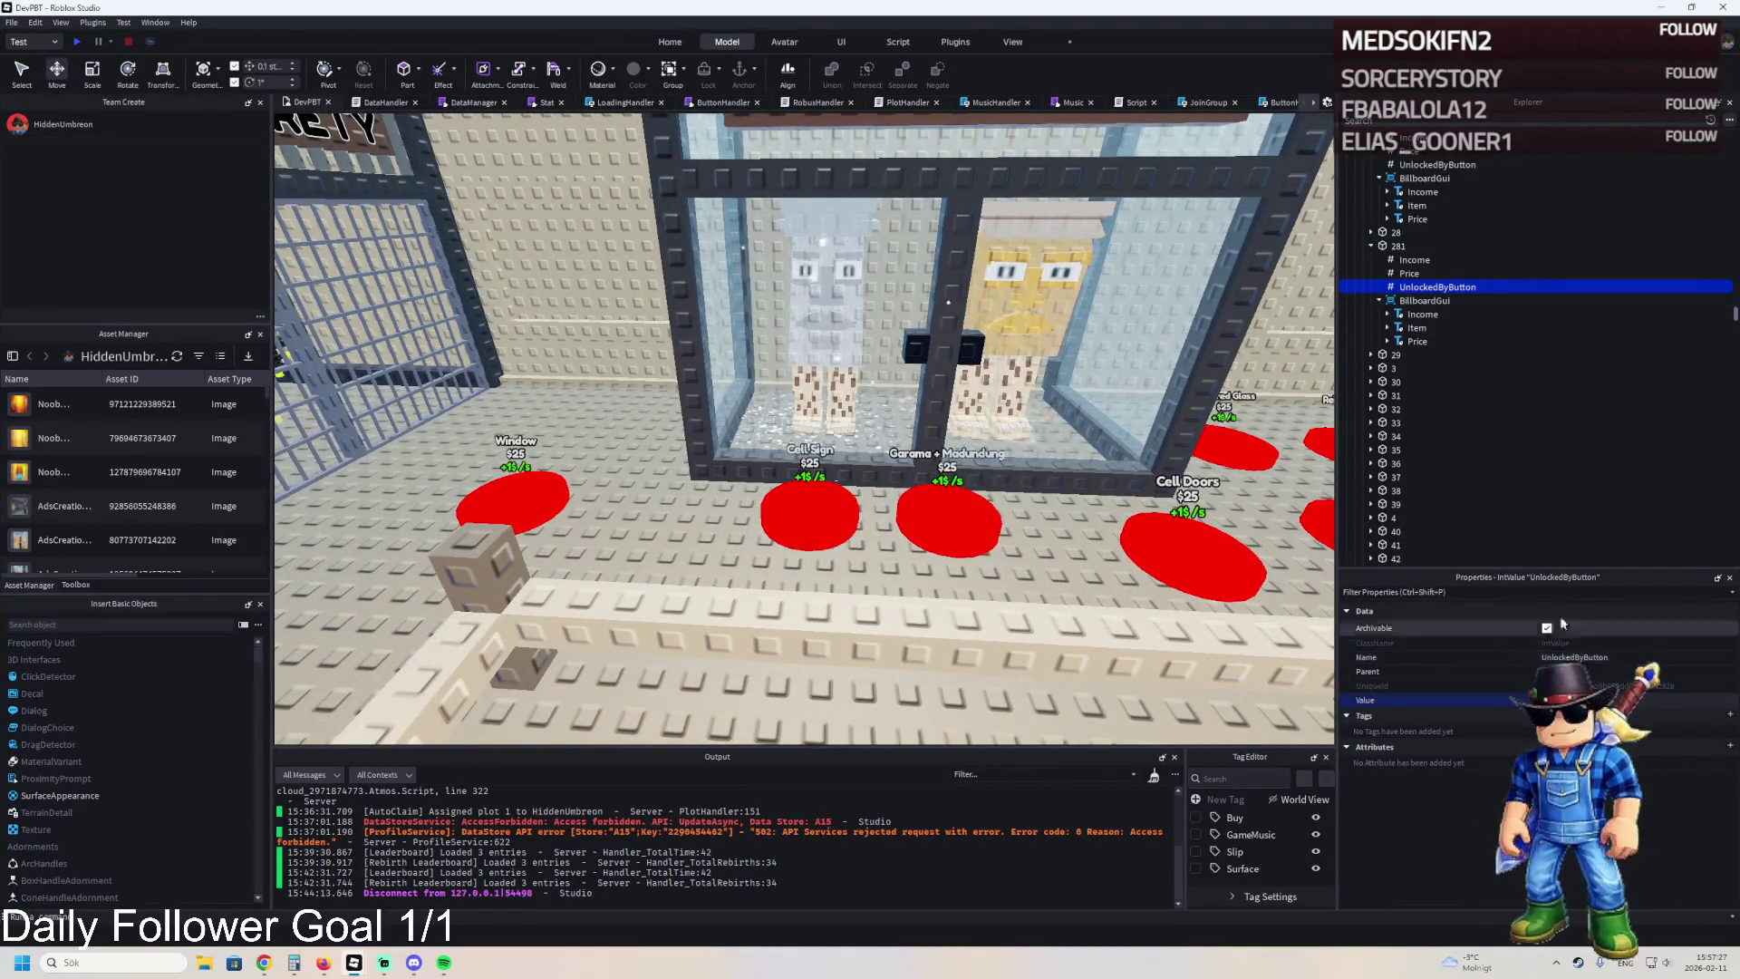
{"action": "left_click", "coordinate": [1409, 273]}
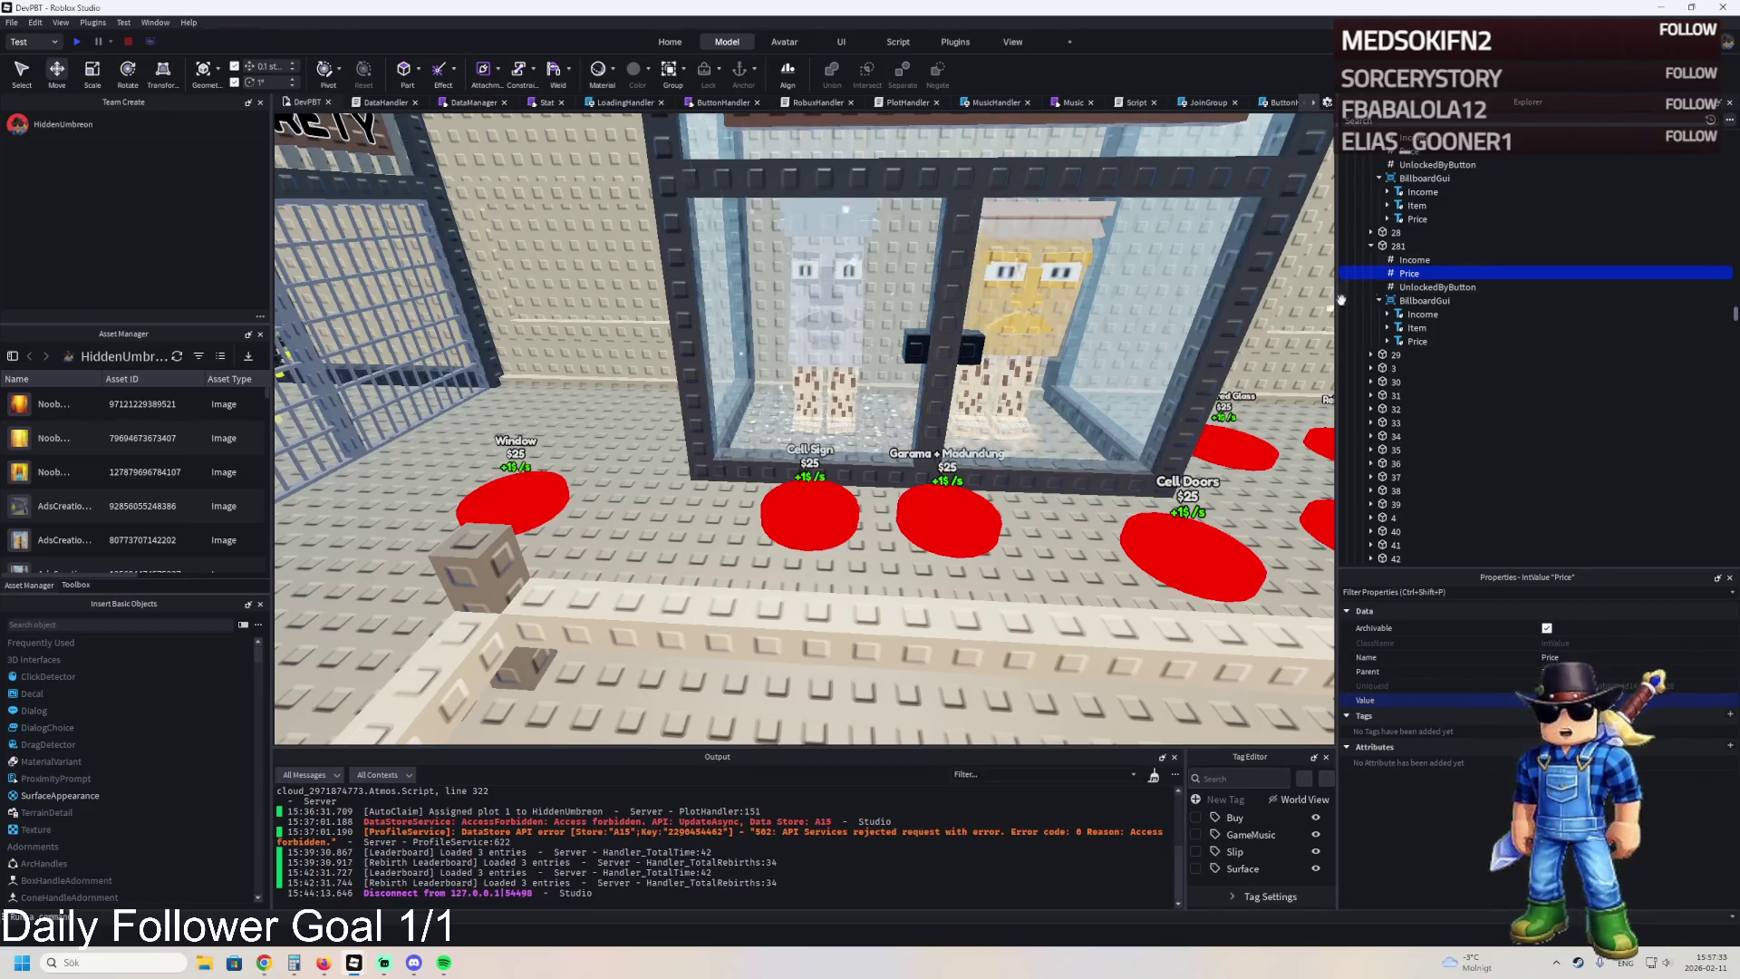
{"action": "left_click", "coordinate": [1019, 289]}
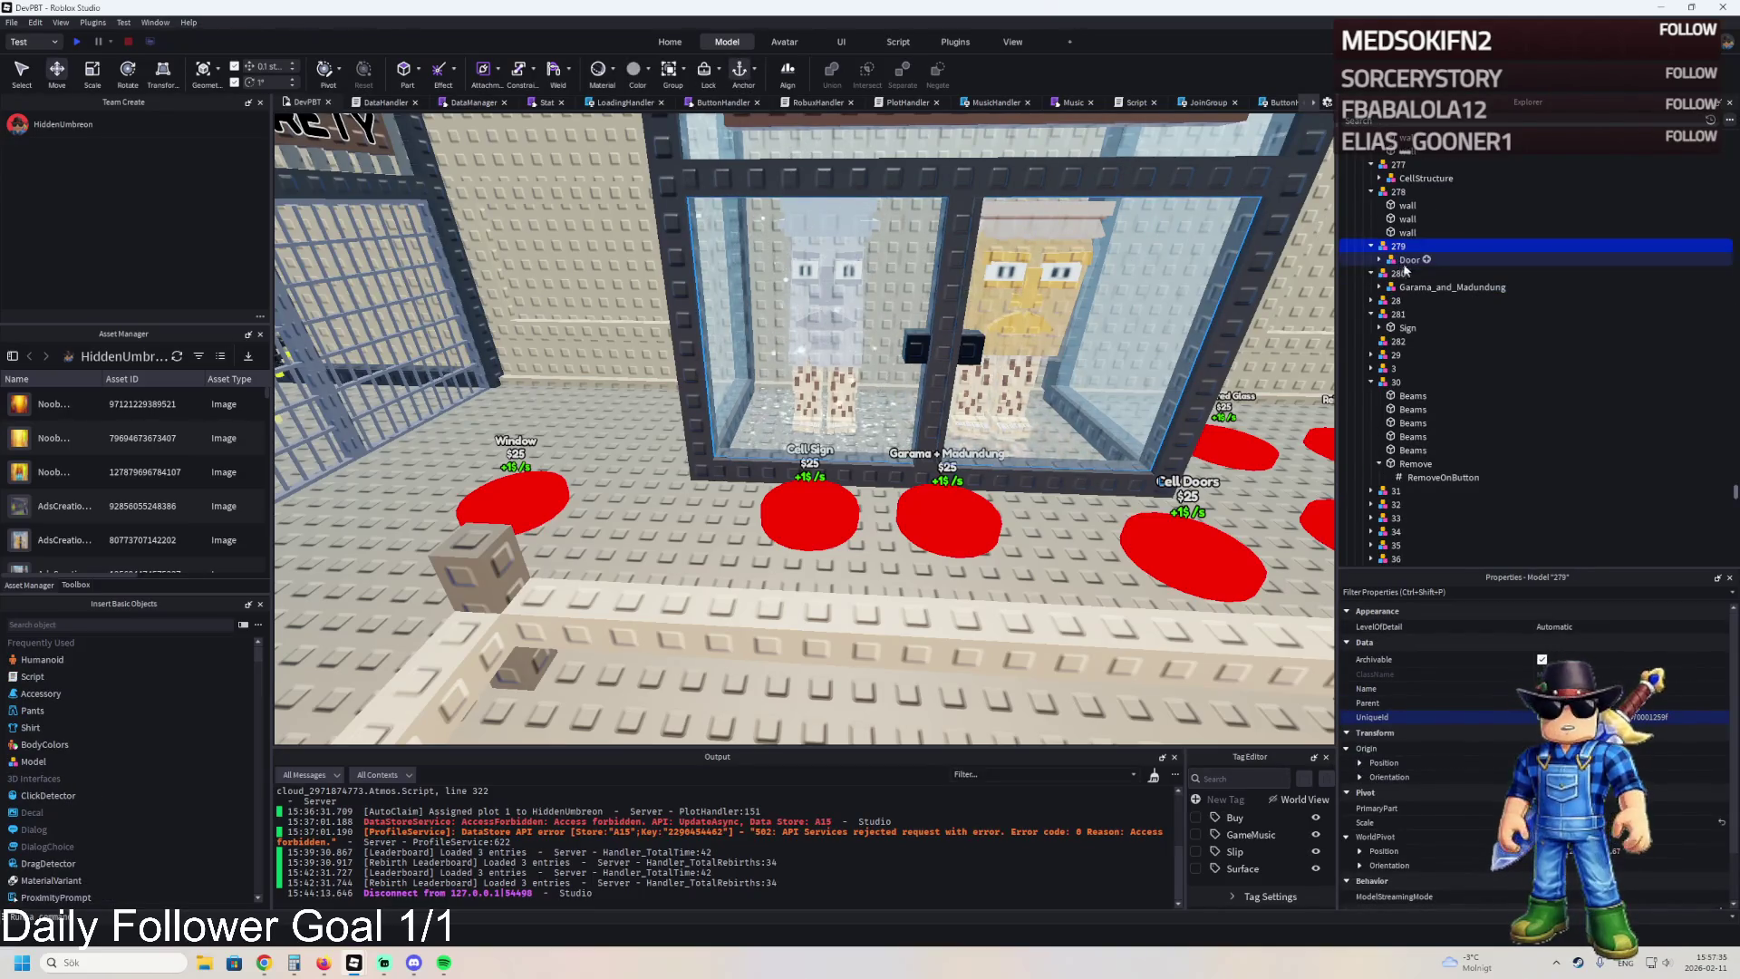
{"action": "left_click", "coordinate": [1399, 342]}
Drag the TemplatePlot folder into ReplicatedStorage.
{"action": "scroll", "coordinate": [1432, 327], "scroll_direction": "up", "scroll_amount": 20}
{"action": "left_click", "coordinate": [1414, 313]}
{"action": "scroll", "coordinate": [1438, 313], "scroll_direction": "down", "scroll_amount": 2}
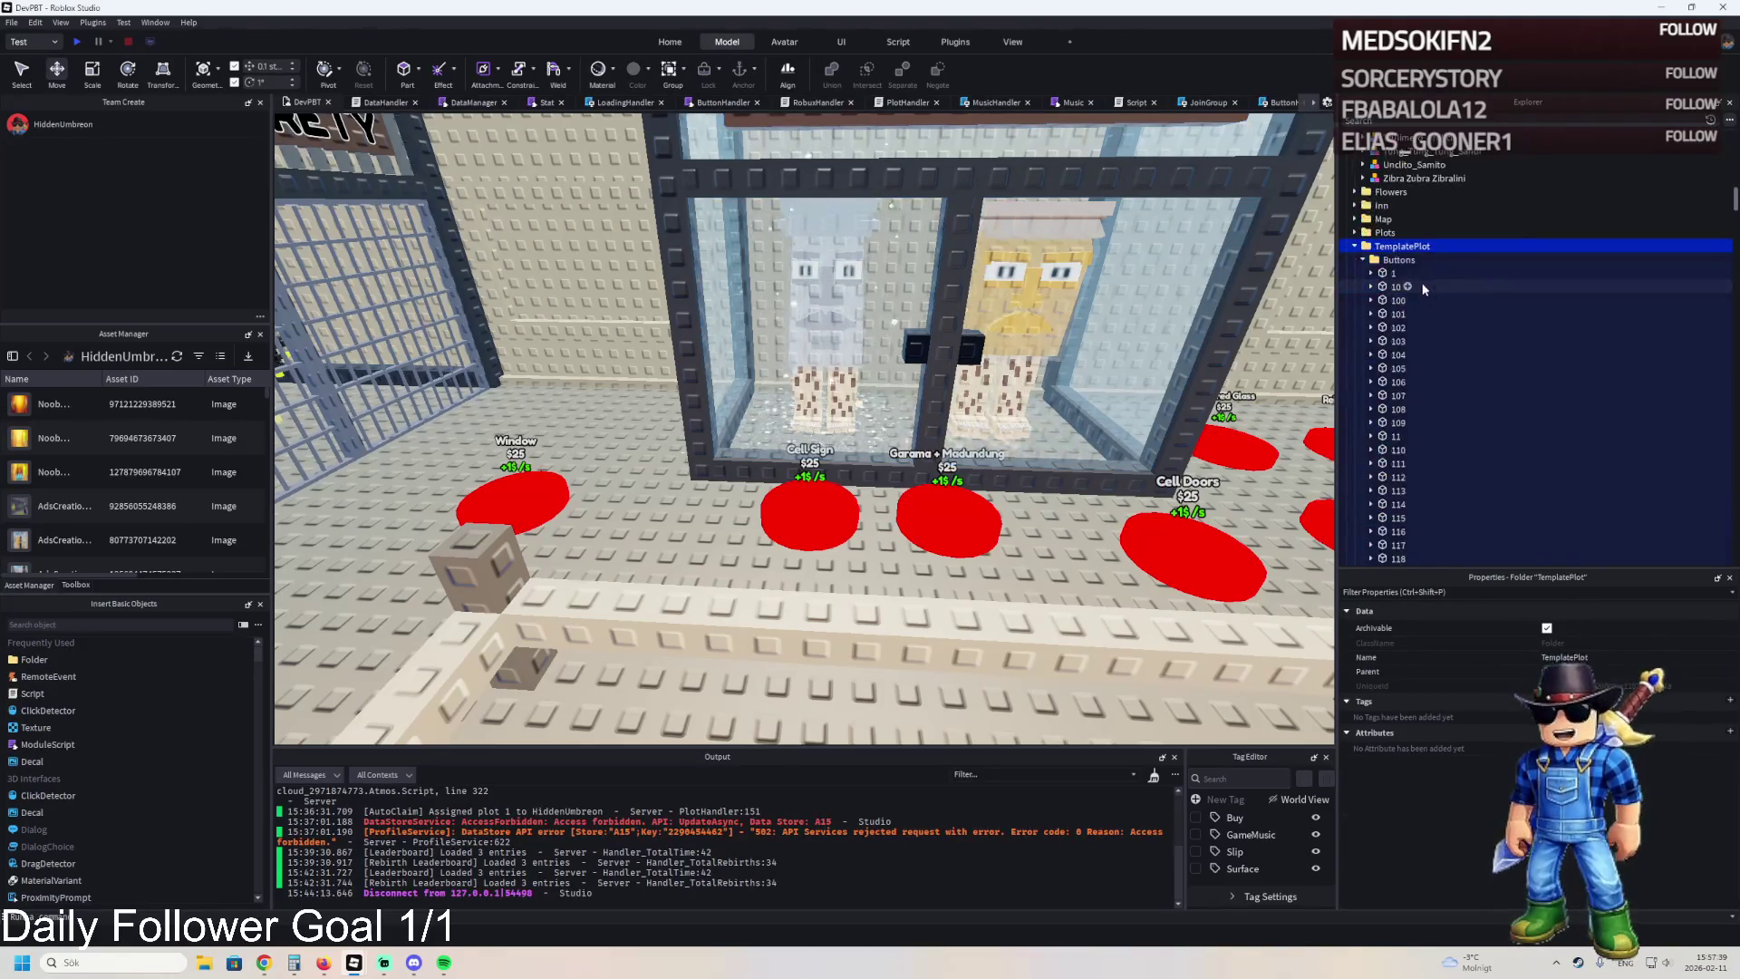
{"action": "left_click", "coordinate": [1355, 246]}
{"action": "left_click_drag", "start_coordinate": [1402, 245], "coordinate": [1408, 374]}
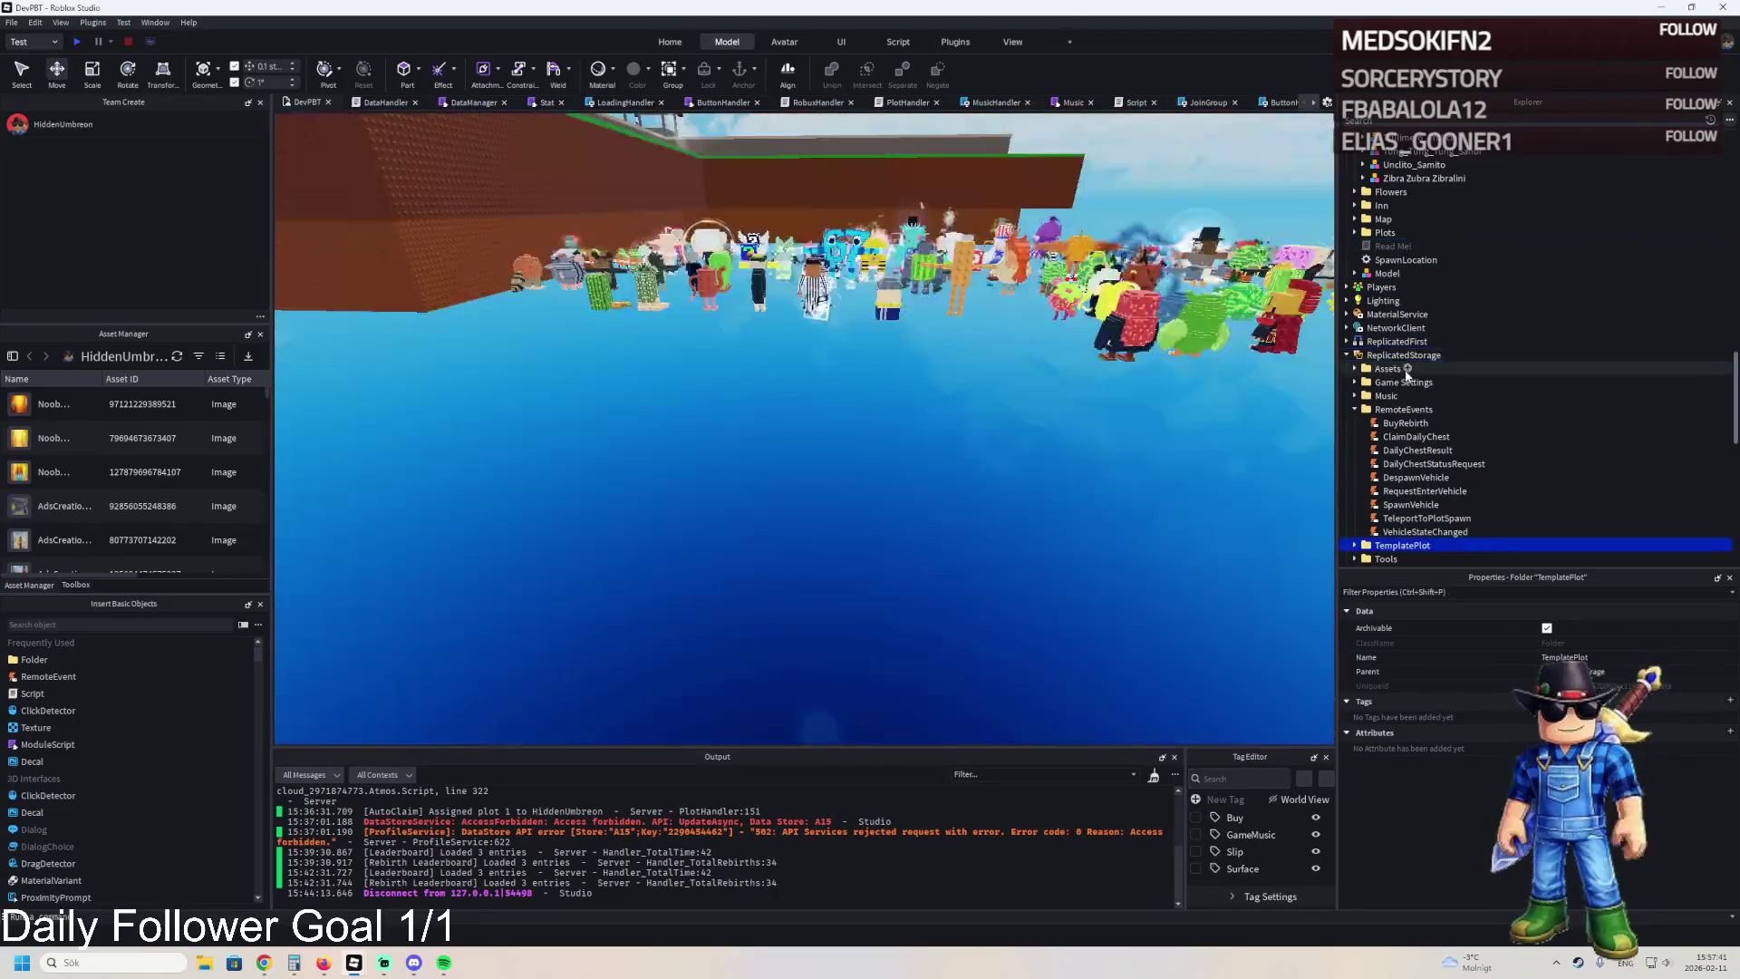
Start a playtest and walk the avatar through the gates and up the brick staircase.
{"action": "key", "text": "F5"}
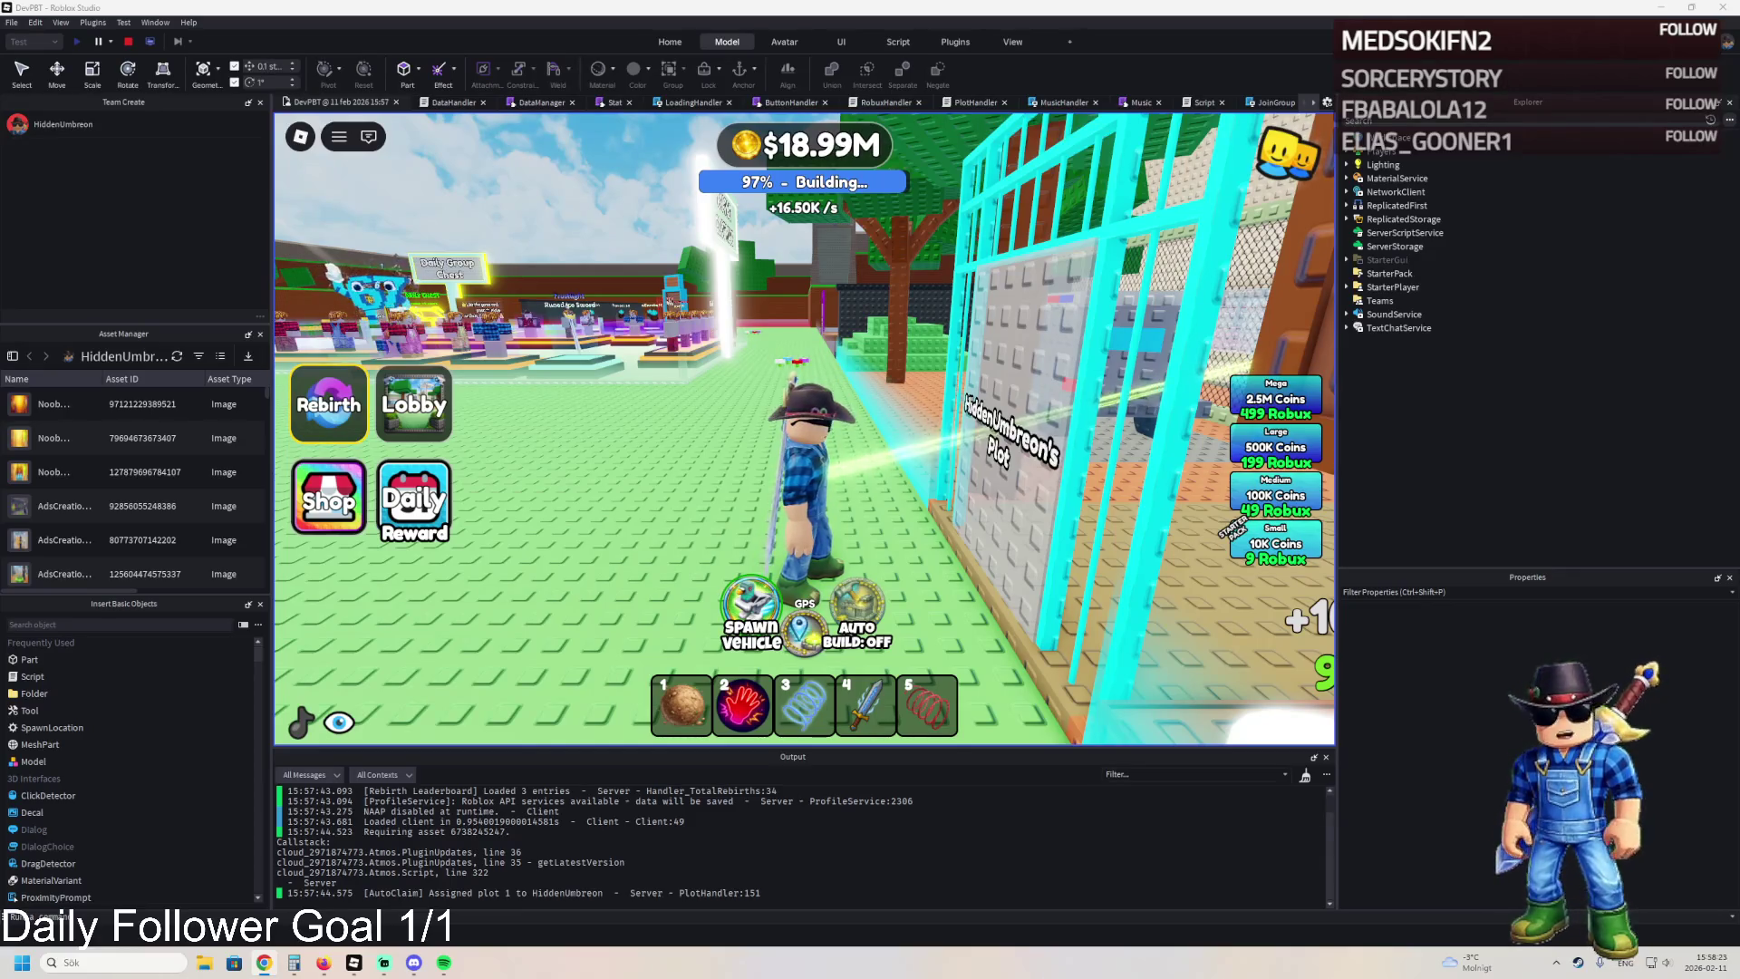
{"action": "key", "text": "d"}
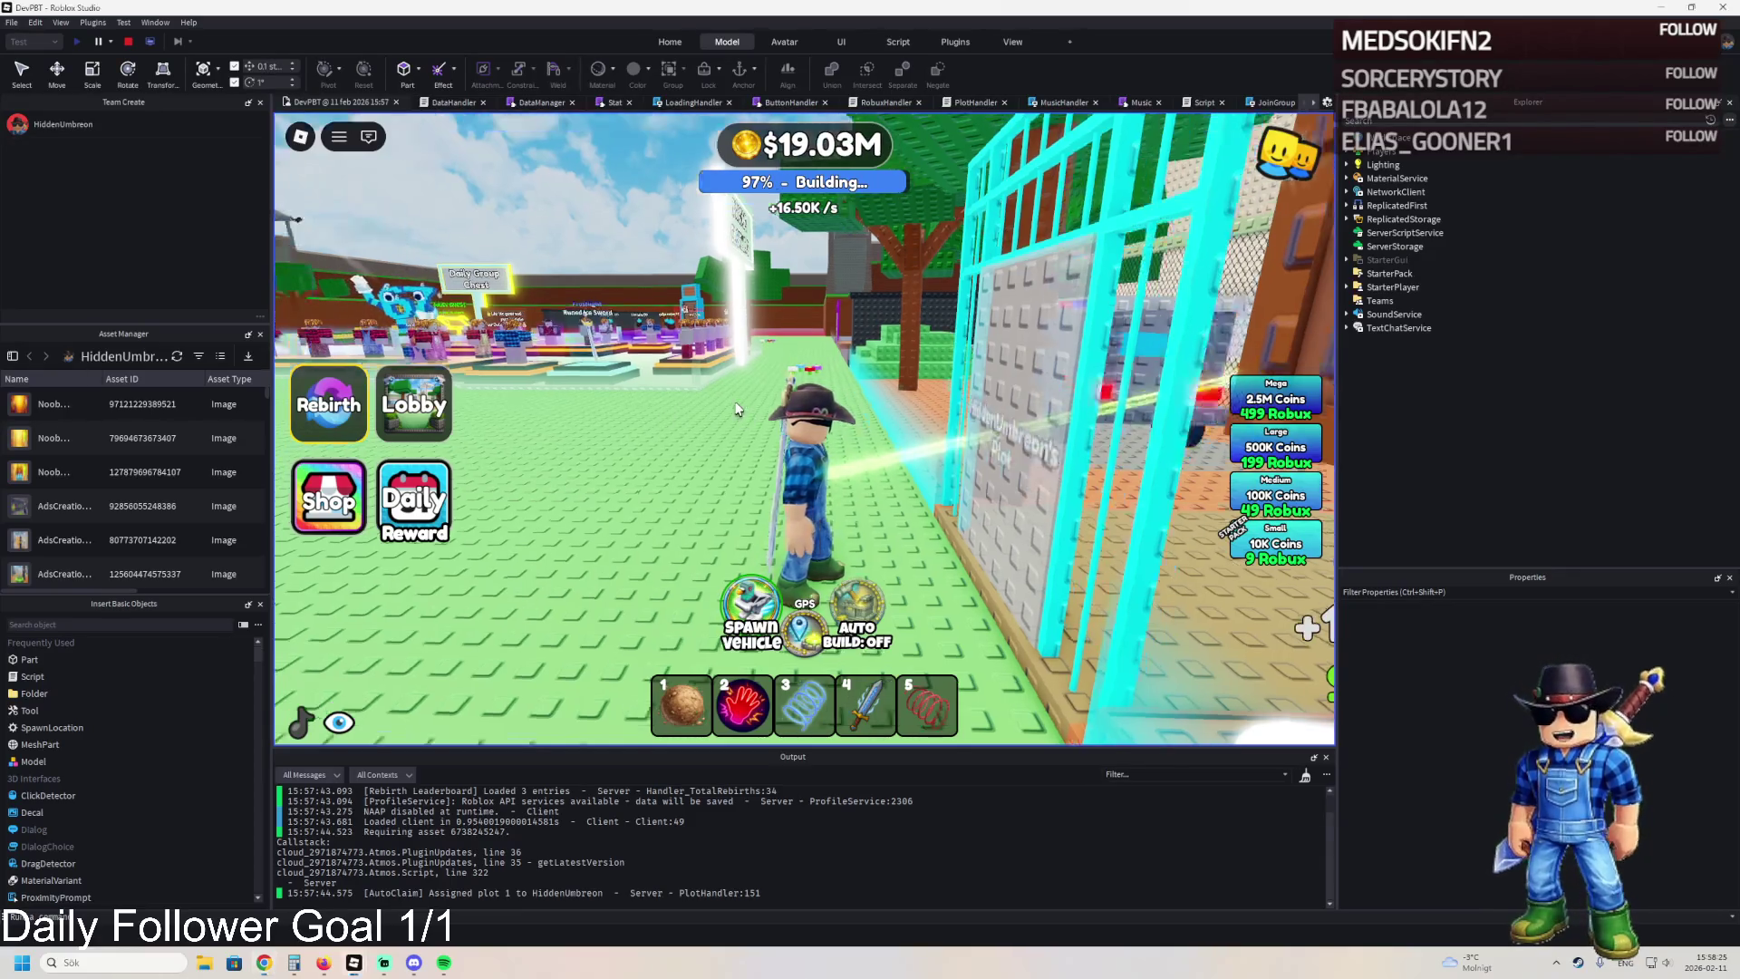
{"action": "key", "text": "w"}
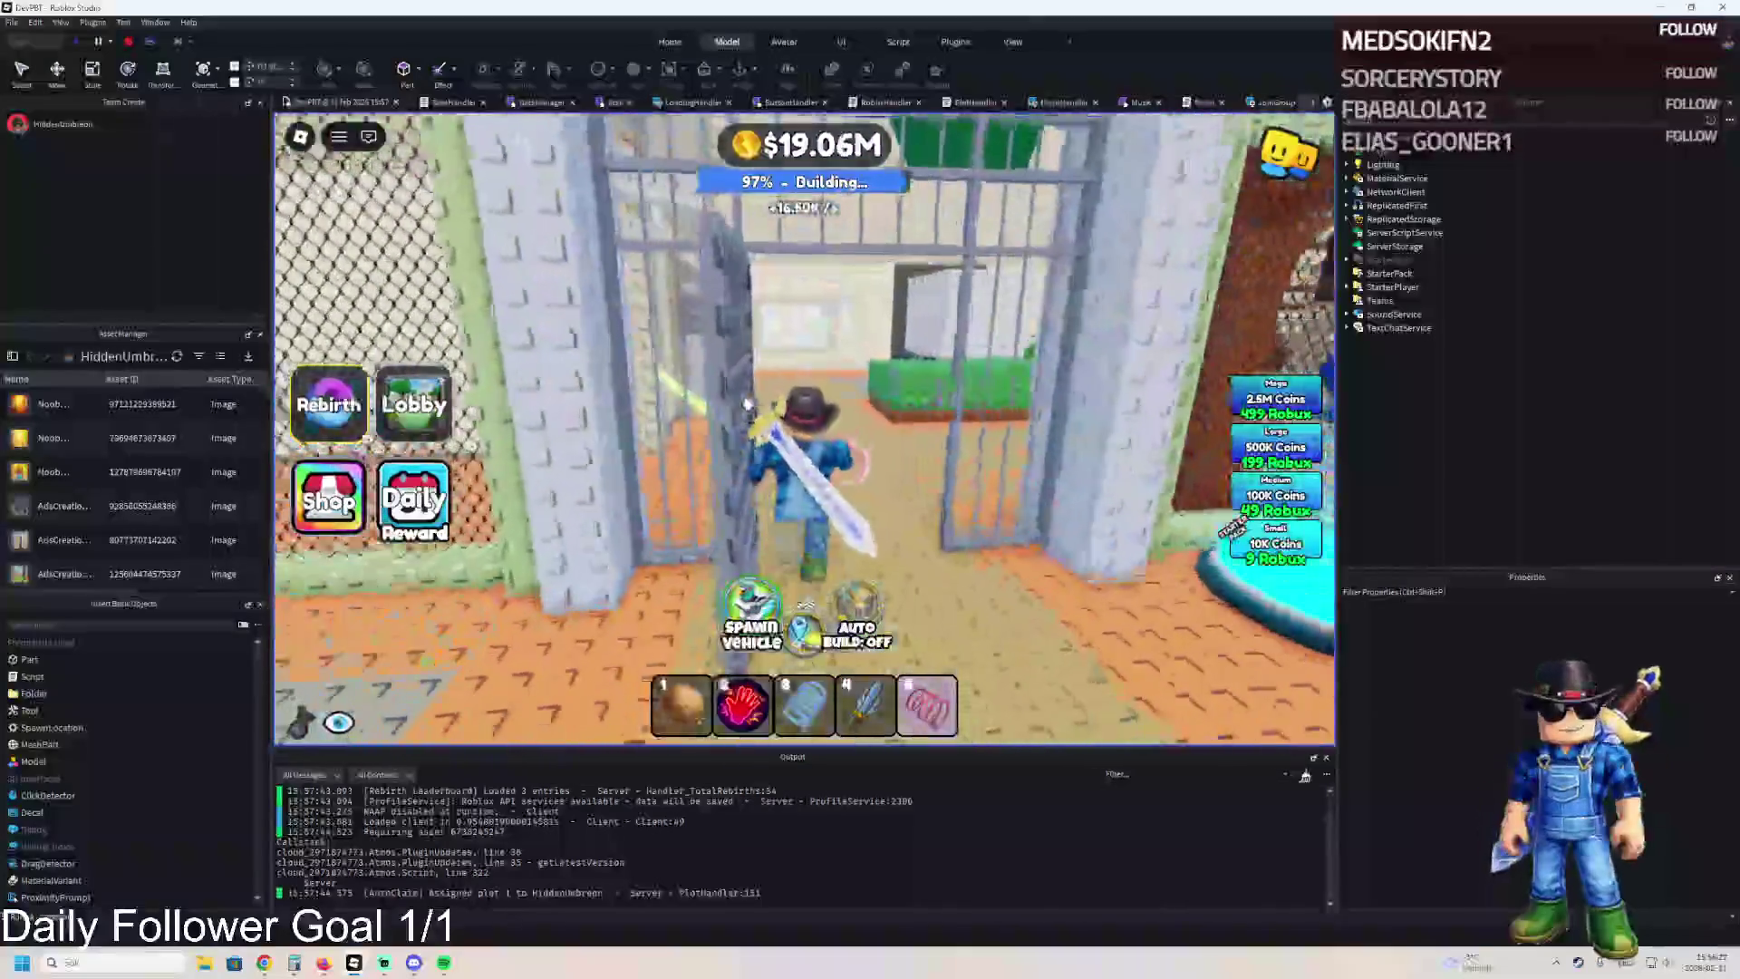
{"action": "key", "text": "w"}
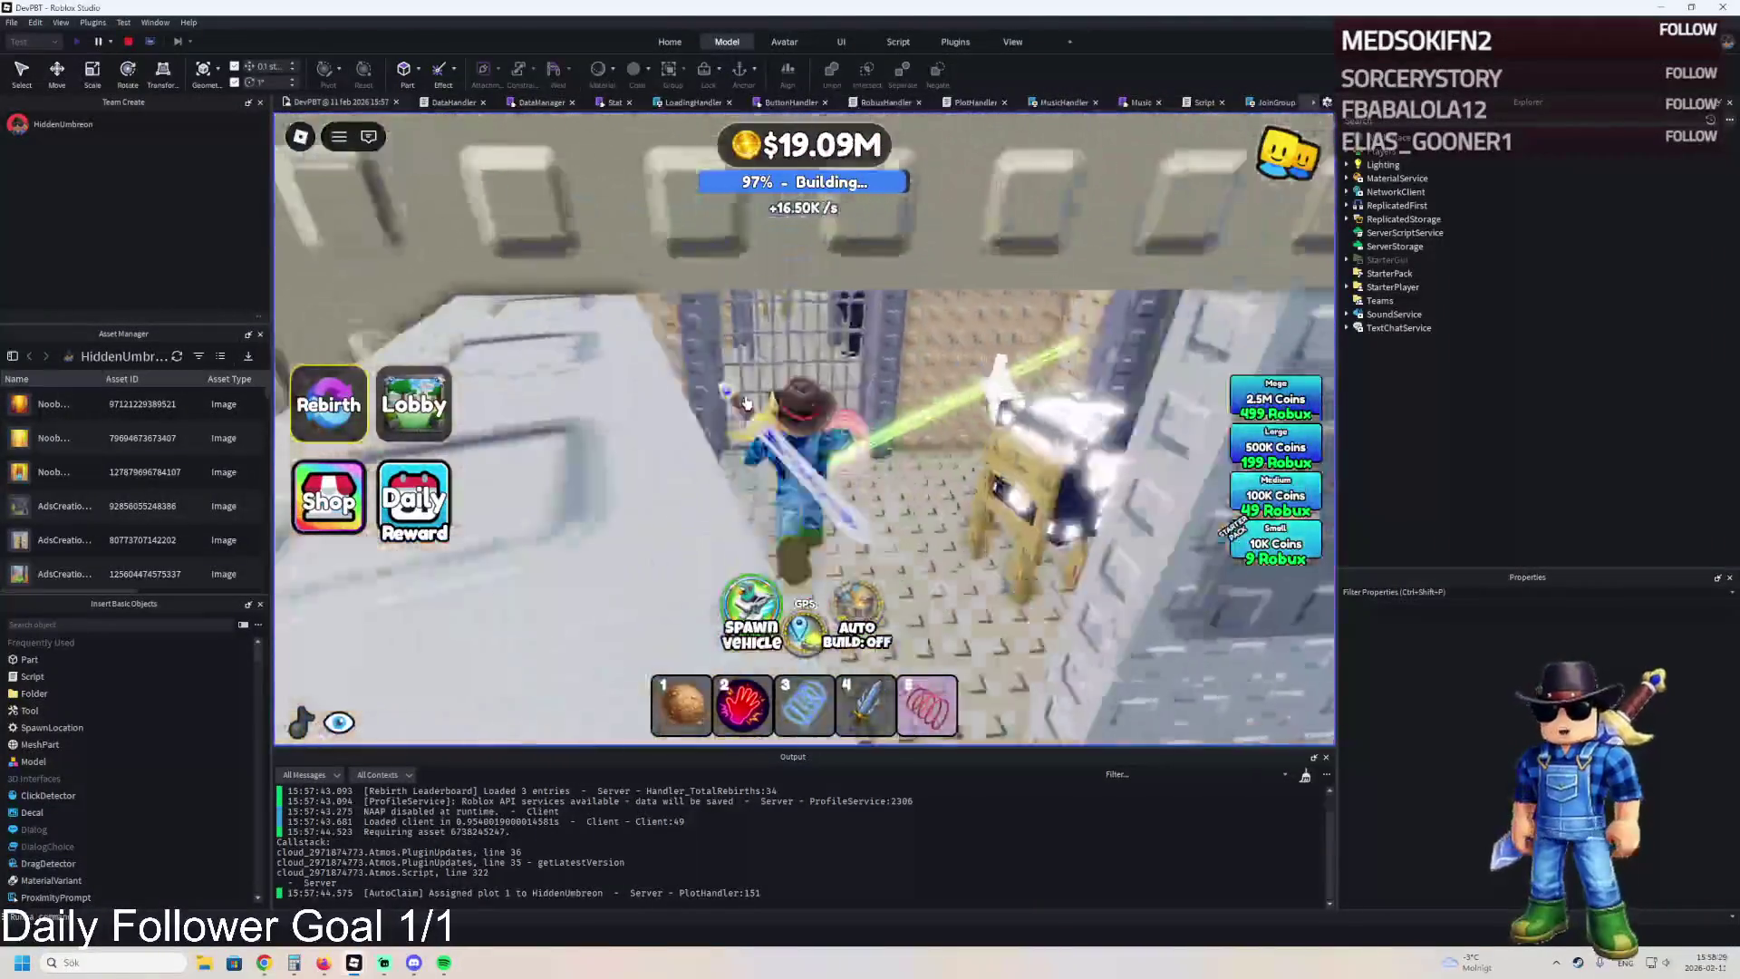
{"action": "key", "text": "w"}
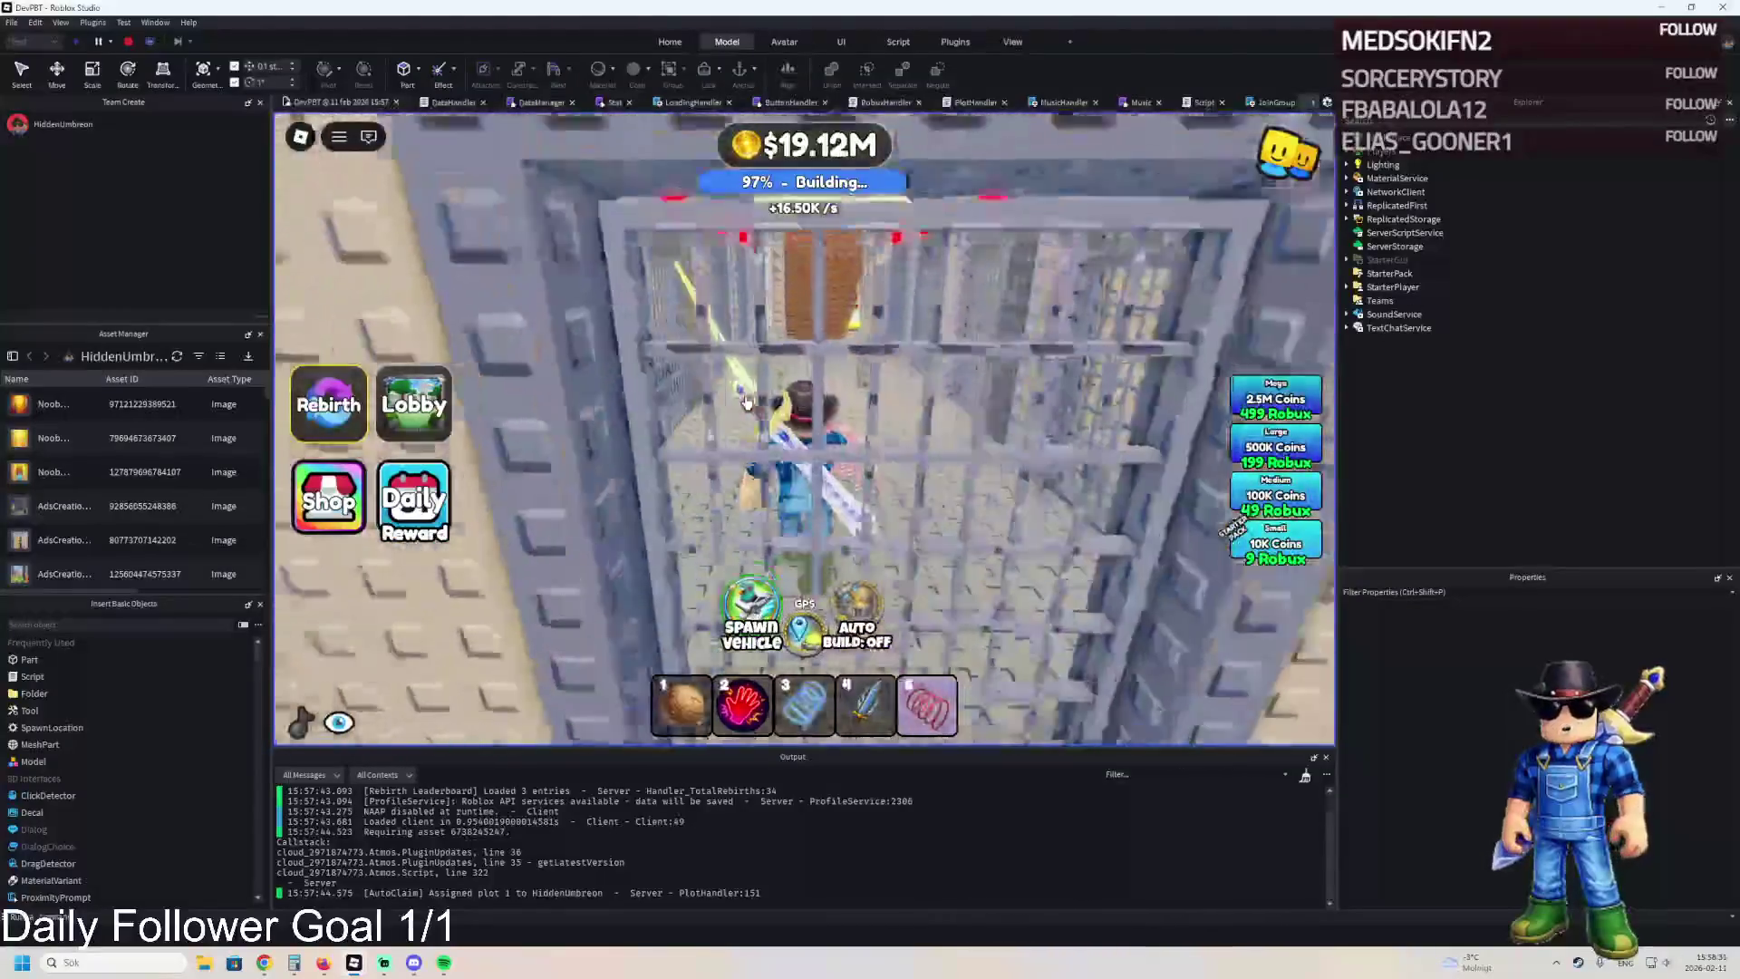
{"action": "key", "text": "w"}
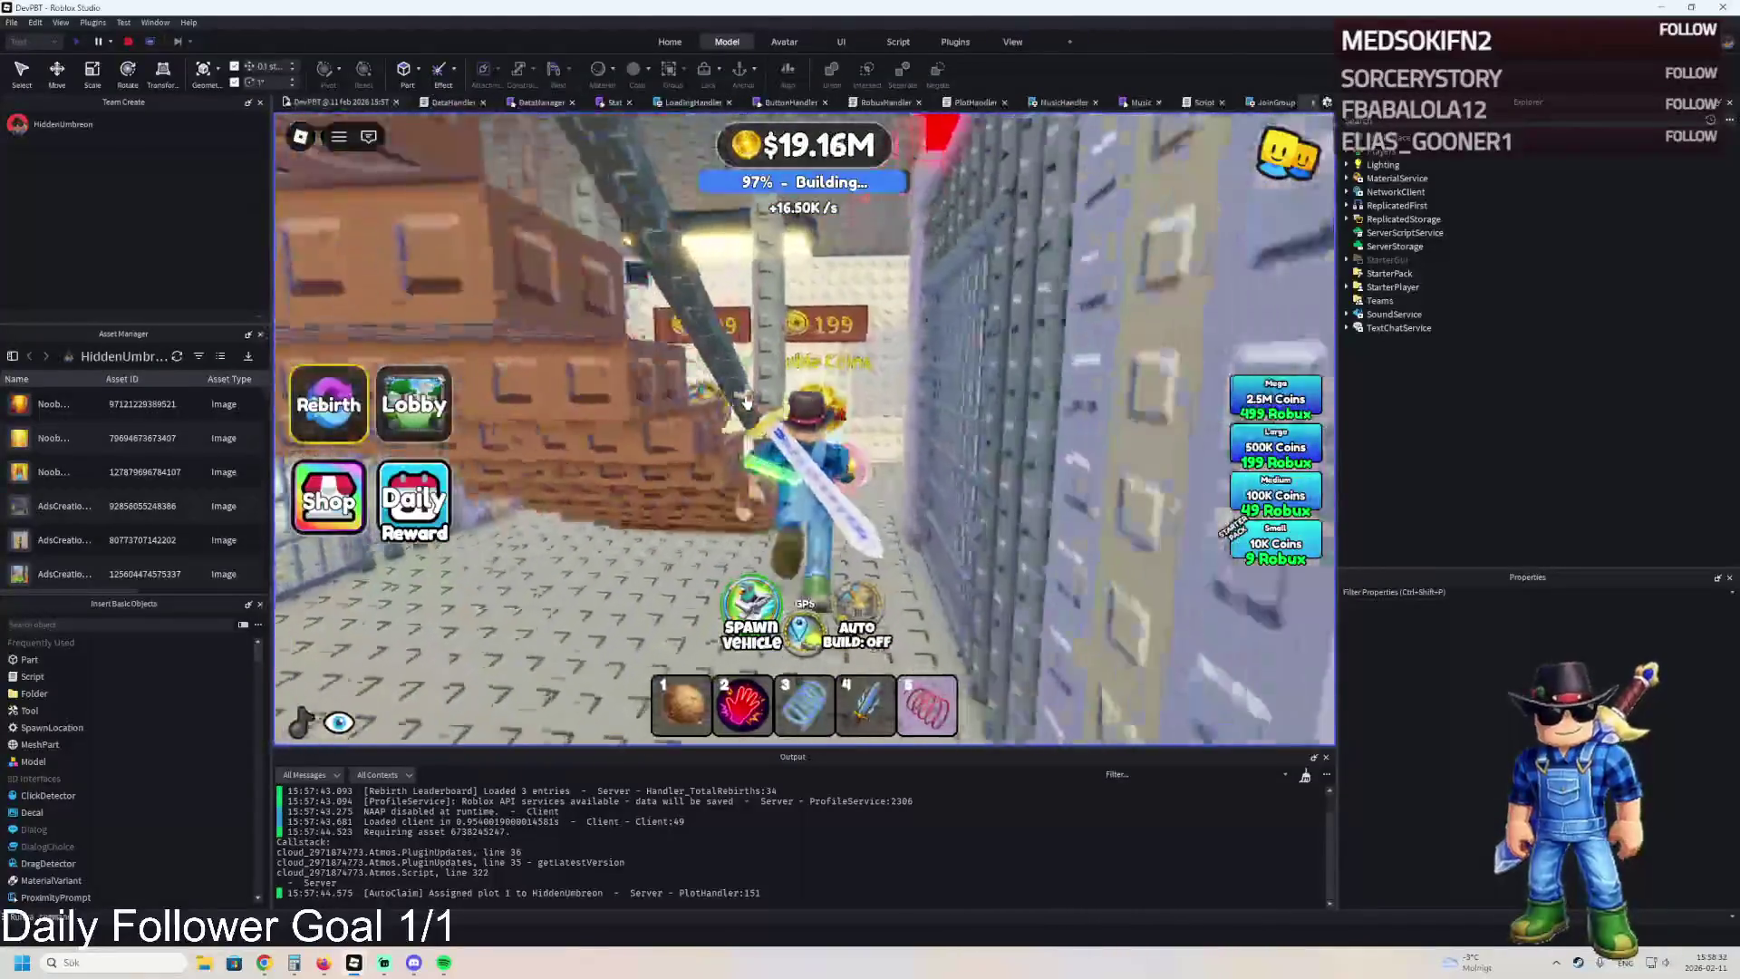
{"action": "key", "text": "w"}
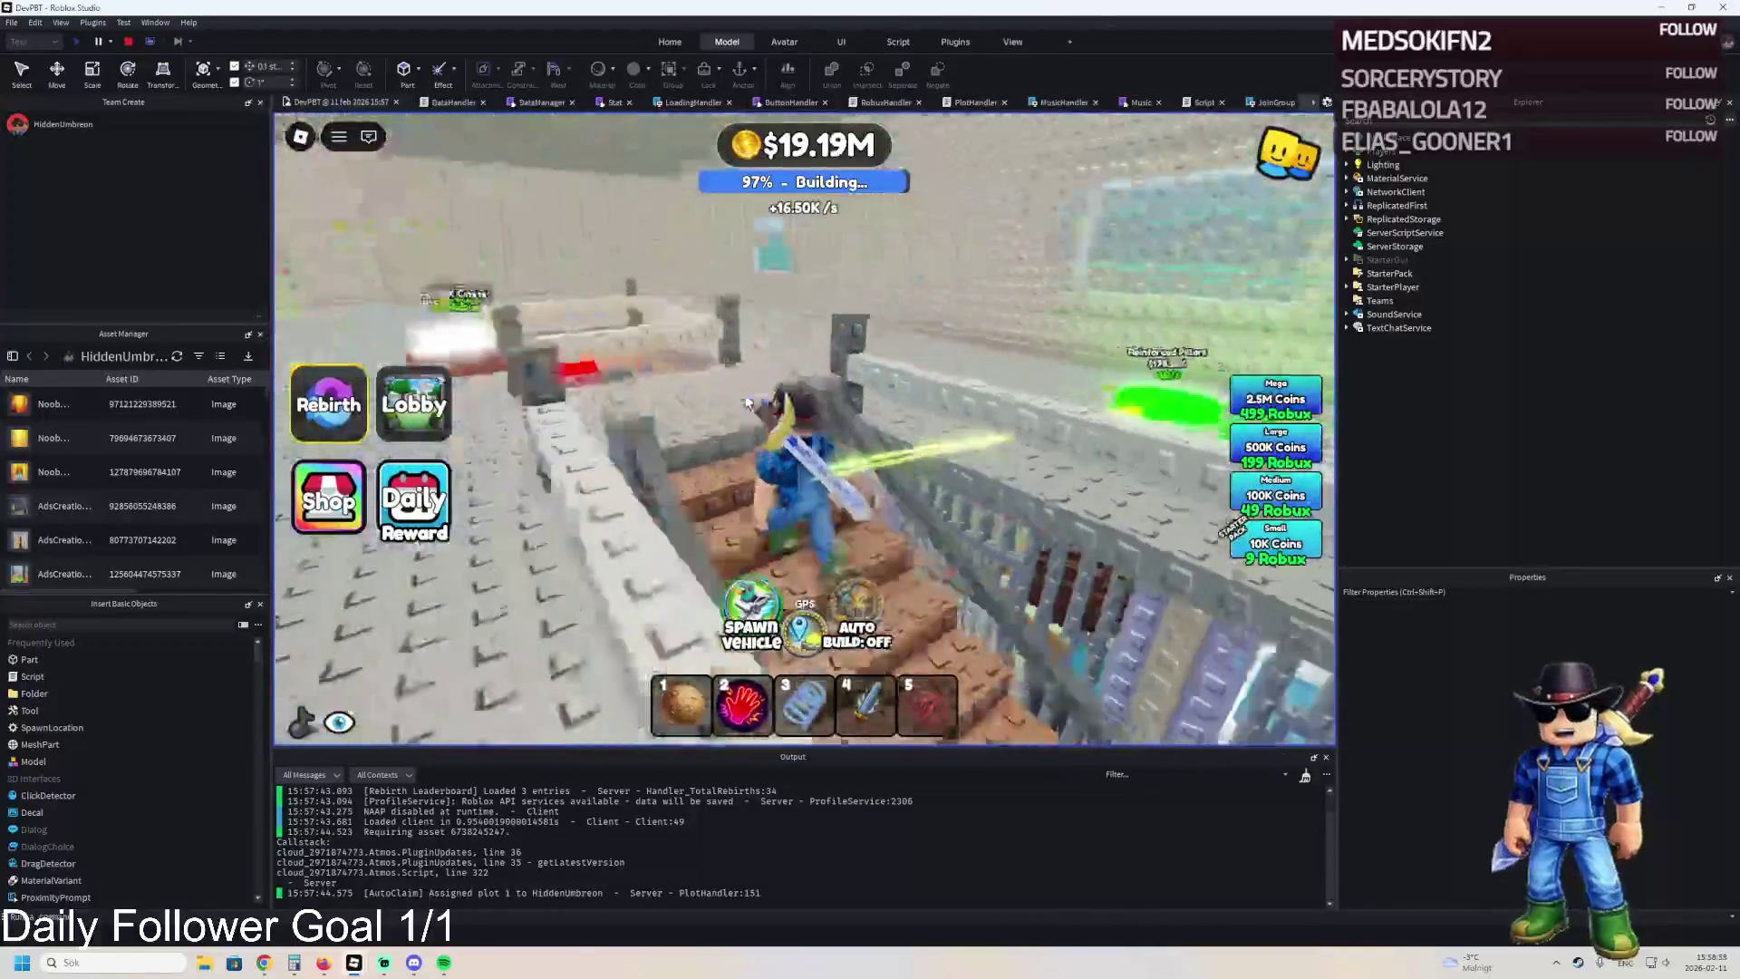
Walk past the dark pillars to the glass cell, equip the sword, then stop the playtest.
{"action": "key", "text": "w"}
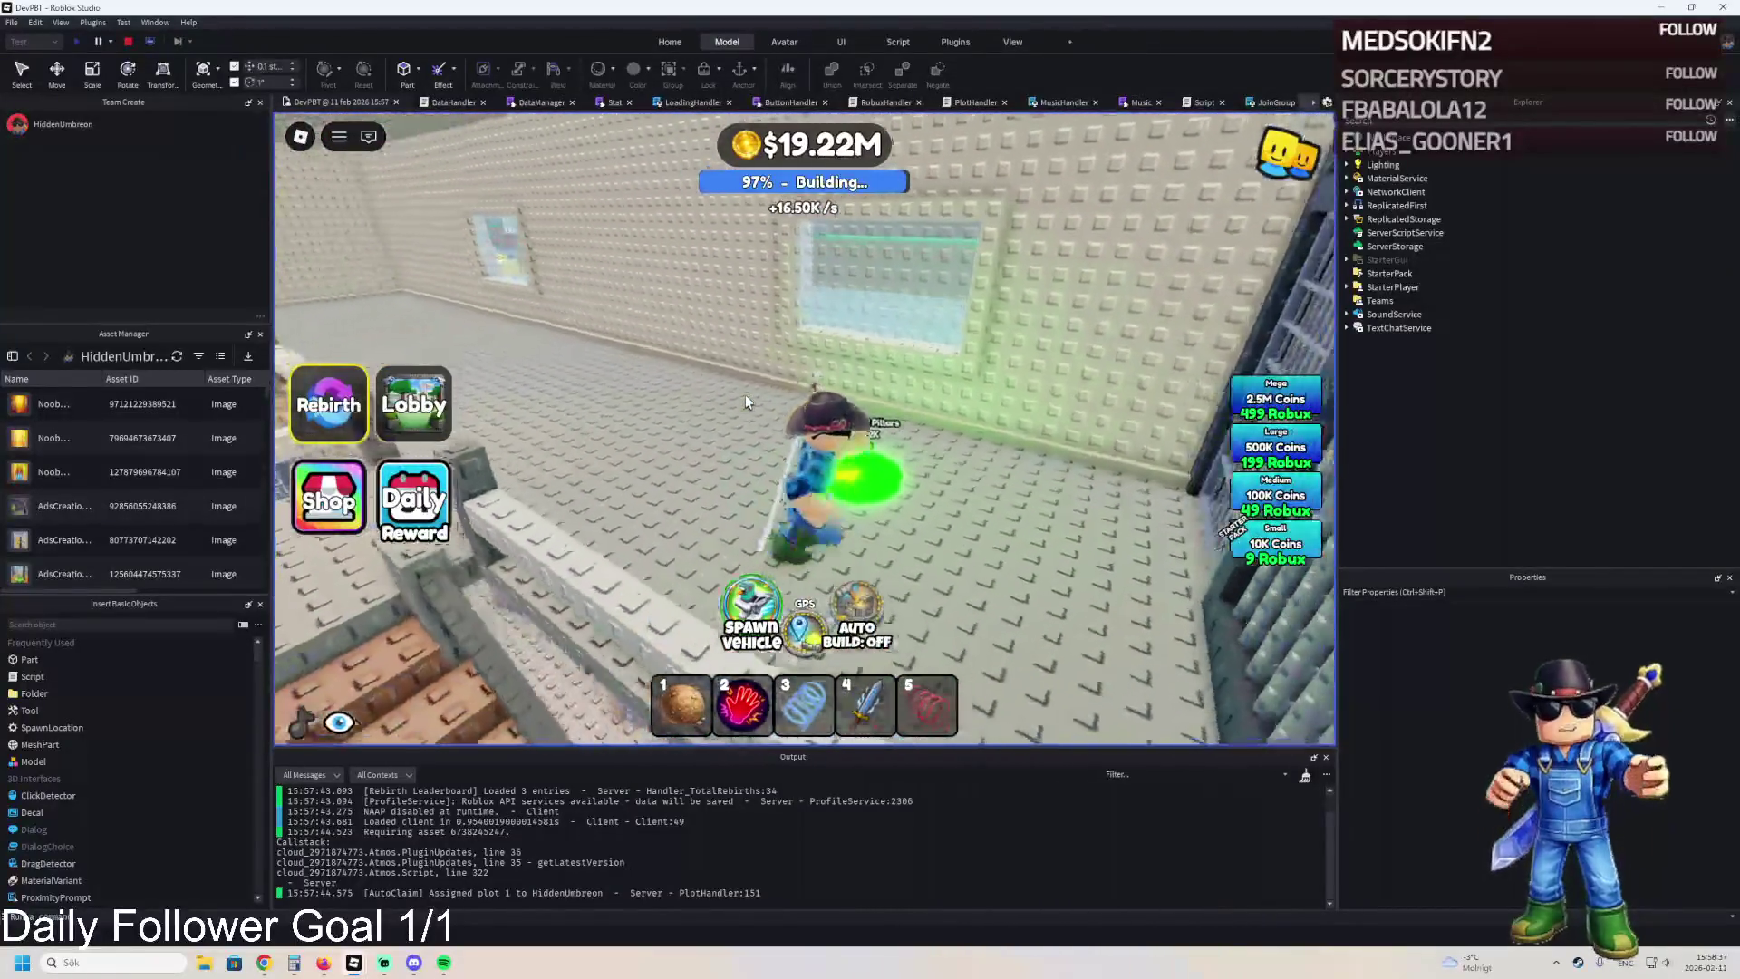
{"action": "key", "text": "w"}
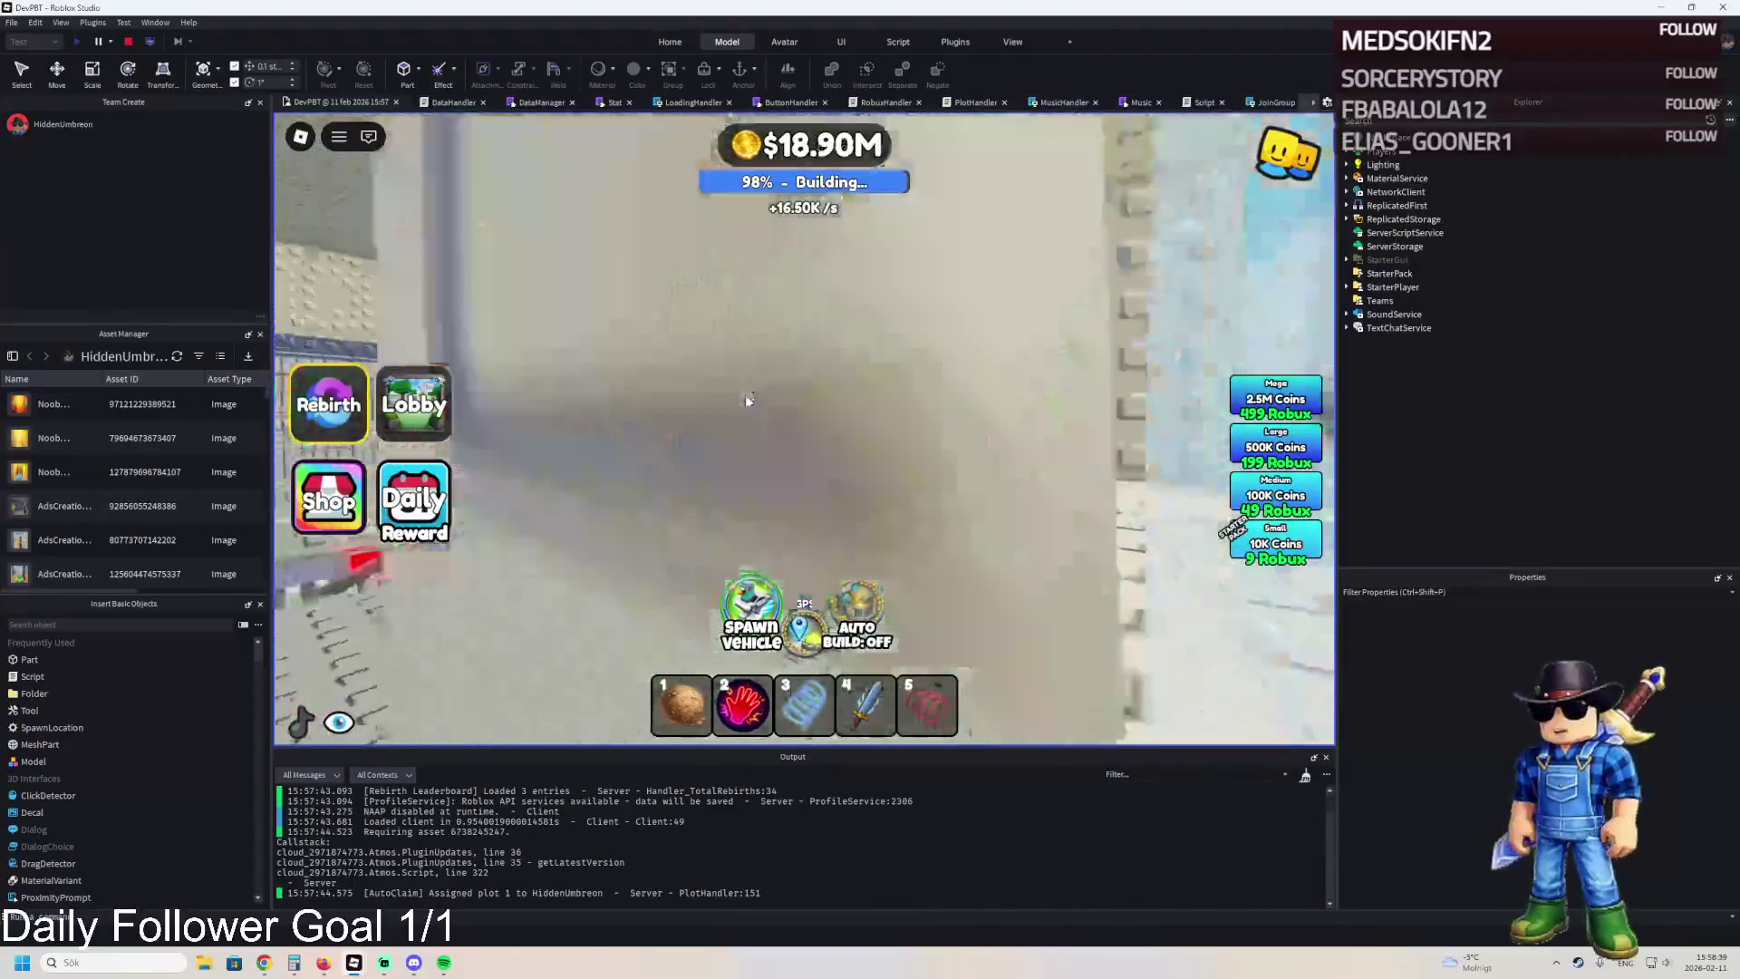
{"action": "key", "text": "w"}
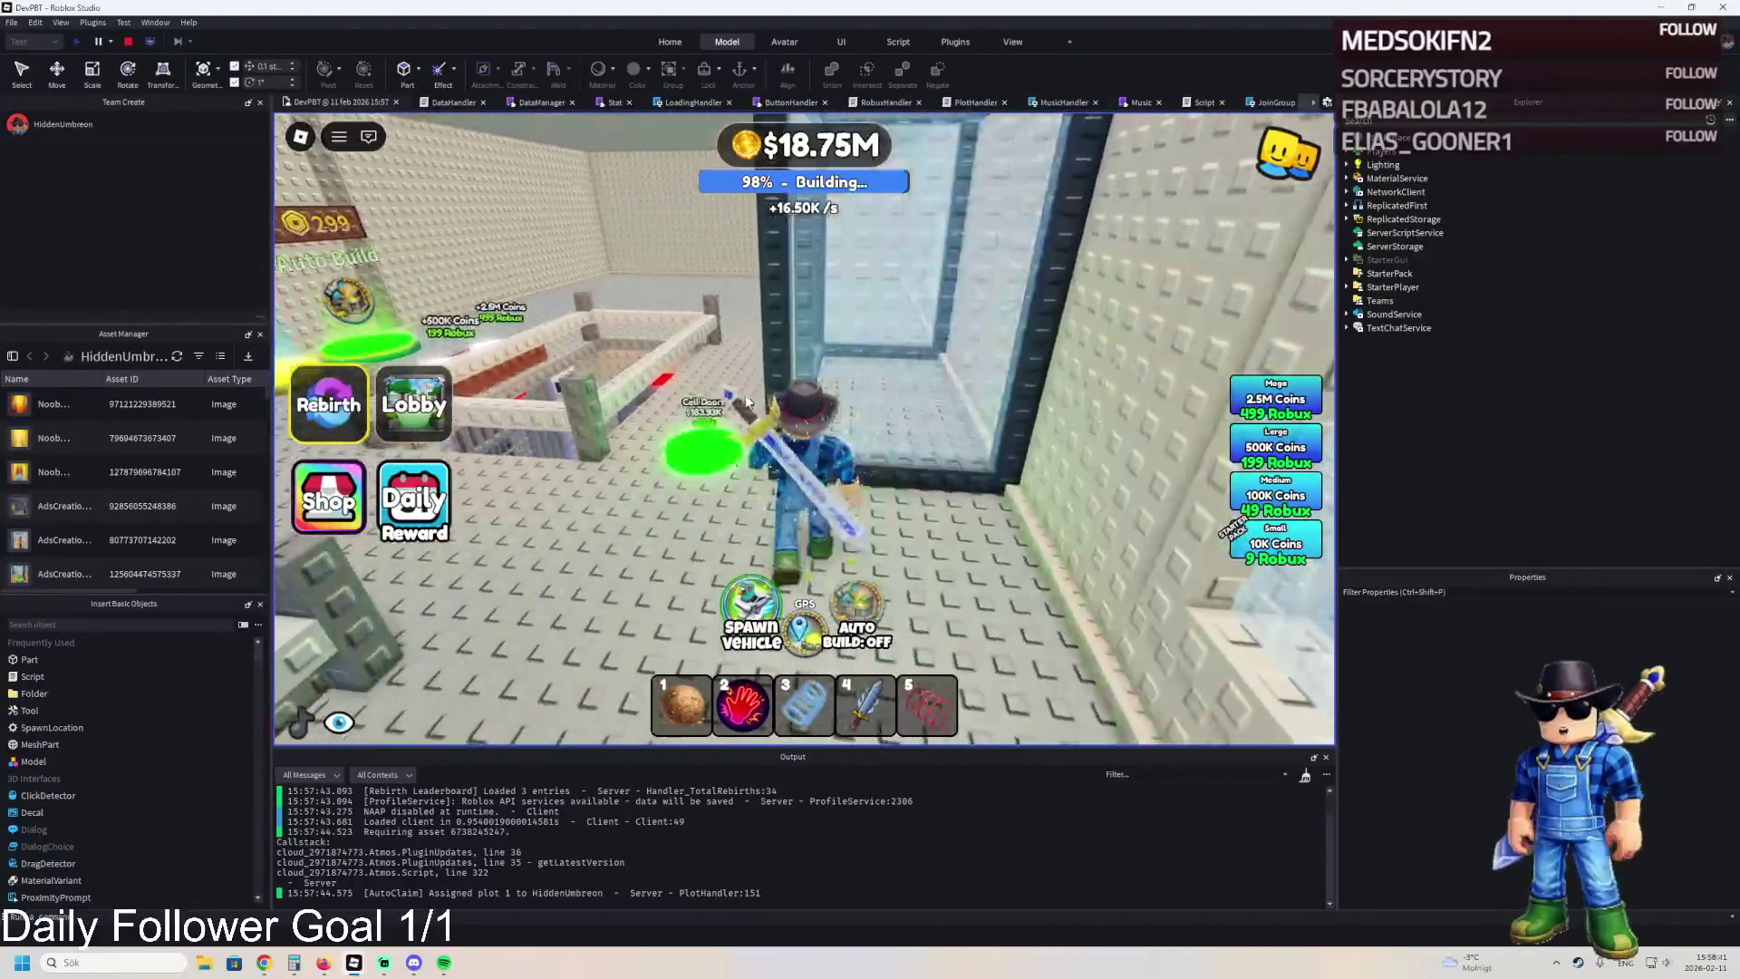
{"action": "key", "text": "w"}
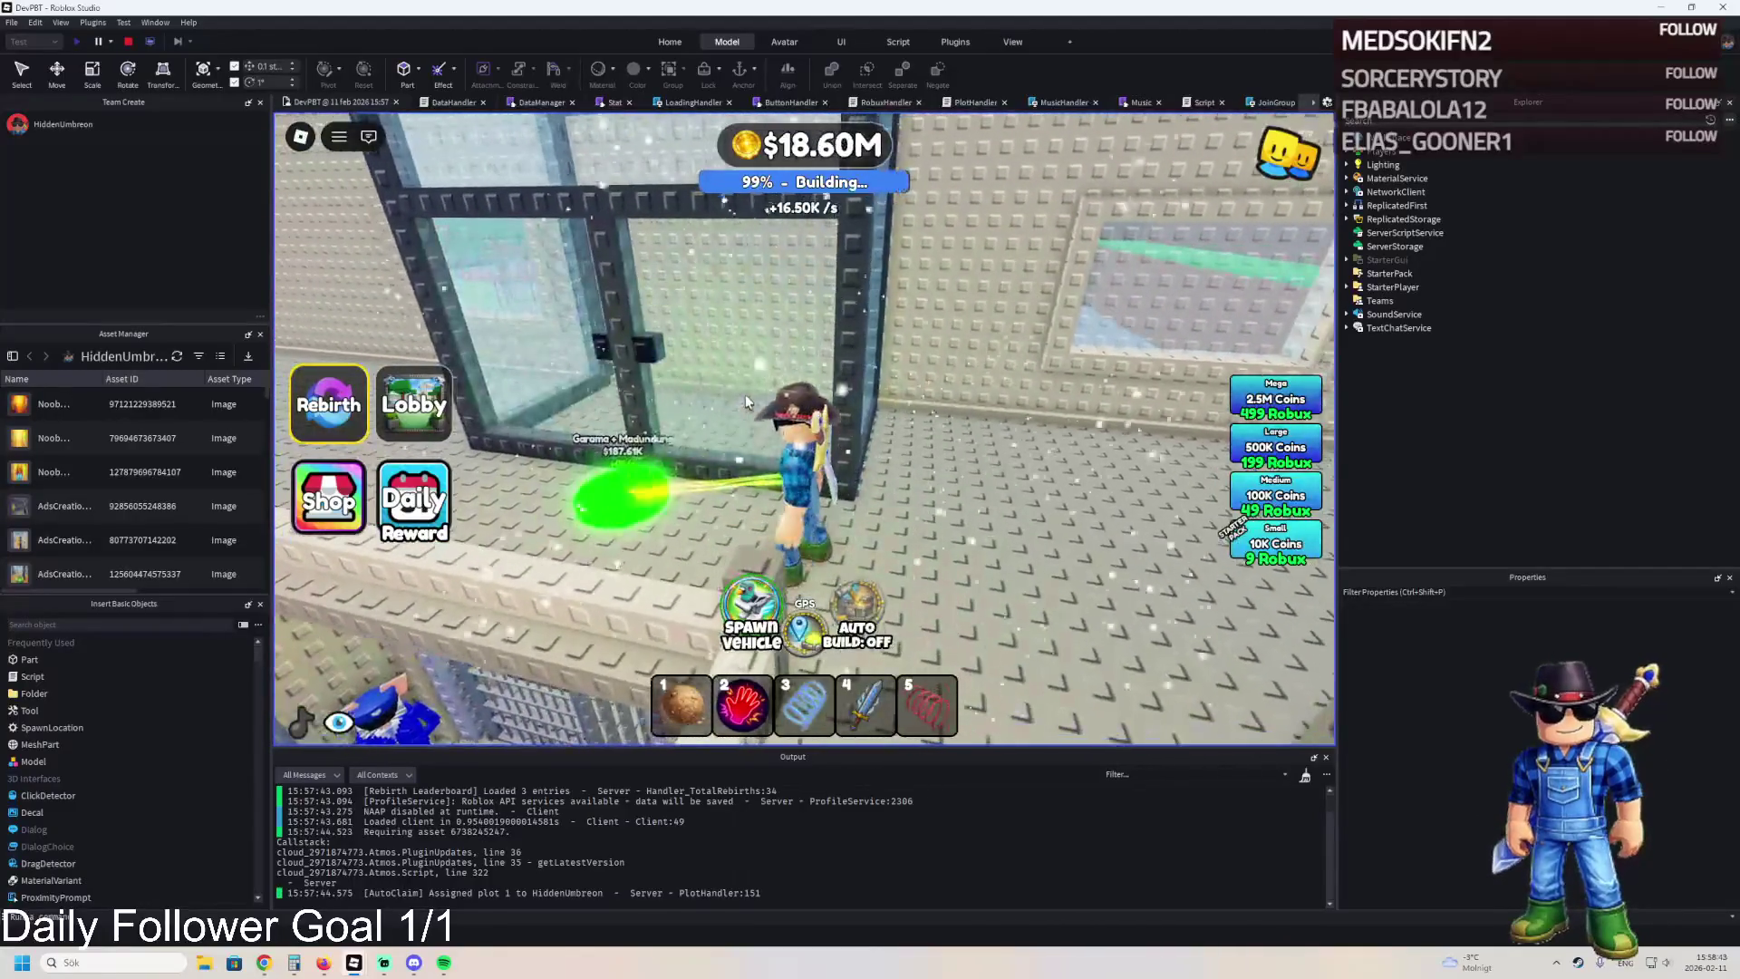
{"action": "key", "text": "w"}
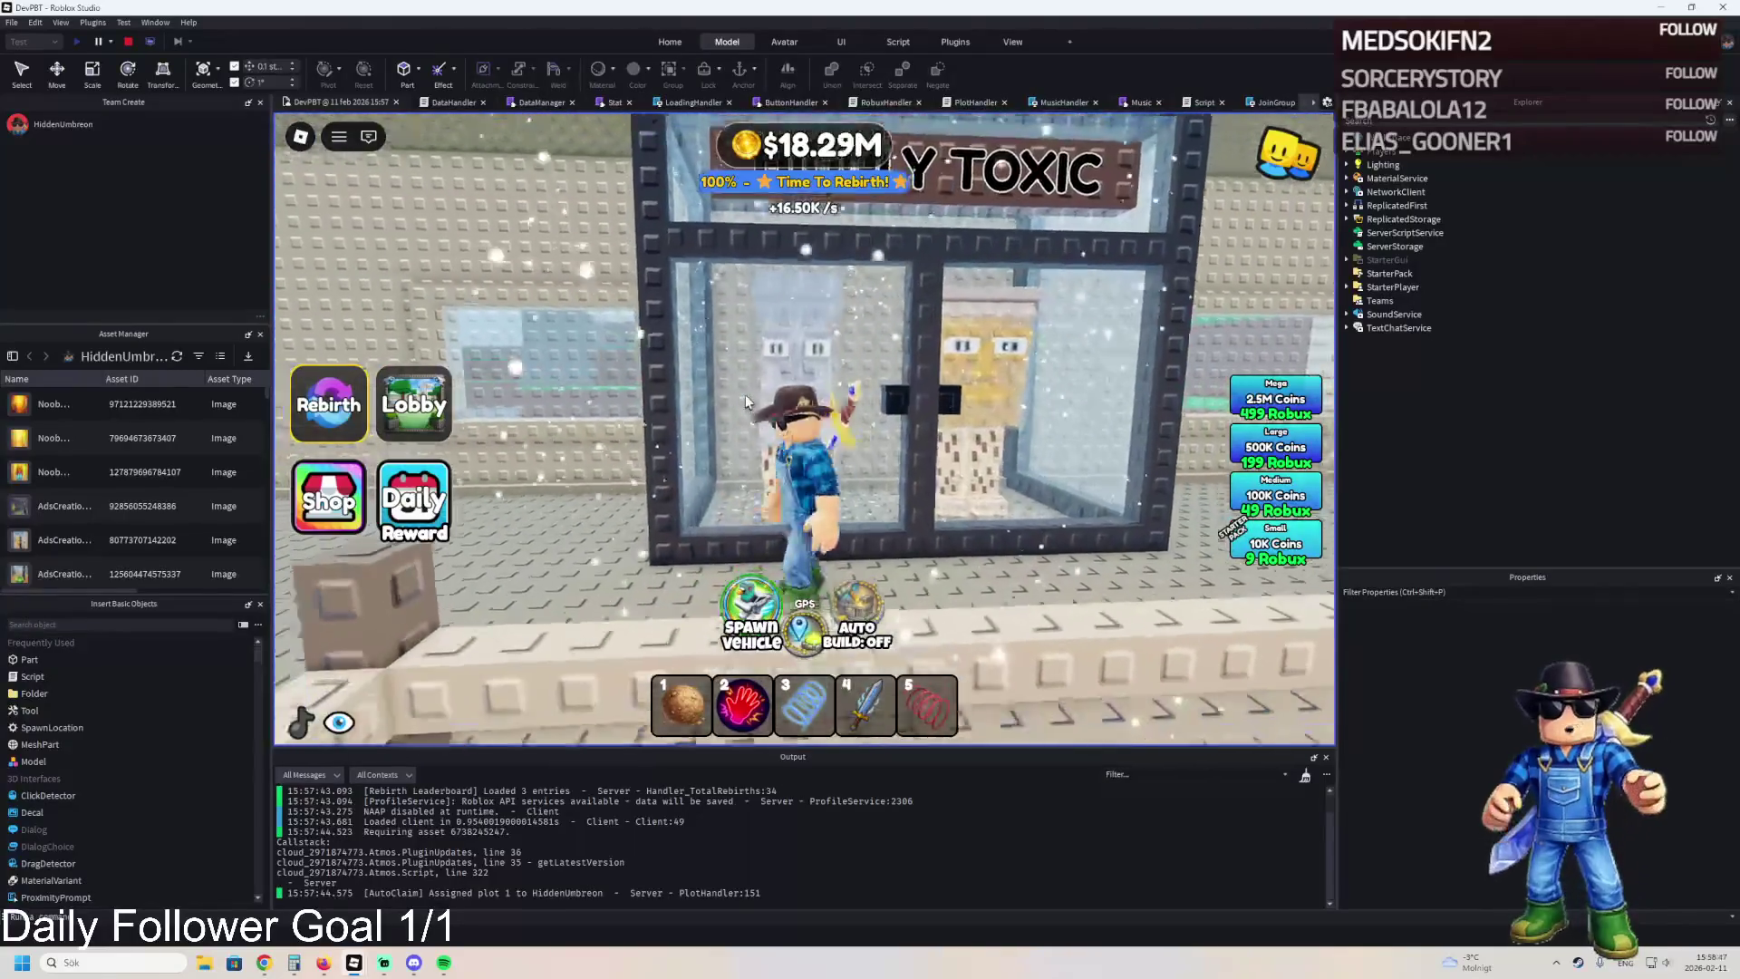
{"action": "key", "text": "4"}
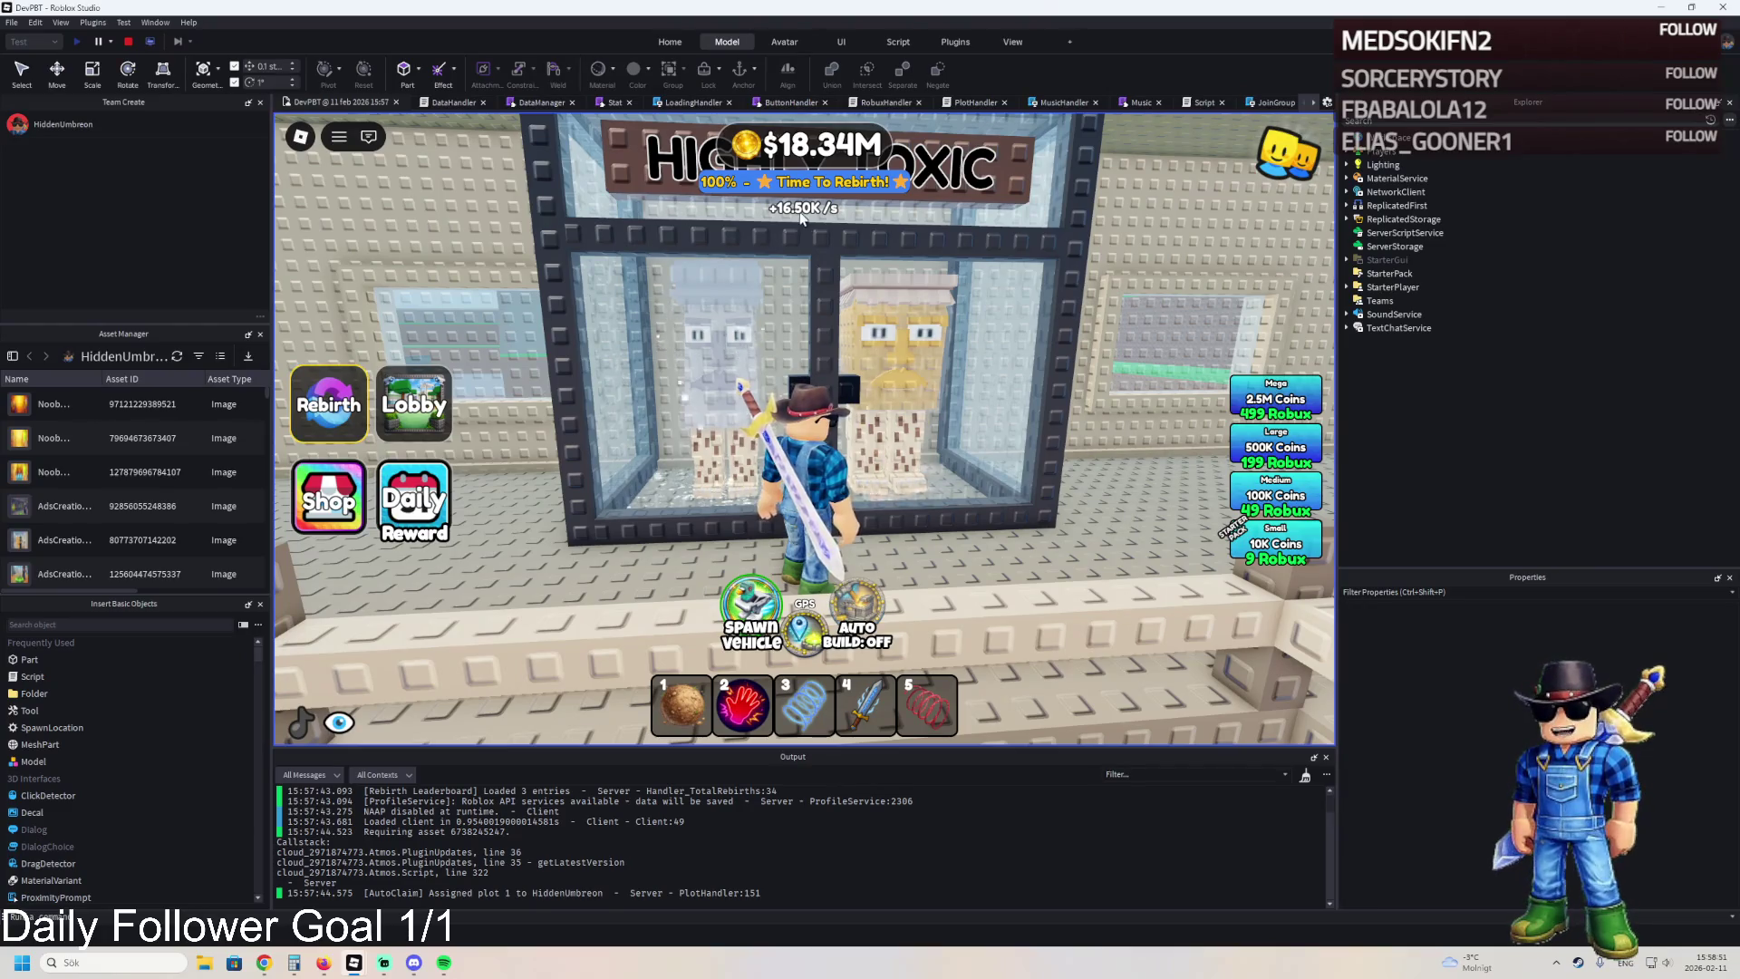
{"action": "key", "text": "a"}
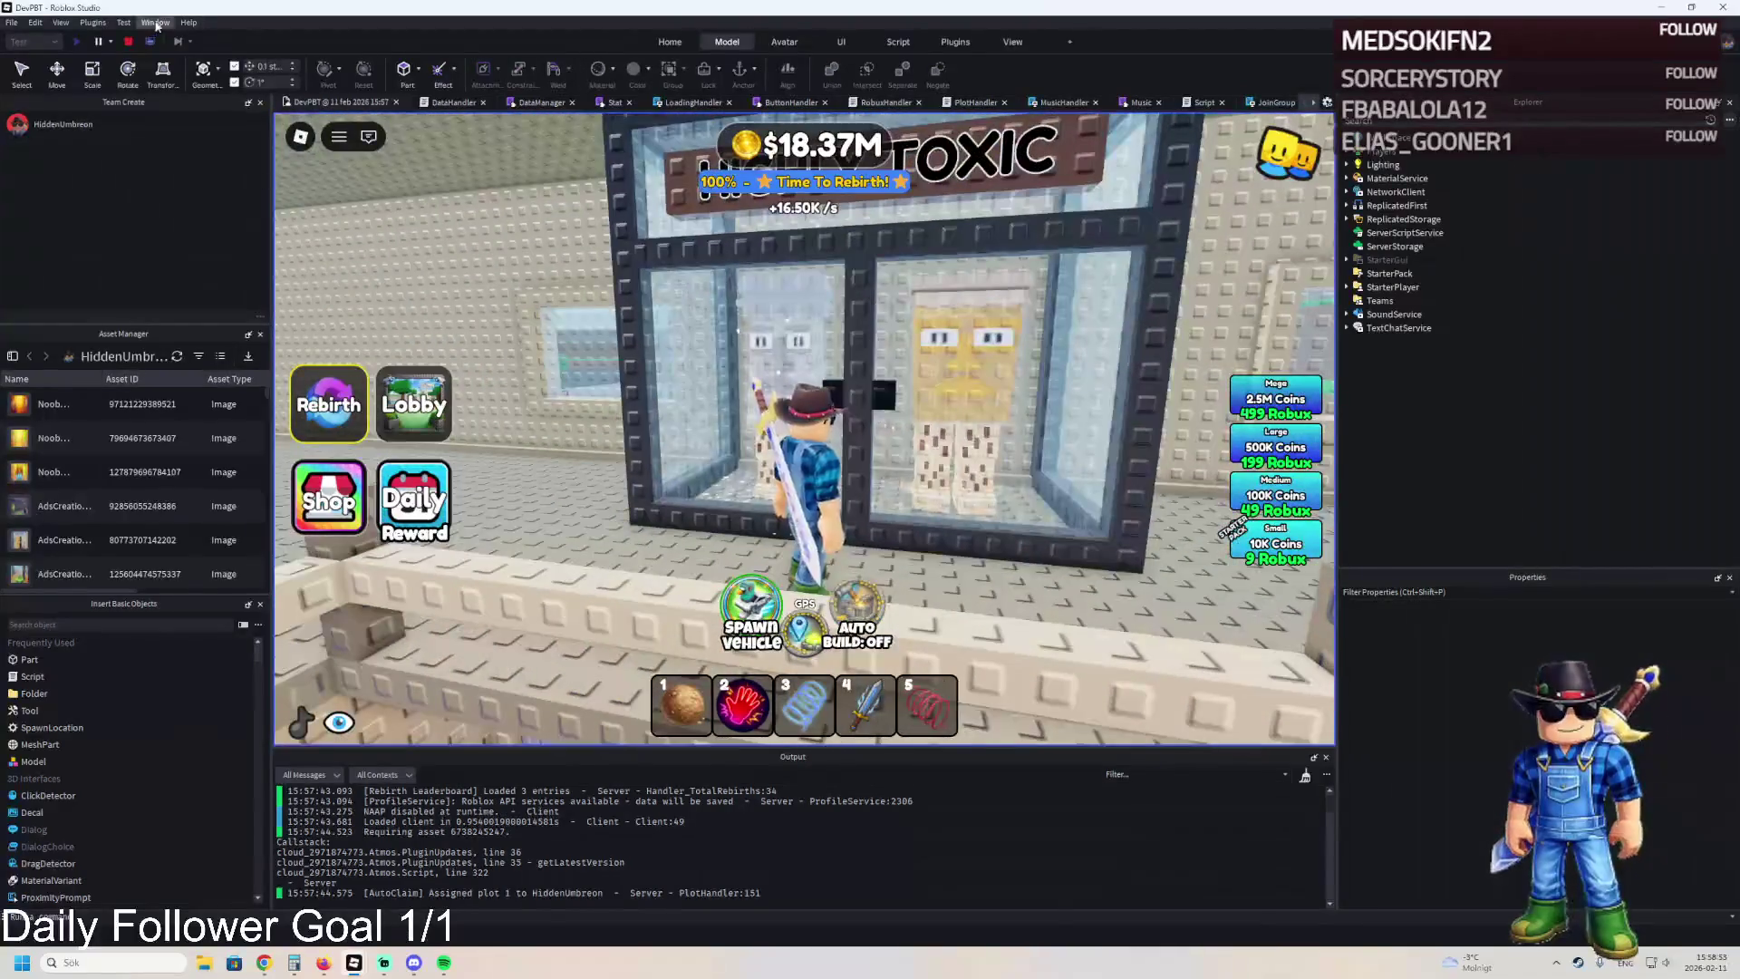
{"action": "left_click", "coordinate": [127, 41]}
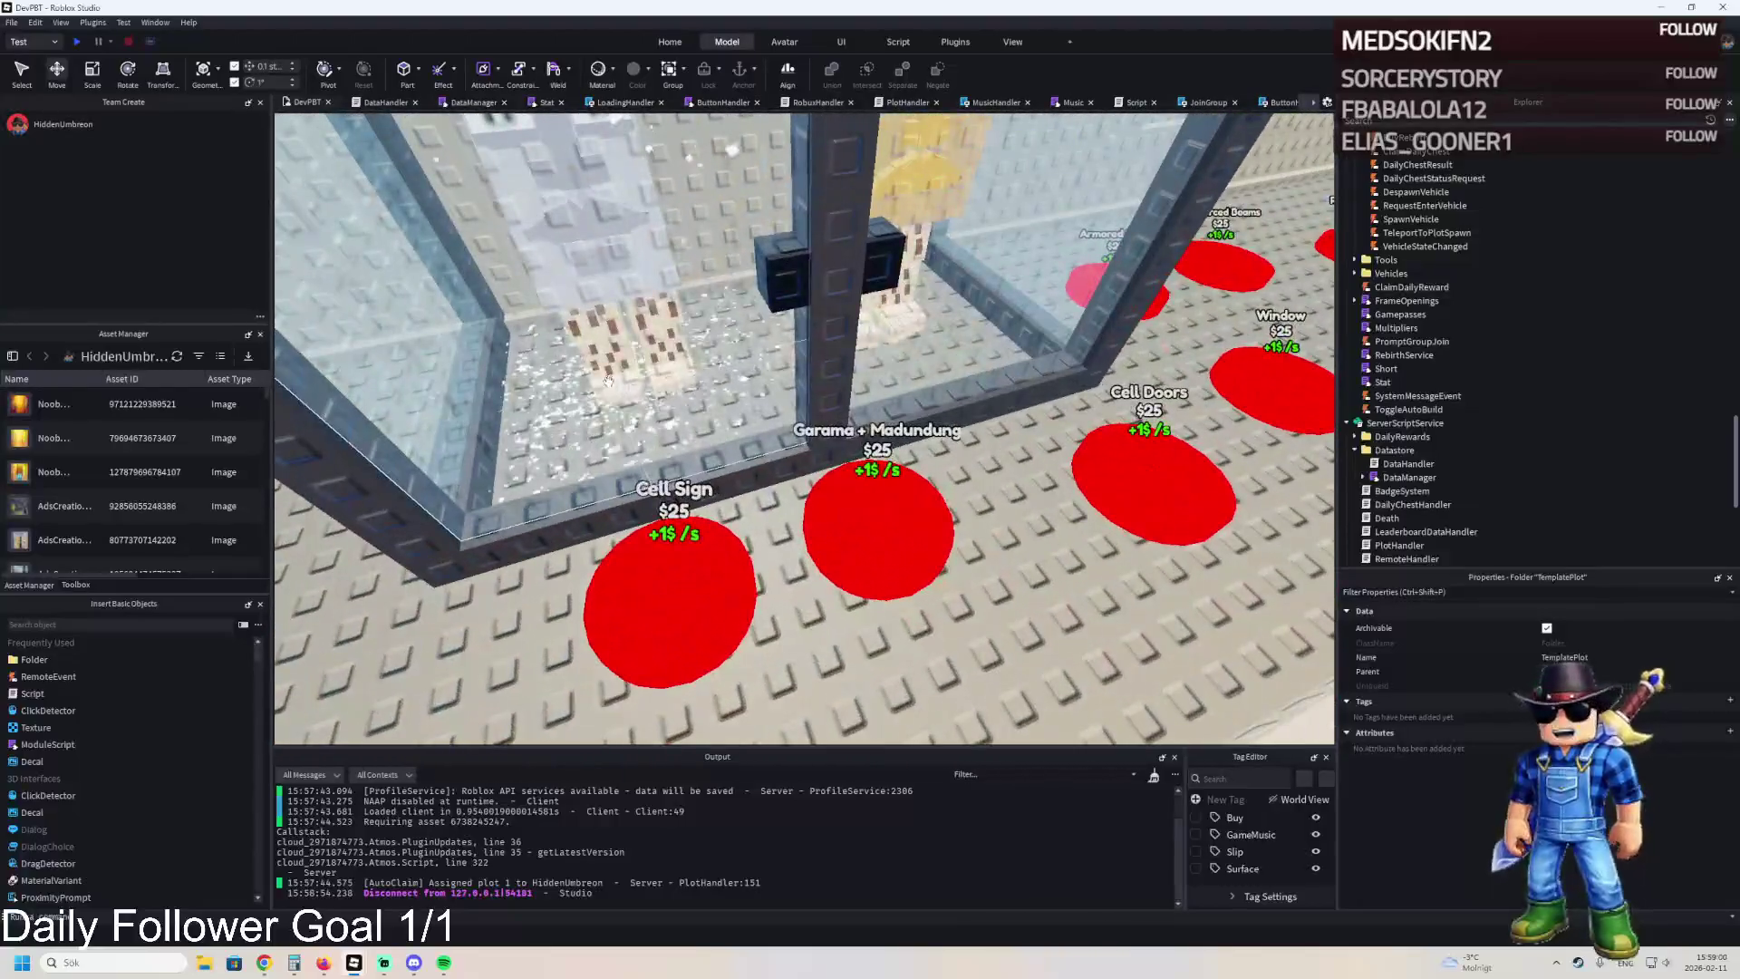
Select the glass cell's whole Door model and pan back to the HIGH SECURETY cell.
{"action": "left_click", "coordinate": [1065, 281]}
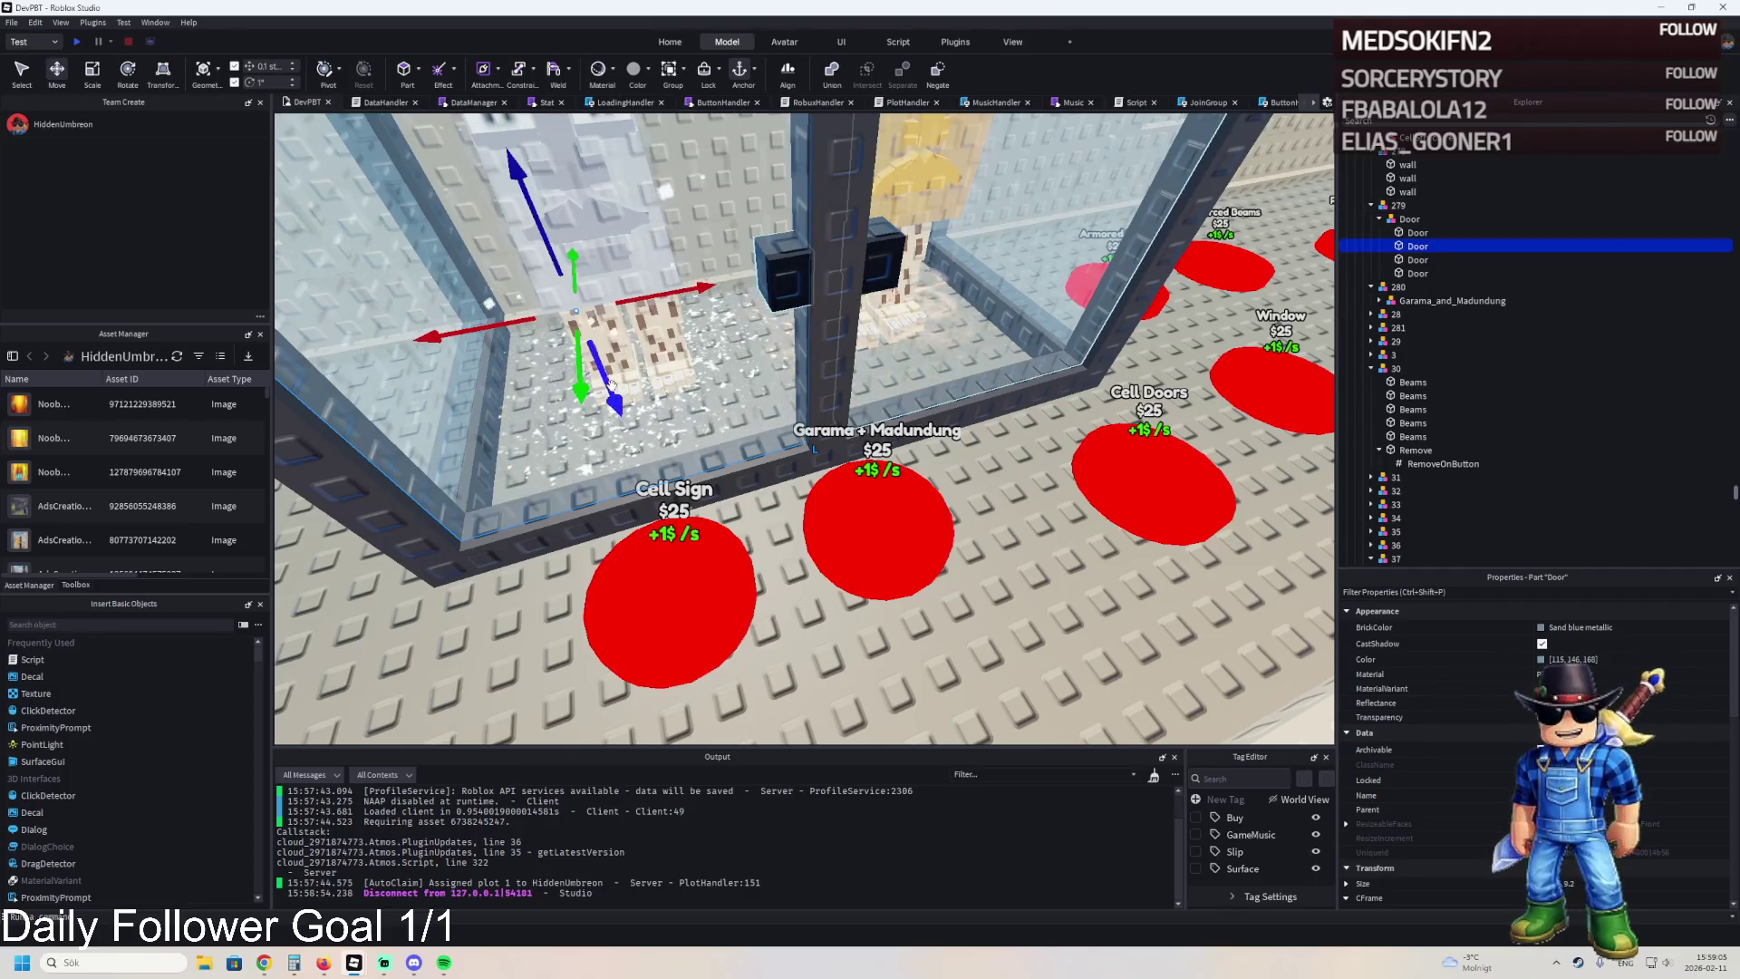
{"action": "scroll", "coordinate": [819, 360], "scroll_direction": "up", "scroll_amount": 2}
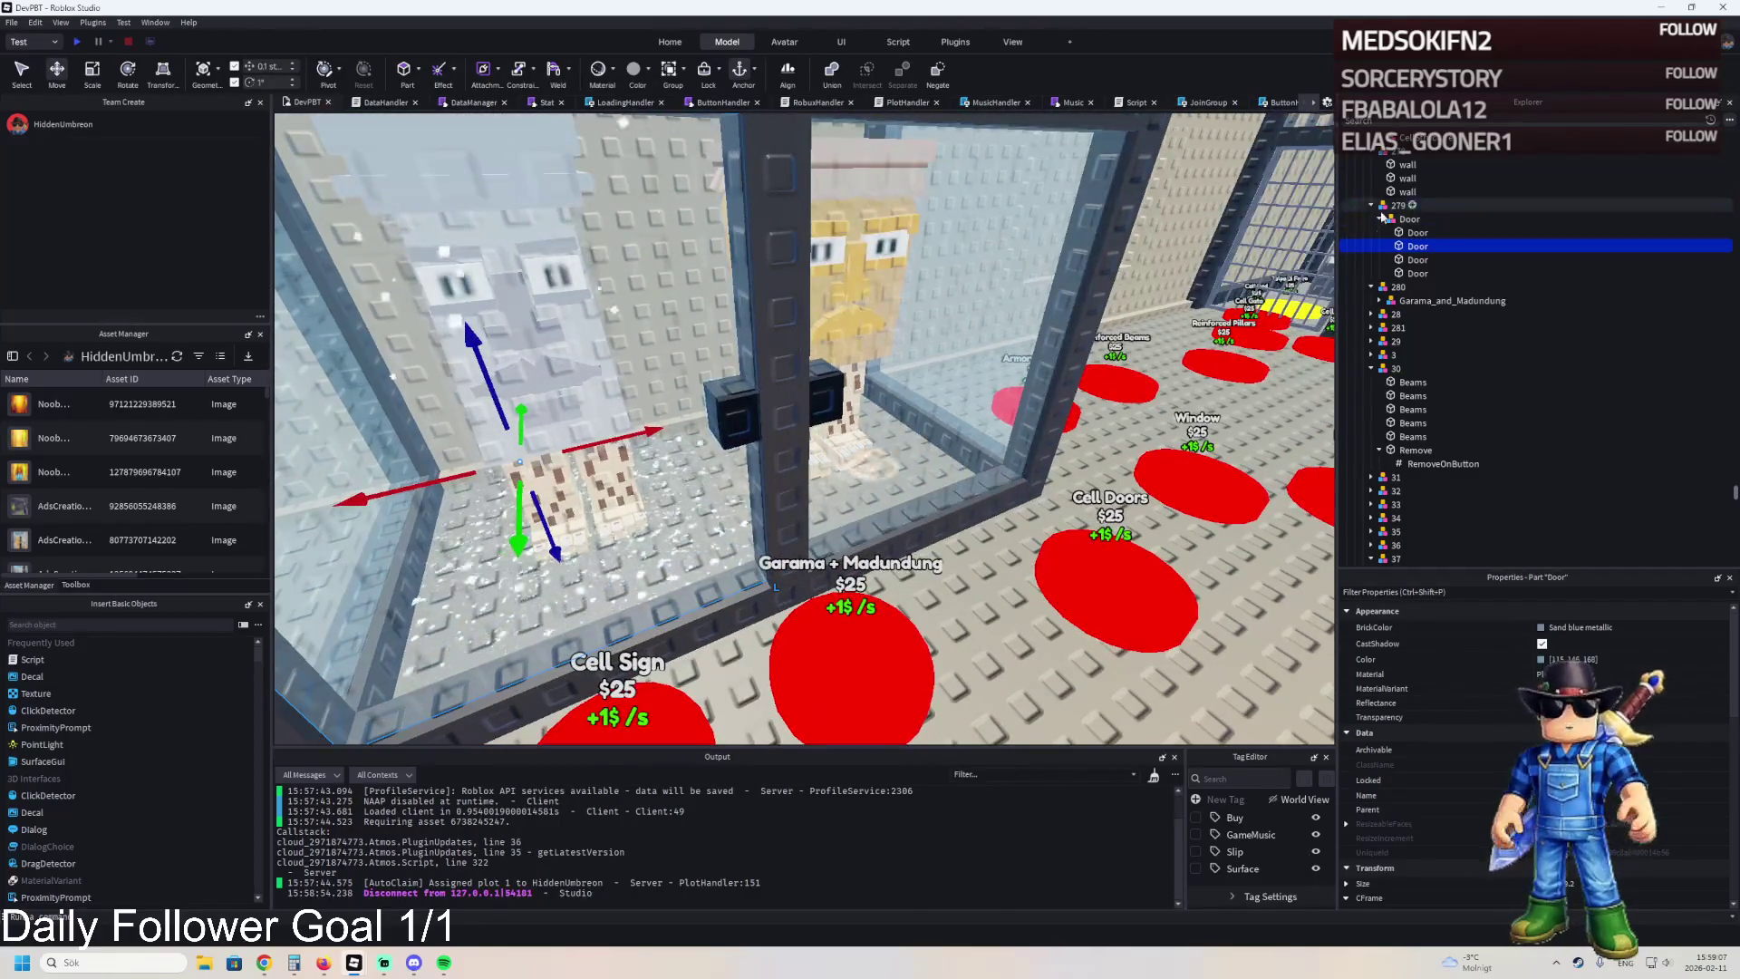
{"action": "left_click", "coordinate": [1399, 220]}
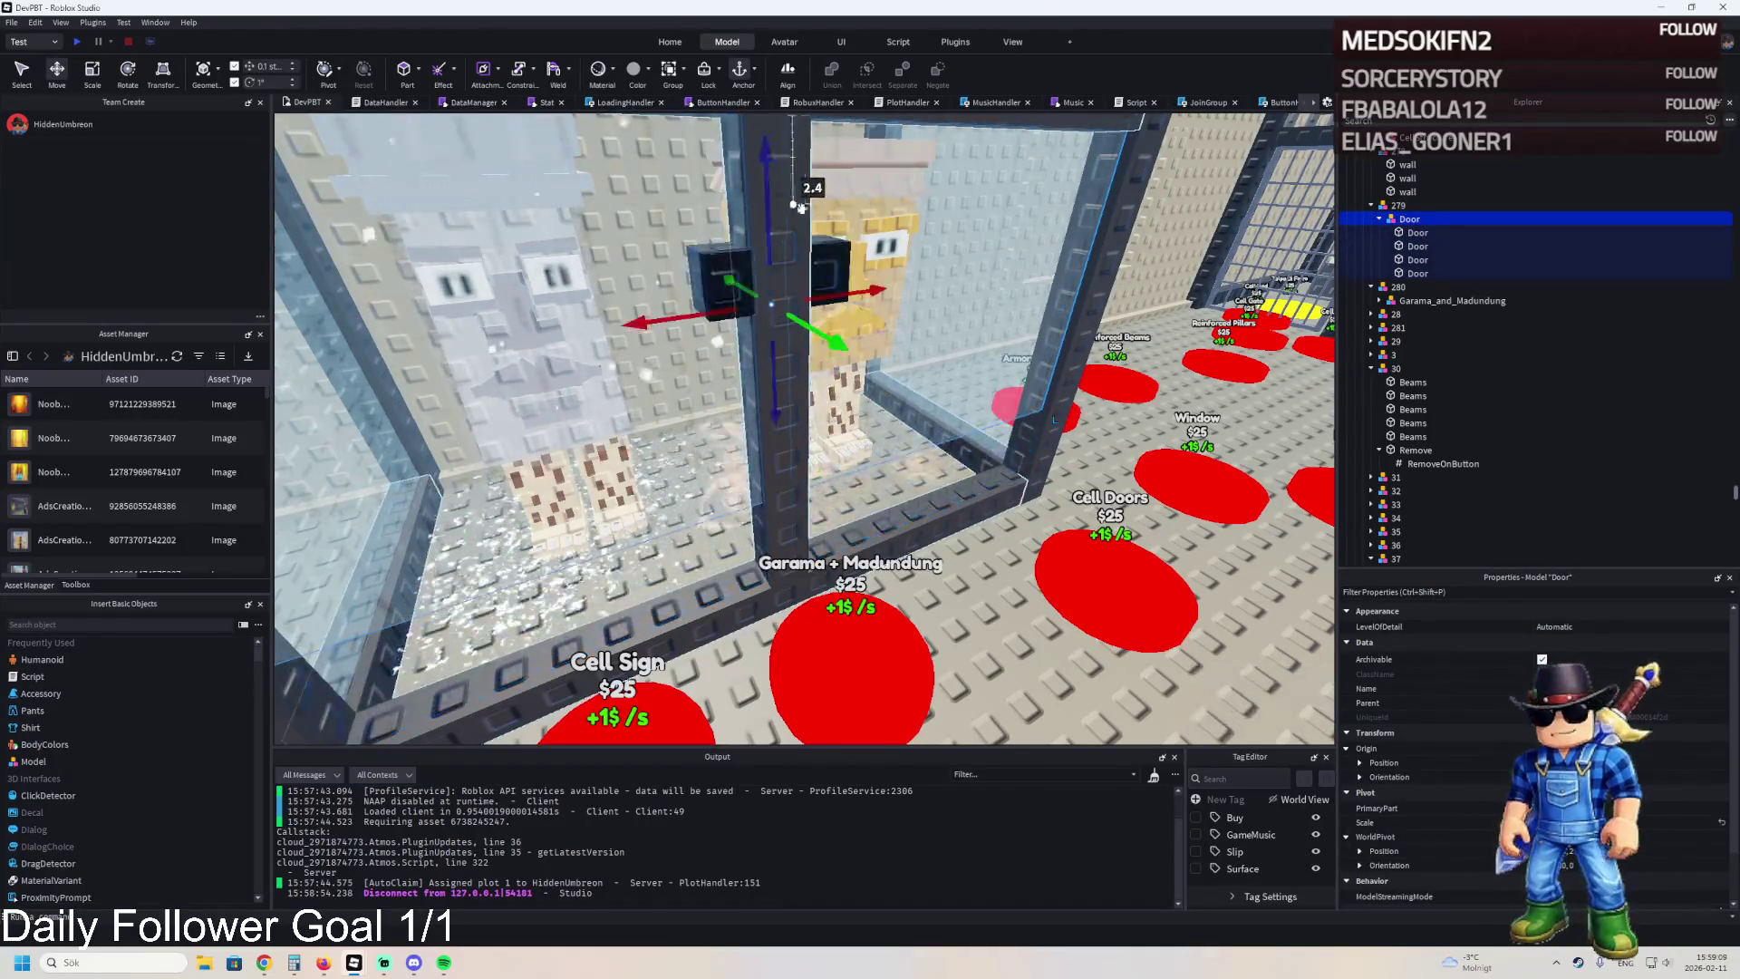
{"action": "scroll", "coordinate": [934, 292], "scroll_direction": "up", "scroll_amount": 5}
{"action": "key", "text": "d"}
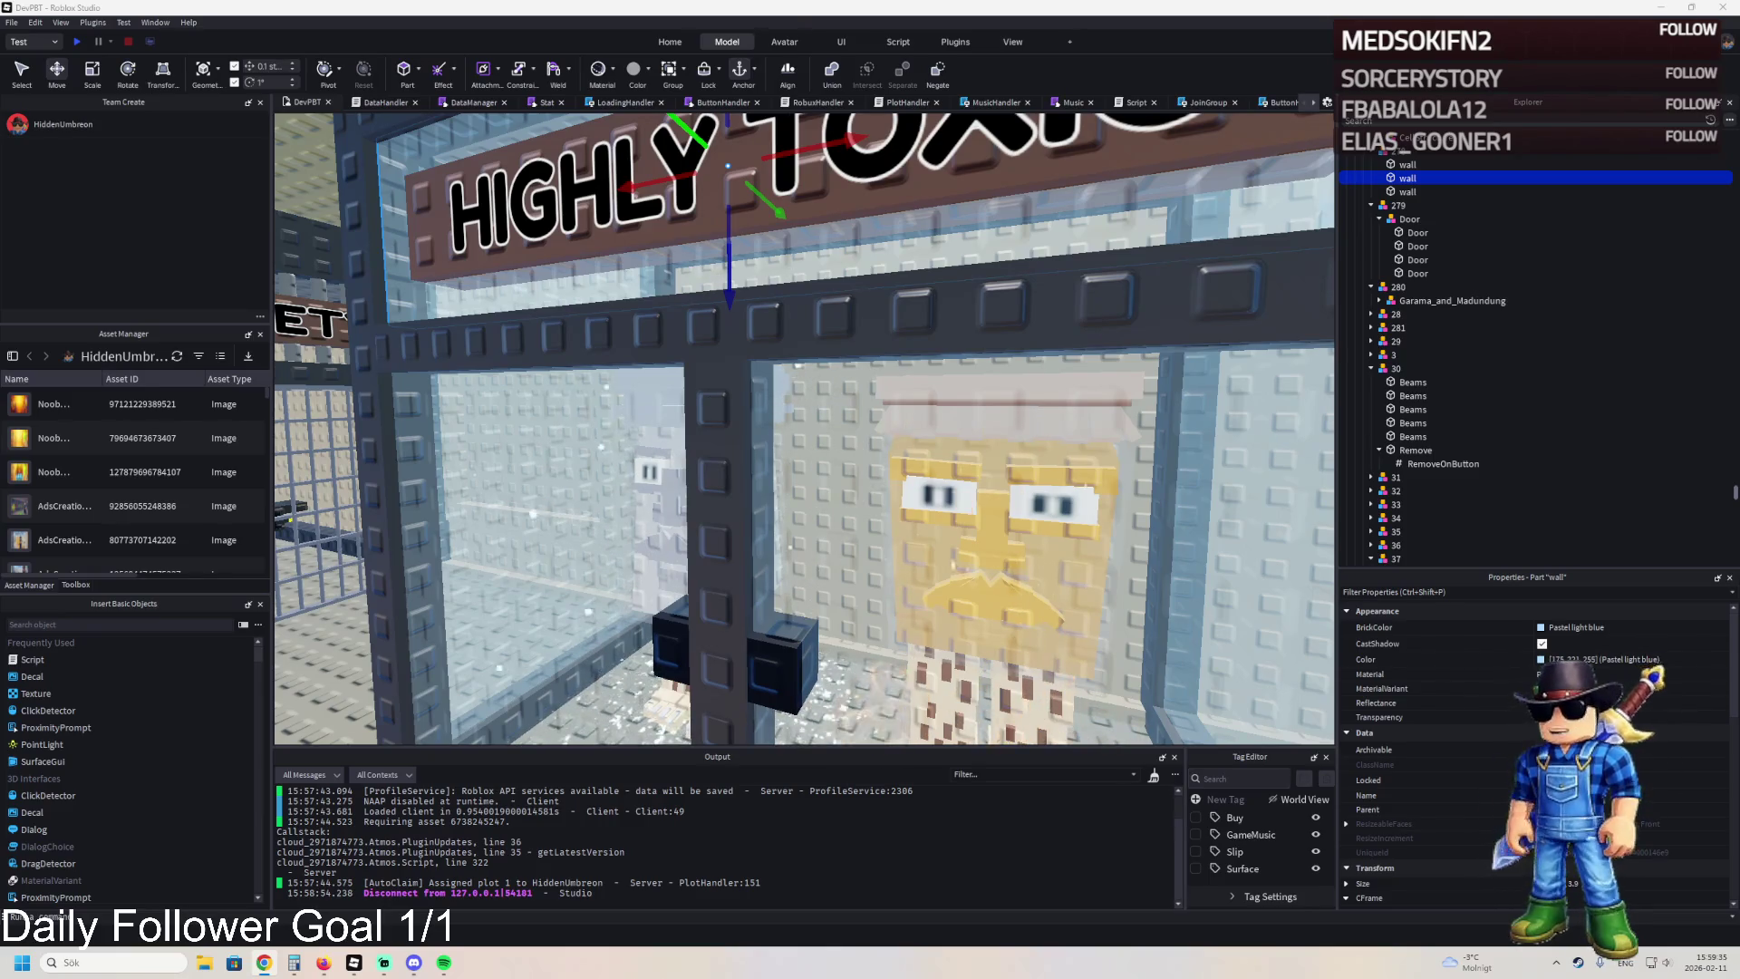
{"action": "key", "text": "a"}
{"action": "key", "text": "s"}
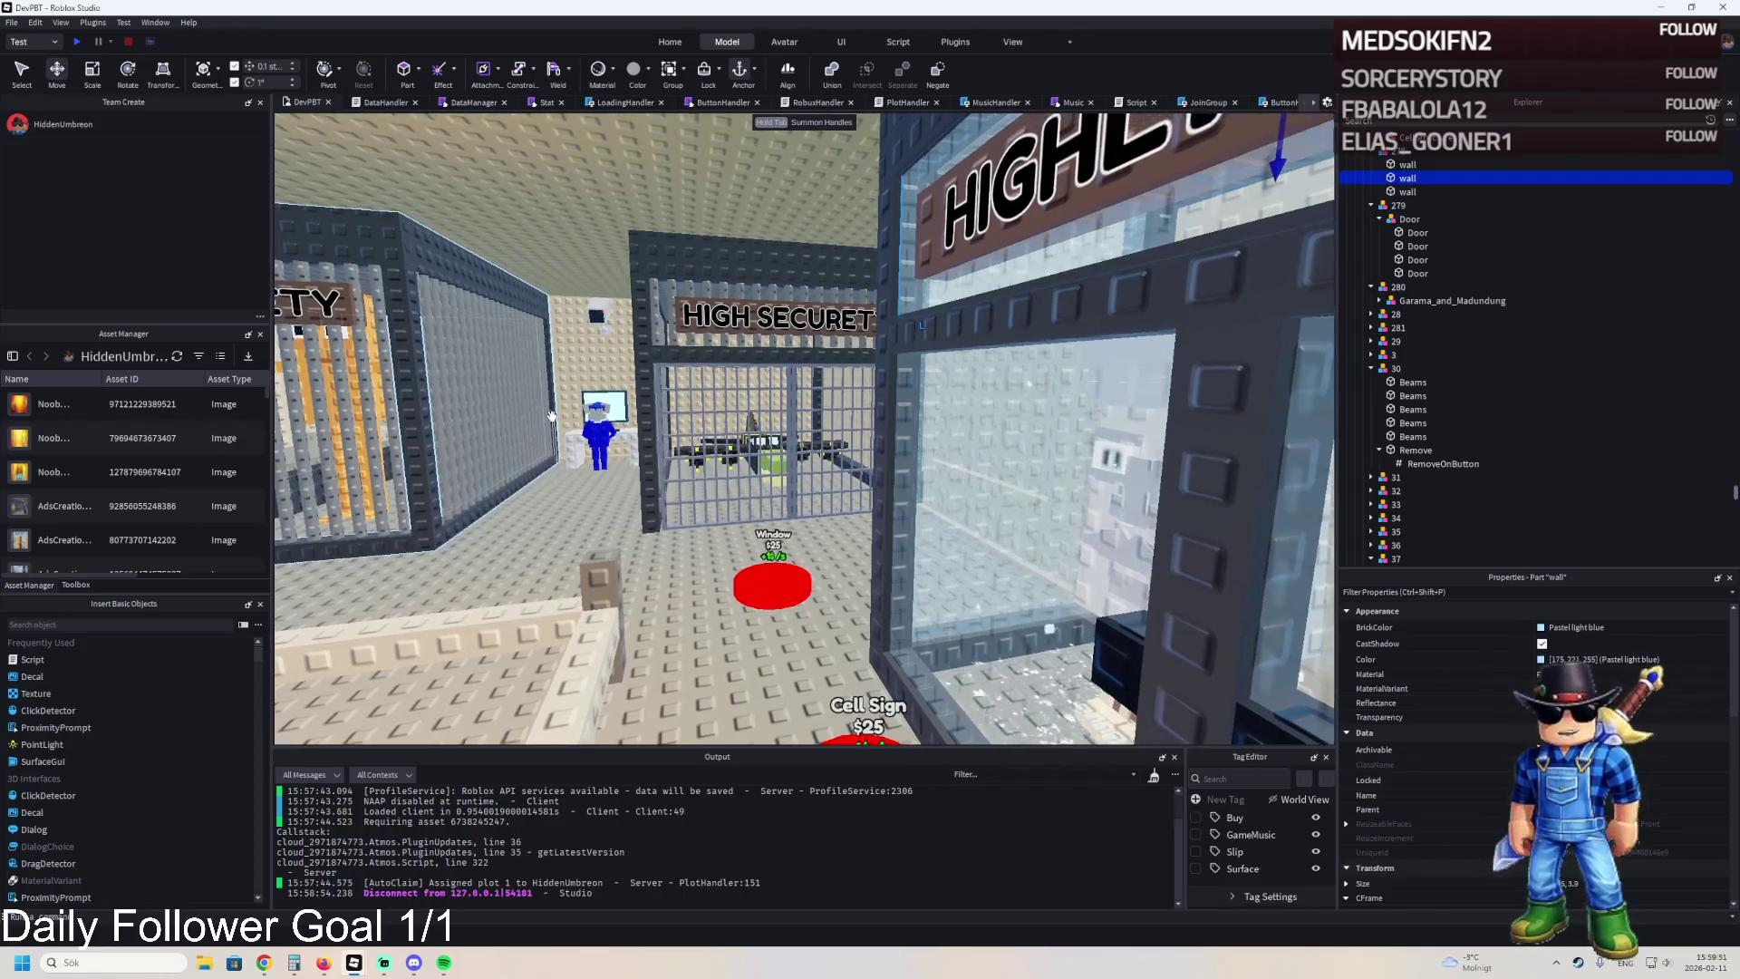
{"action": "key", "text": "d"}
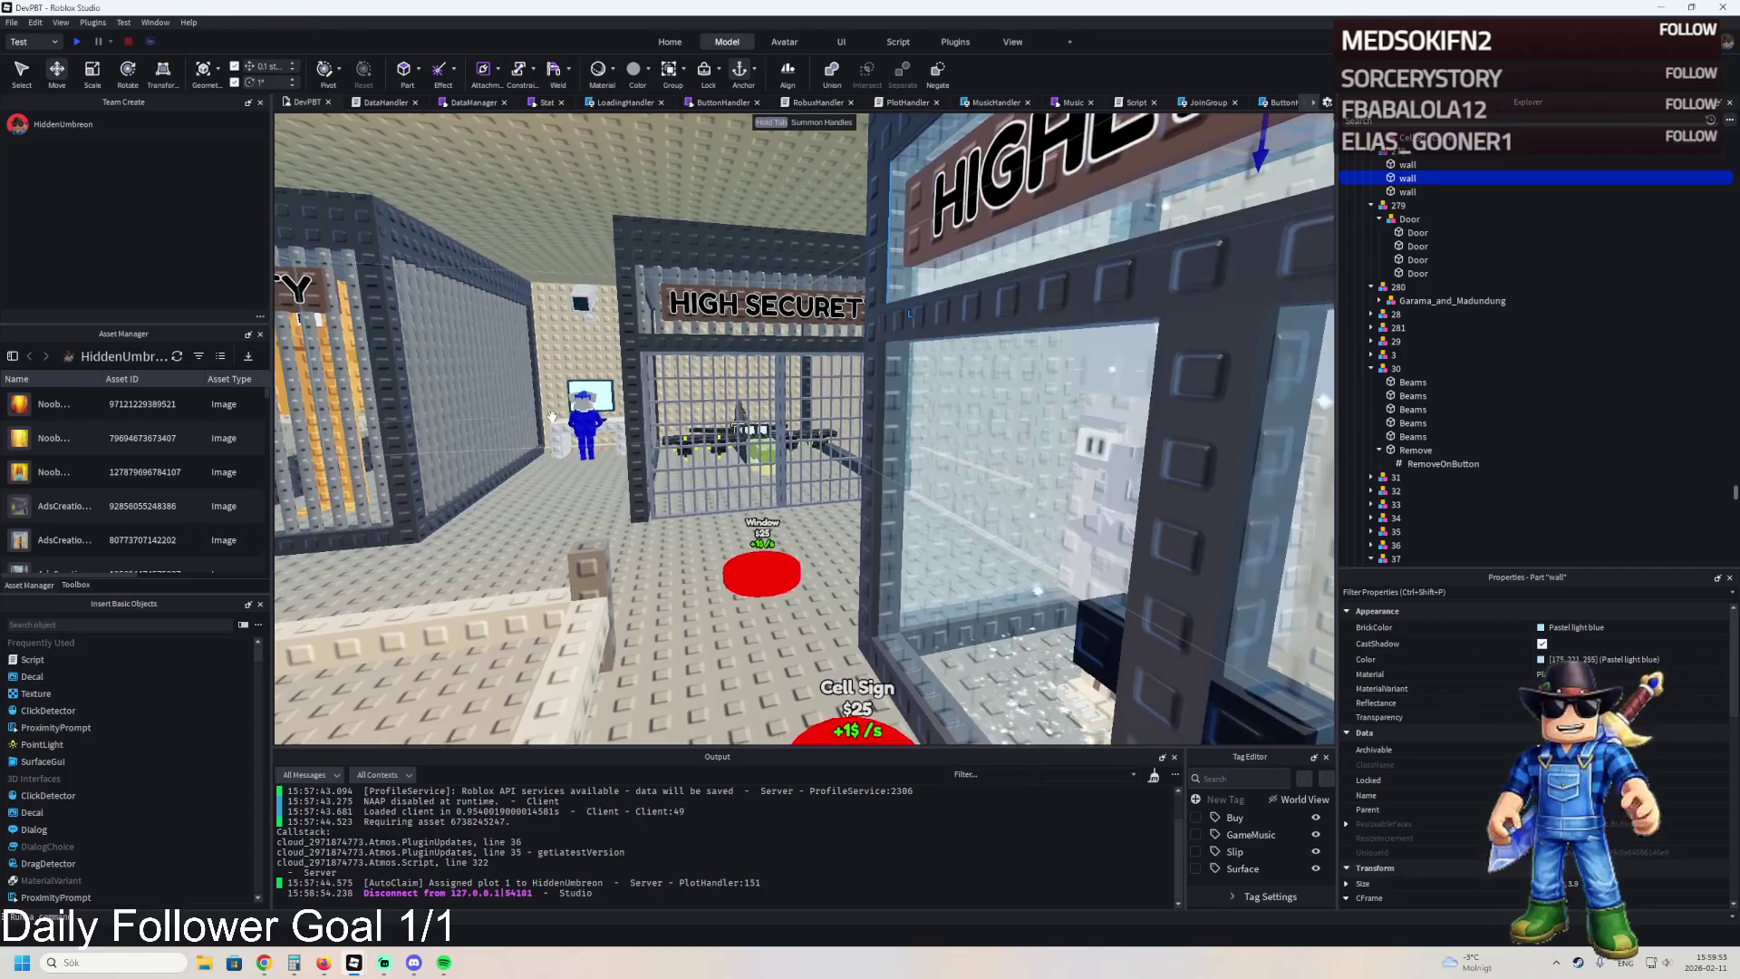
{"action": "key", "text": "s"}
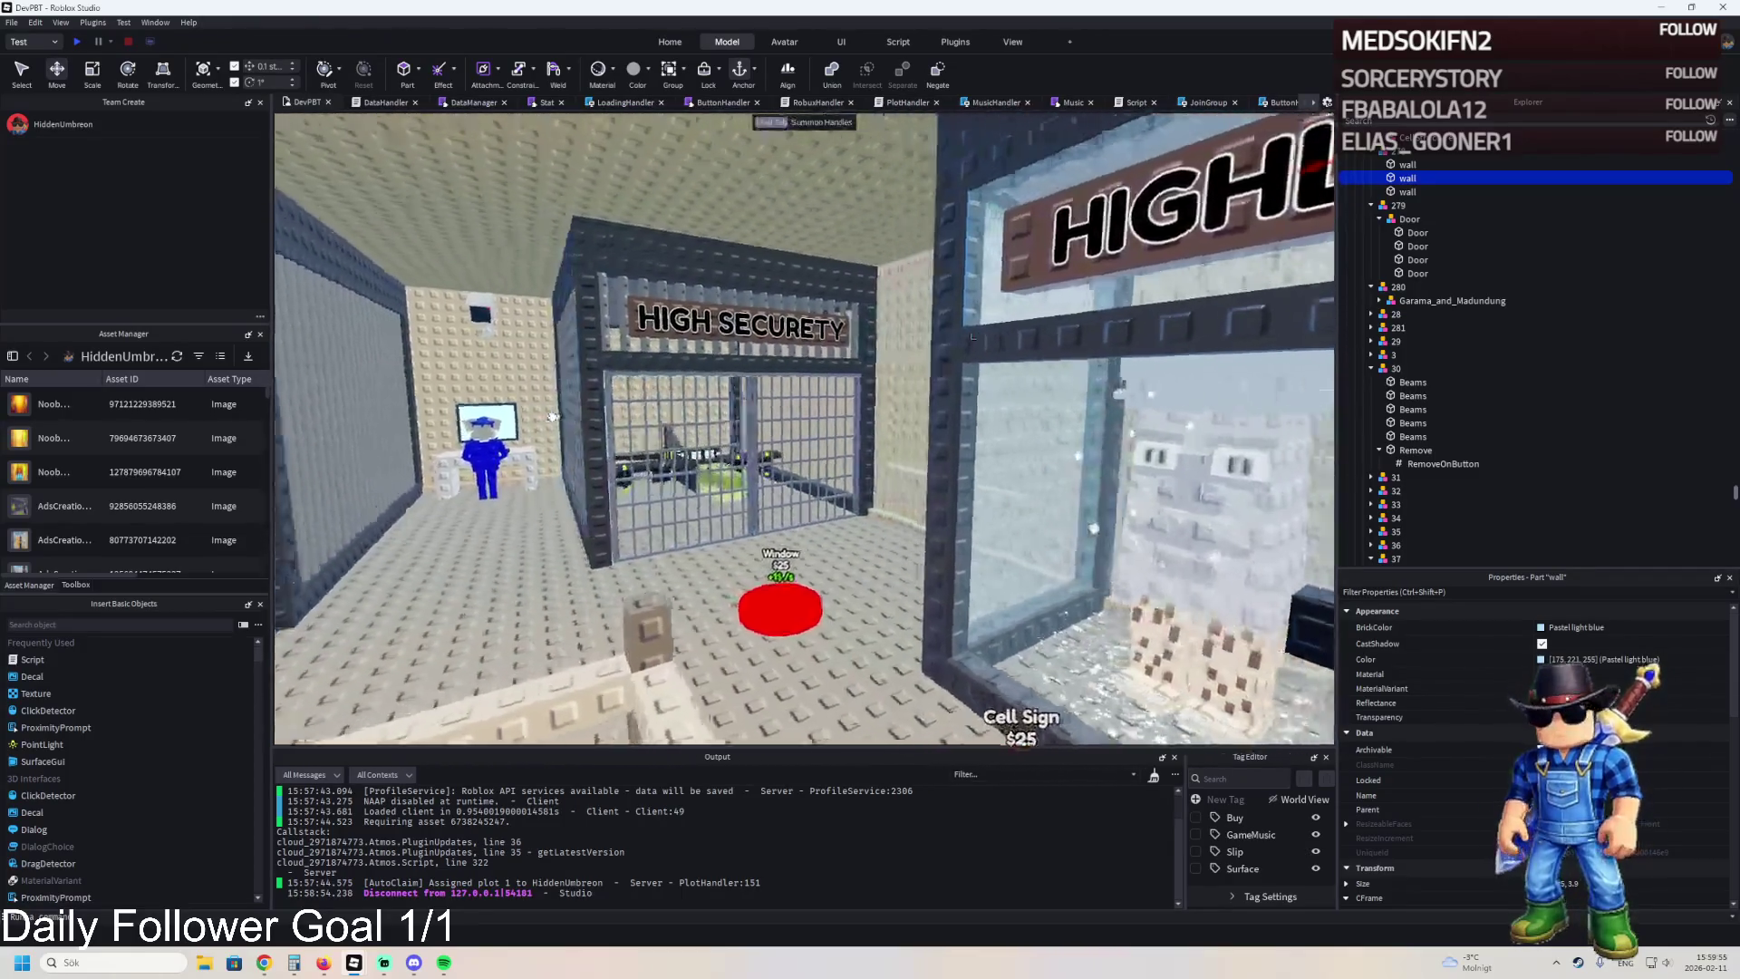
{"action": "key", "text": "s"}
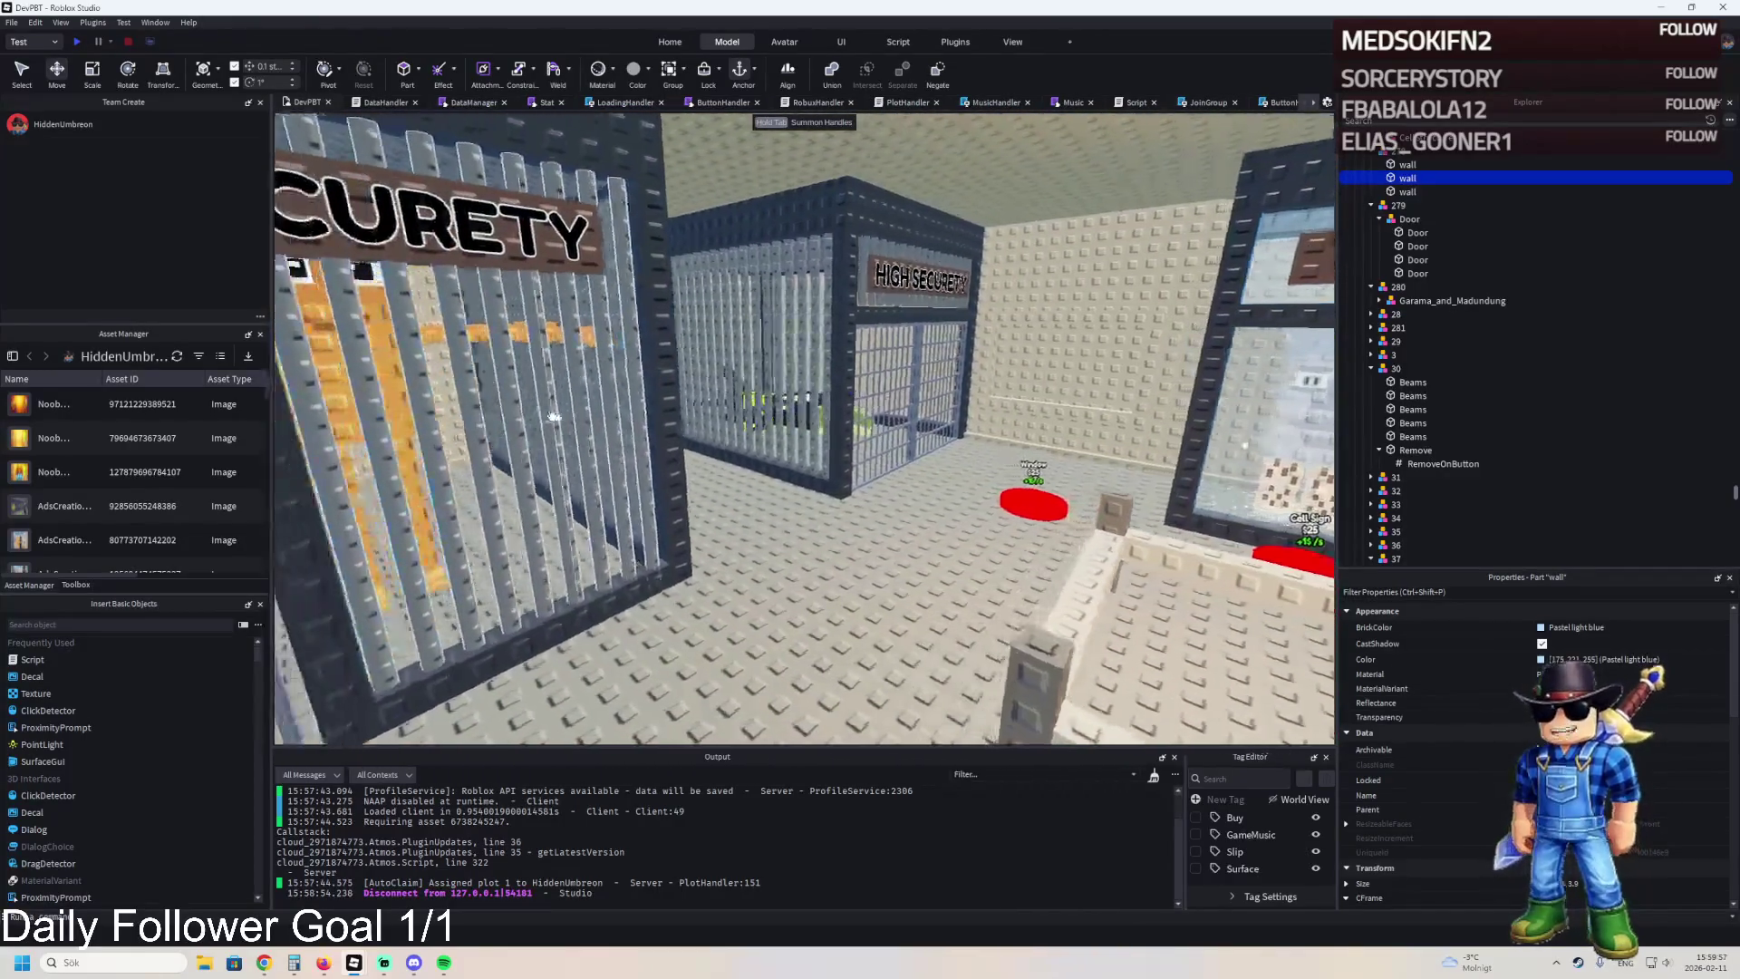
{"action": "key", "text": "Left"}
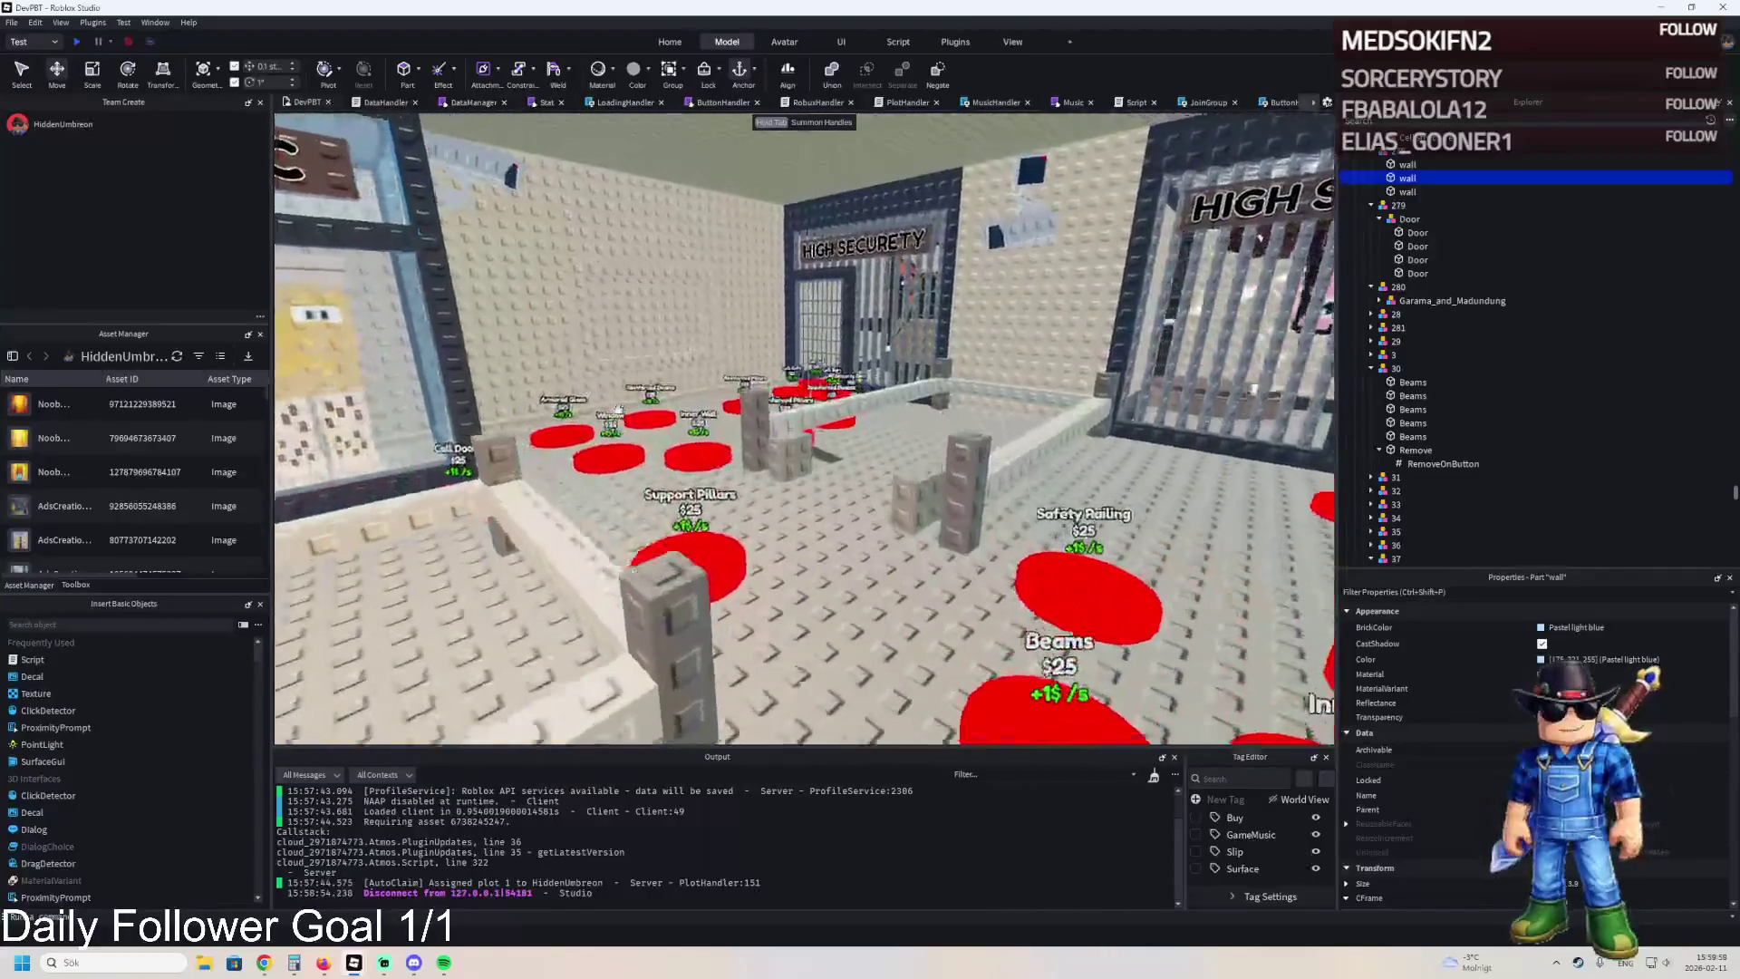
{"action": "key", "text": "a"}
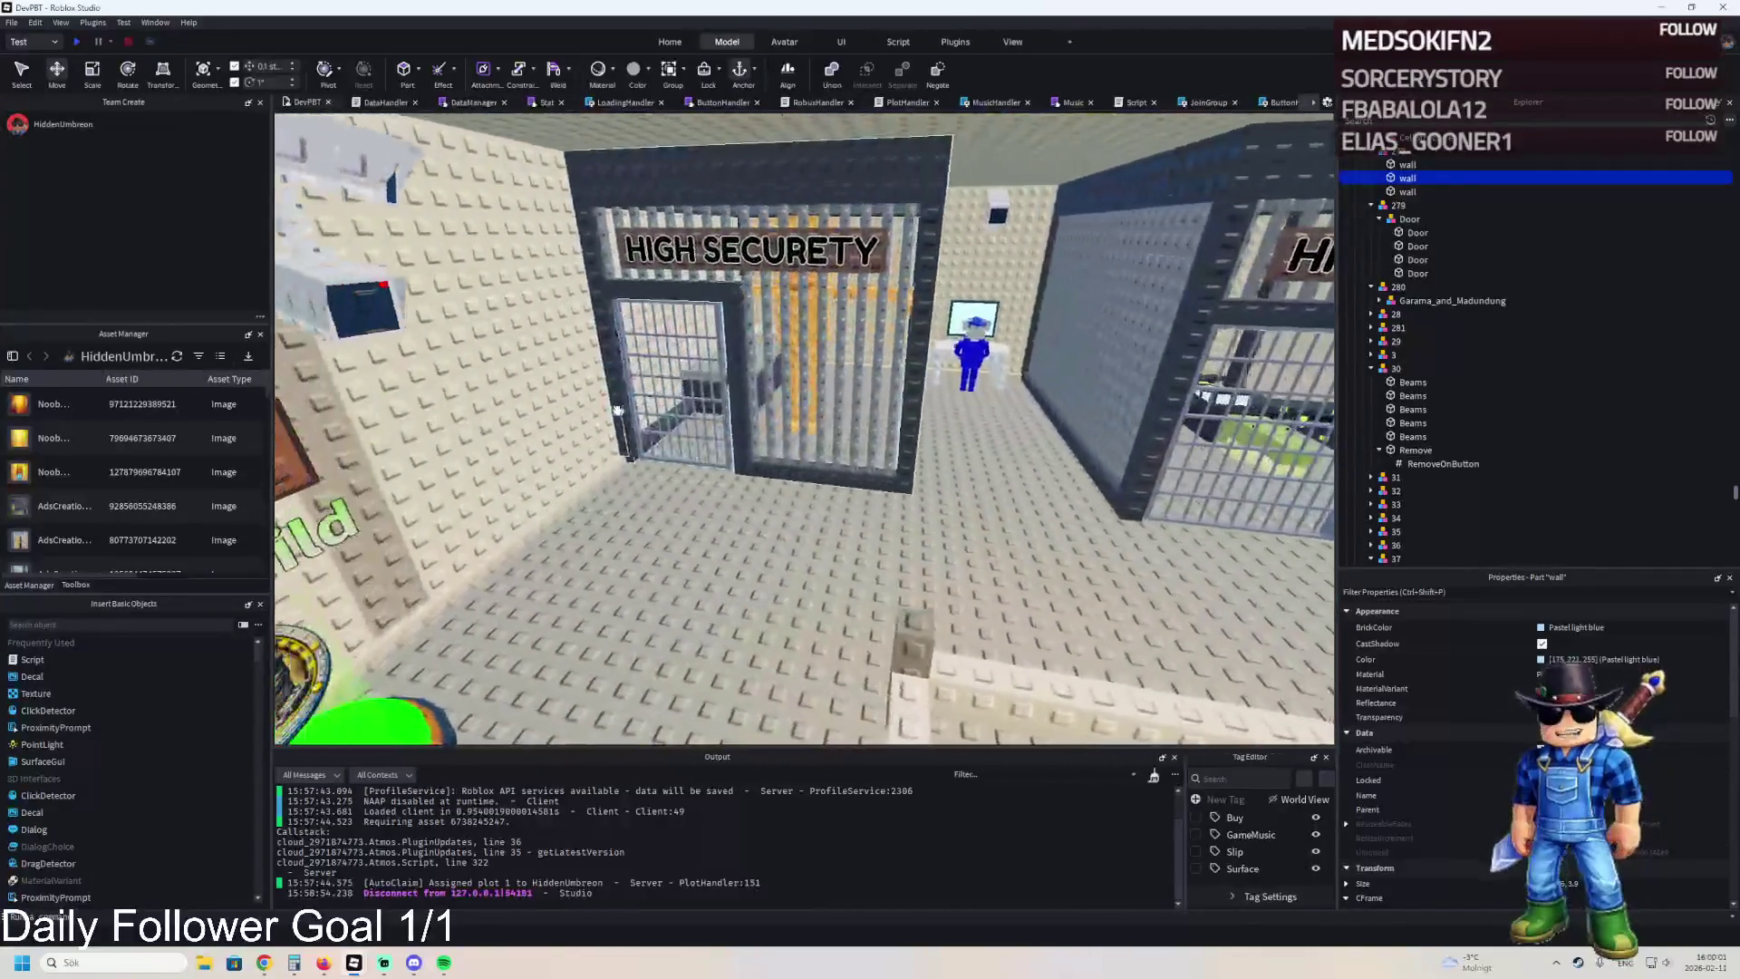
{"action": "key", "text": "s"}
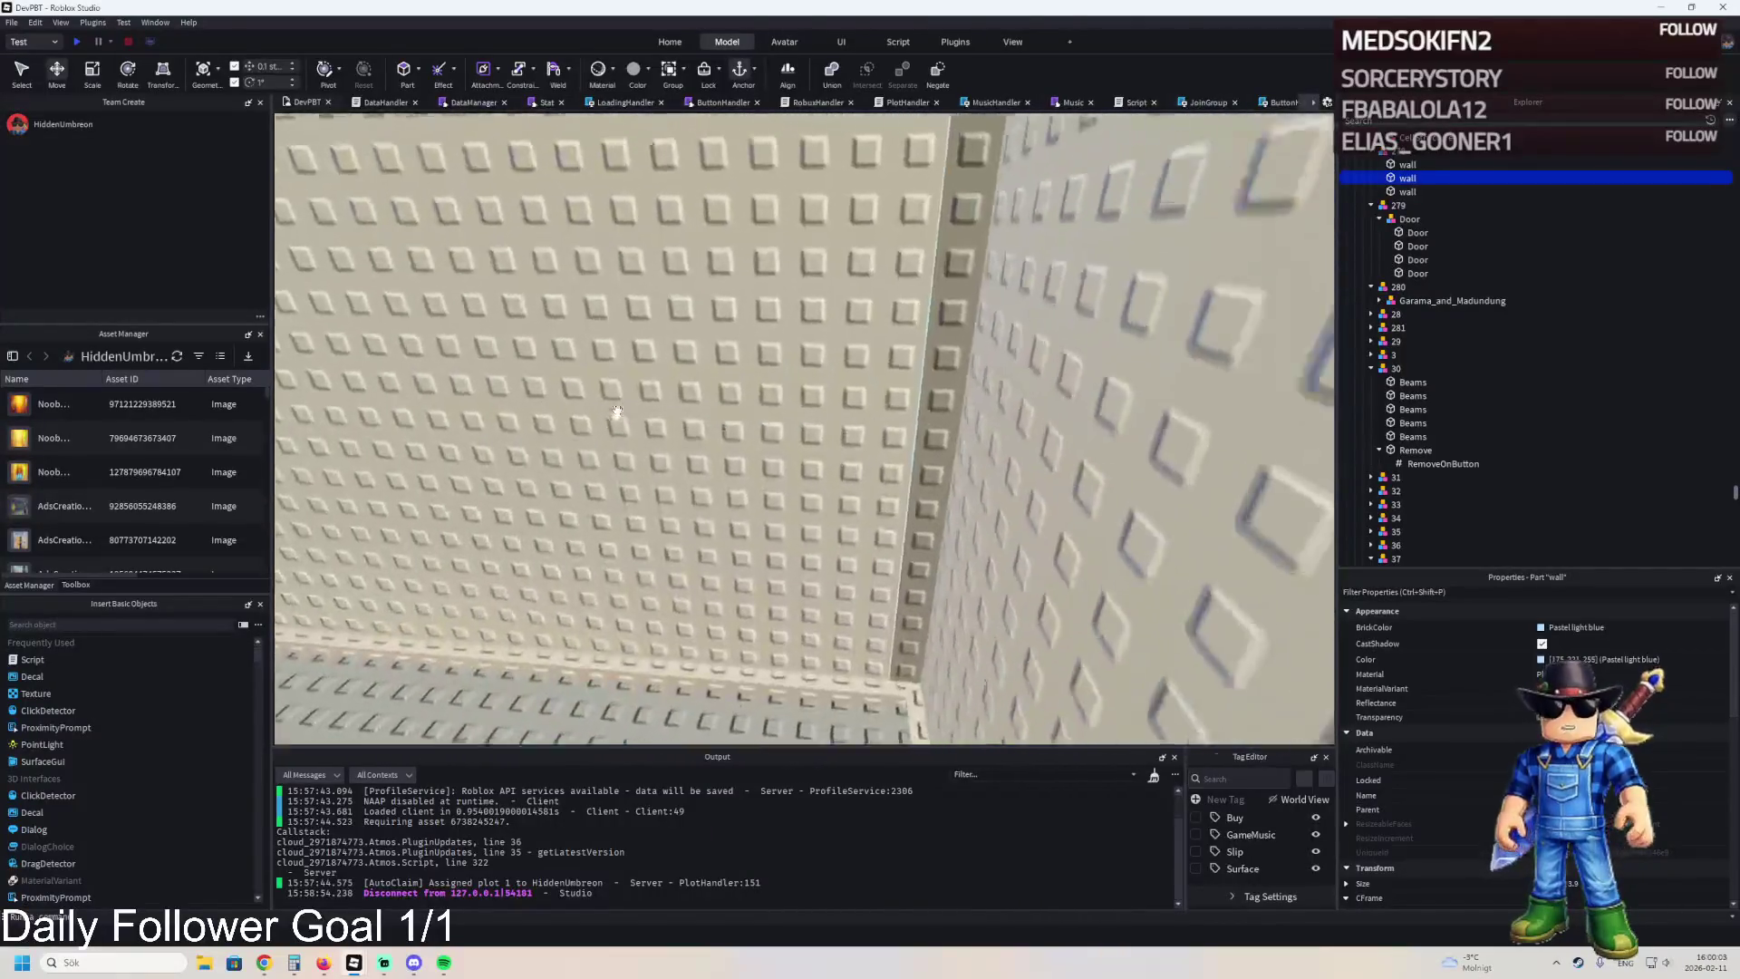
{"action": "key", "text": "Right"}
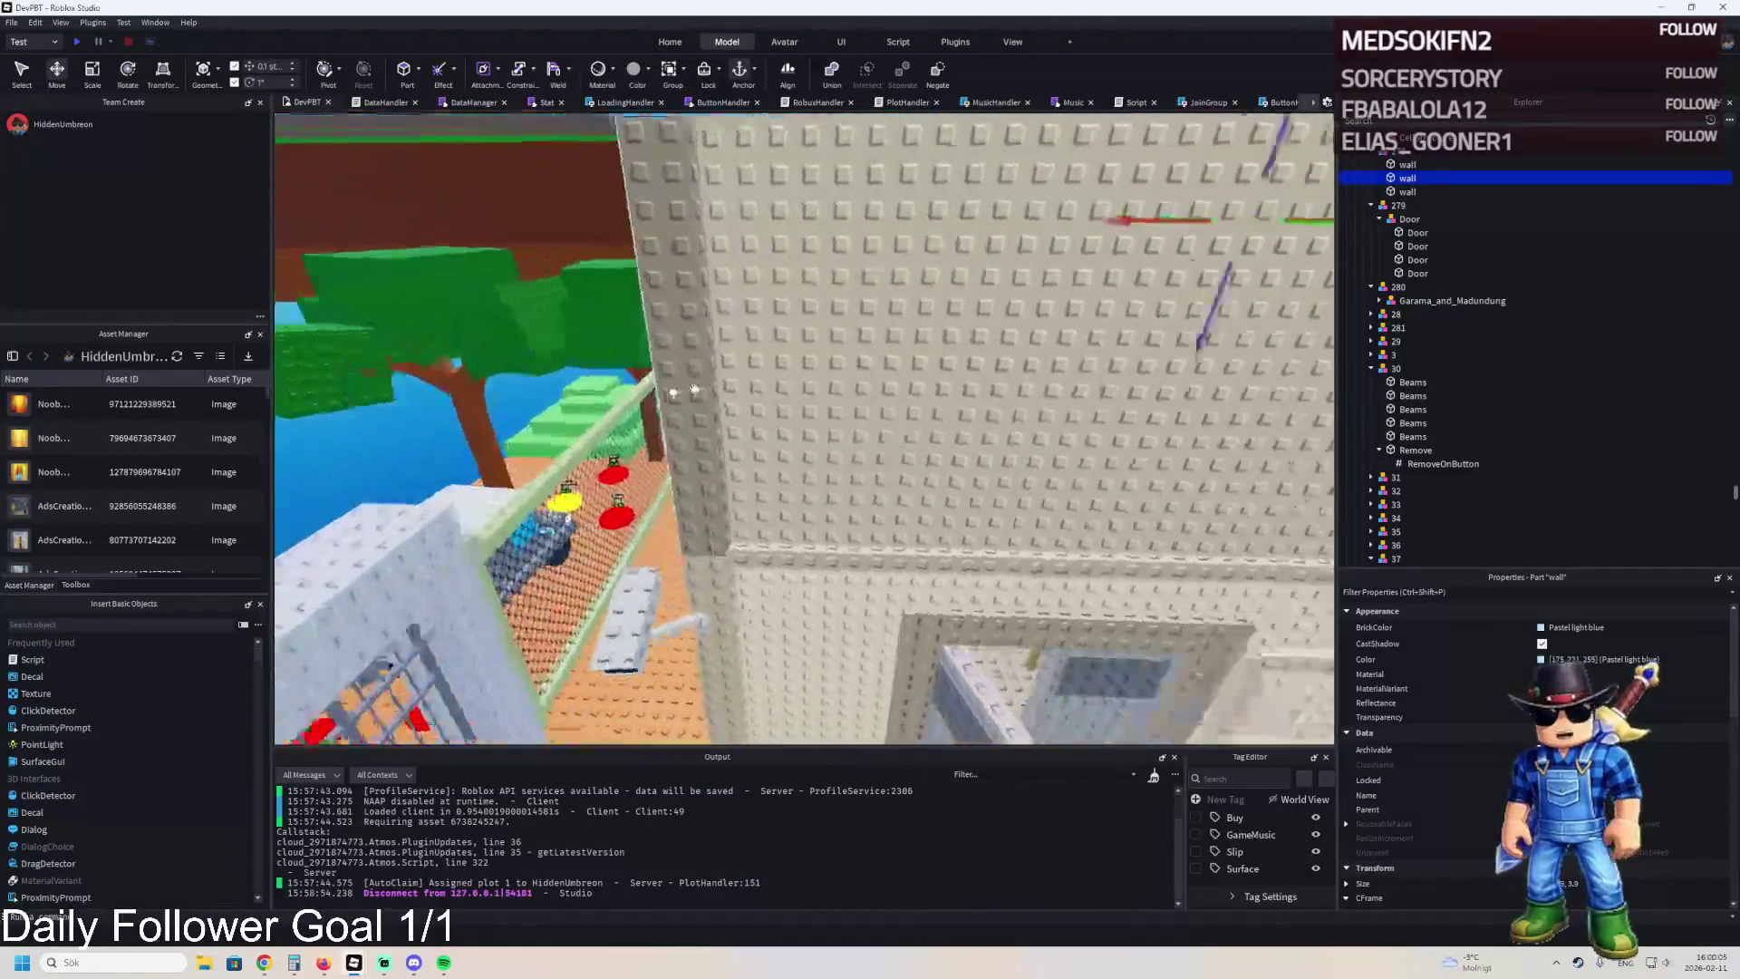
{"action": "key", "text": "w"}
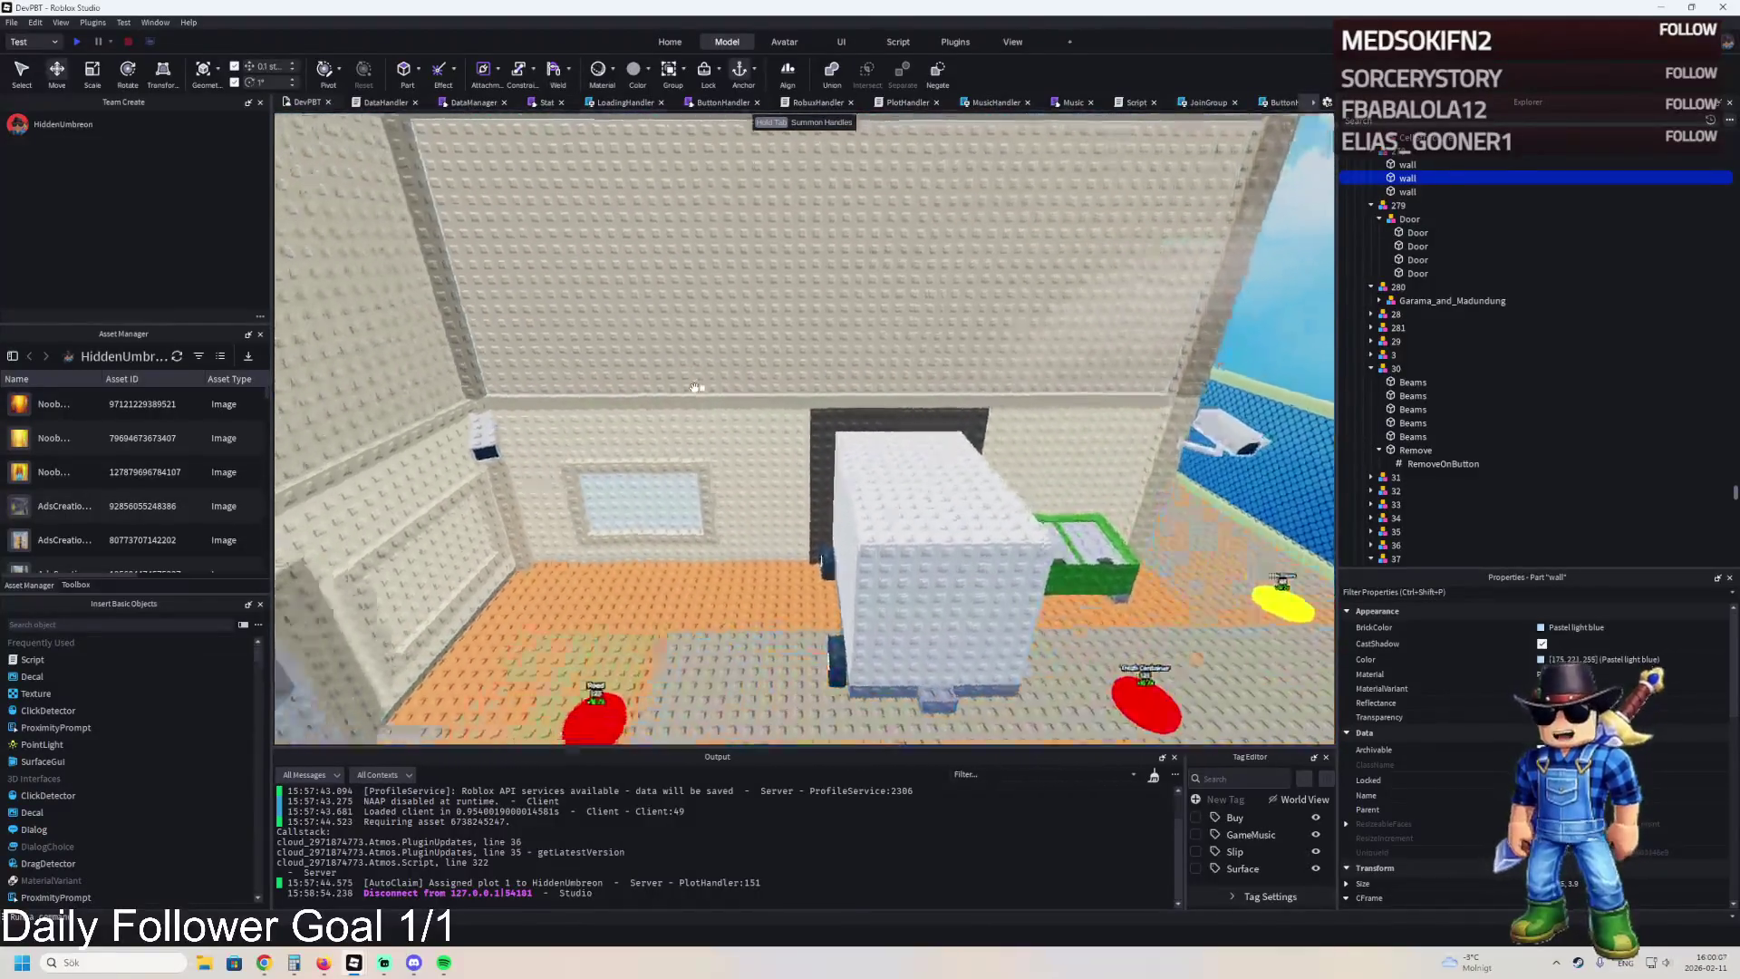
{"action": "key", "text": "a"}
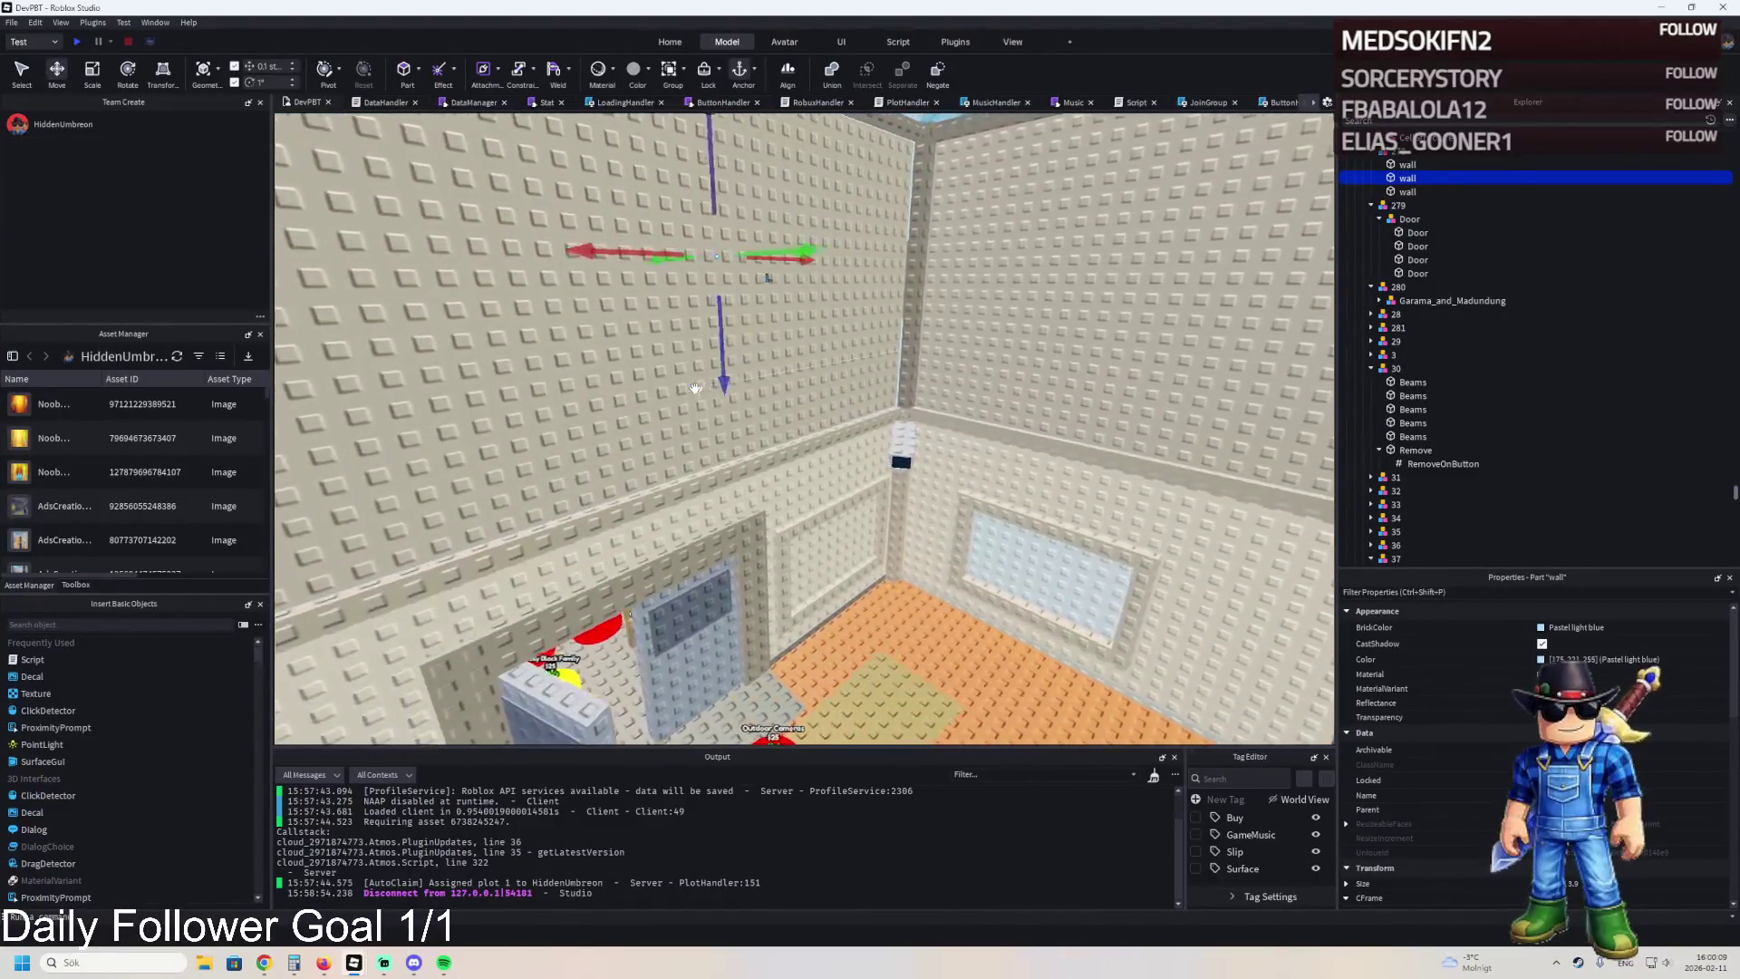
{"action": "key", "text": "w"}
{"action": "key", "text": "a"}
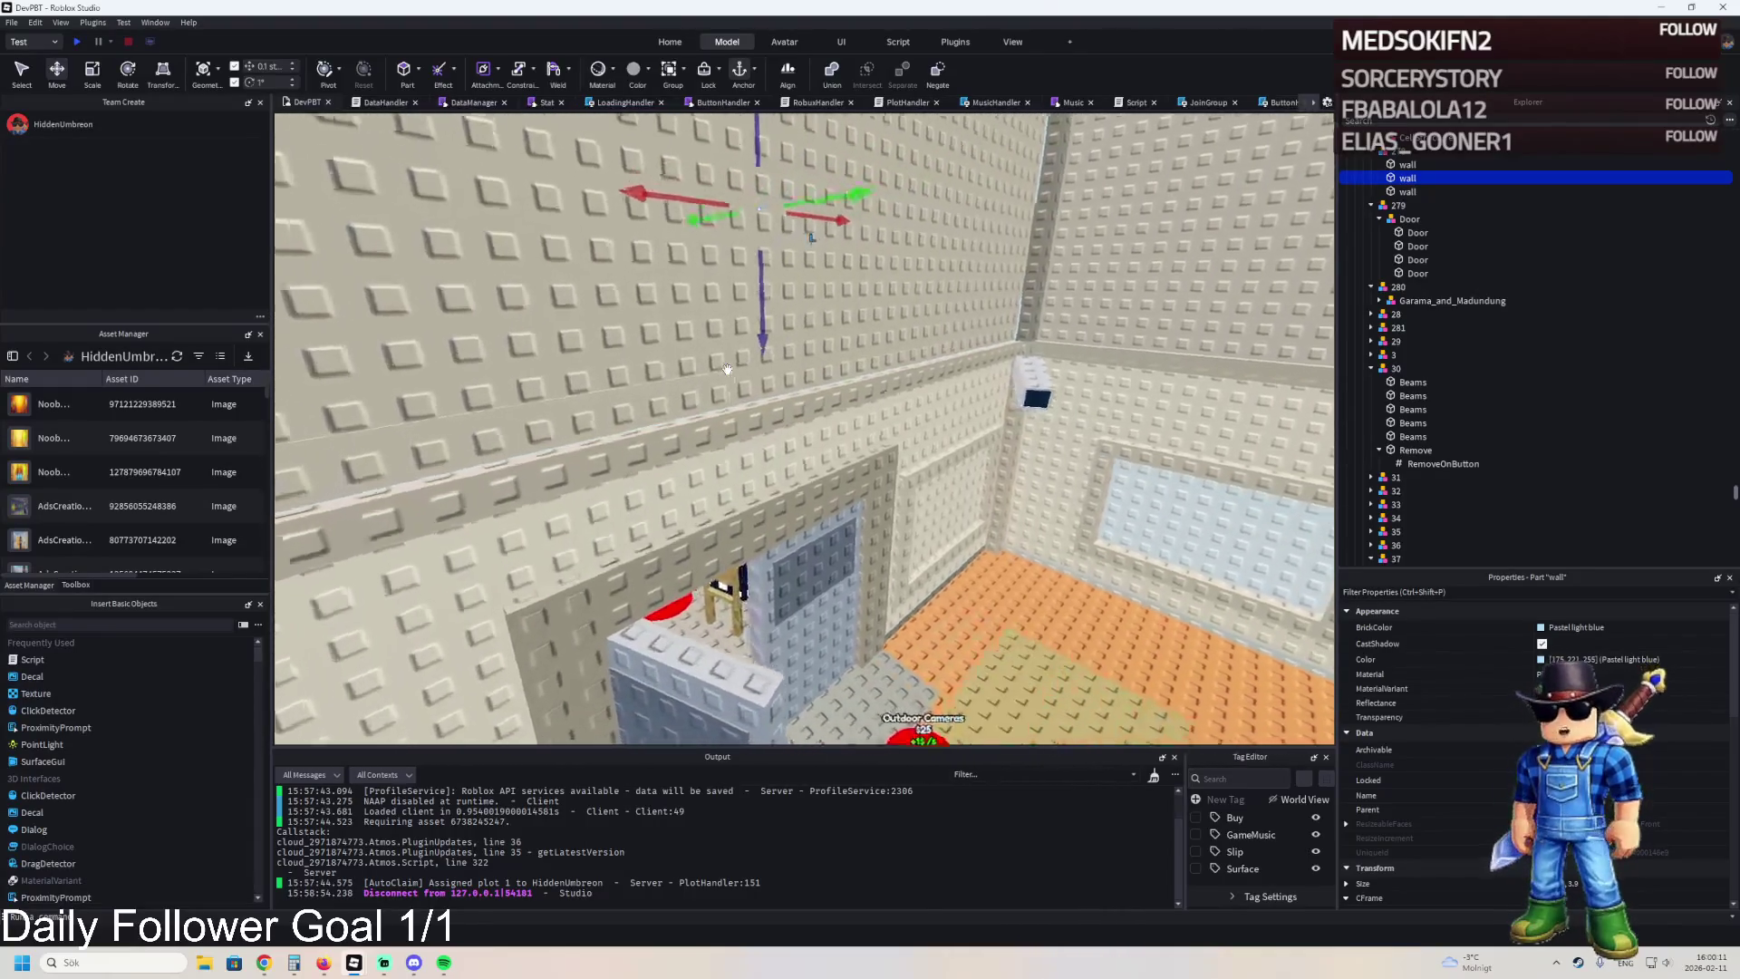
{"action": "key", "text": "s"}
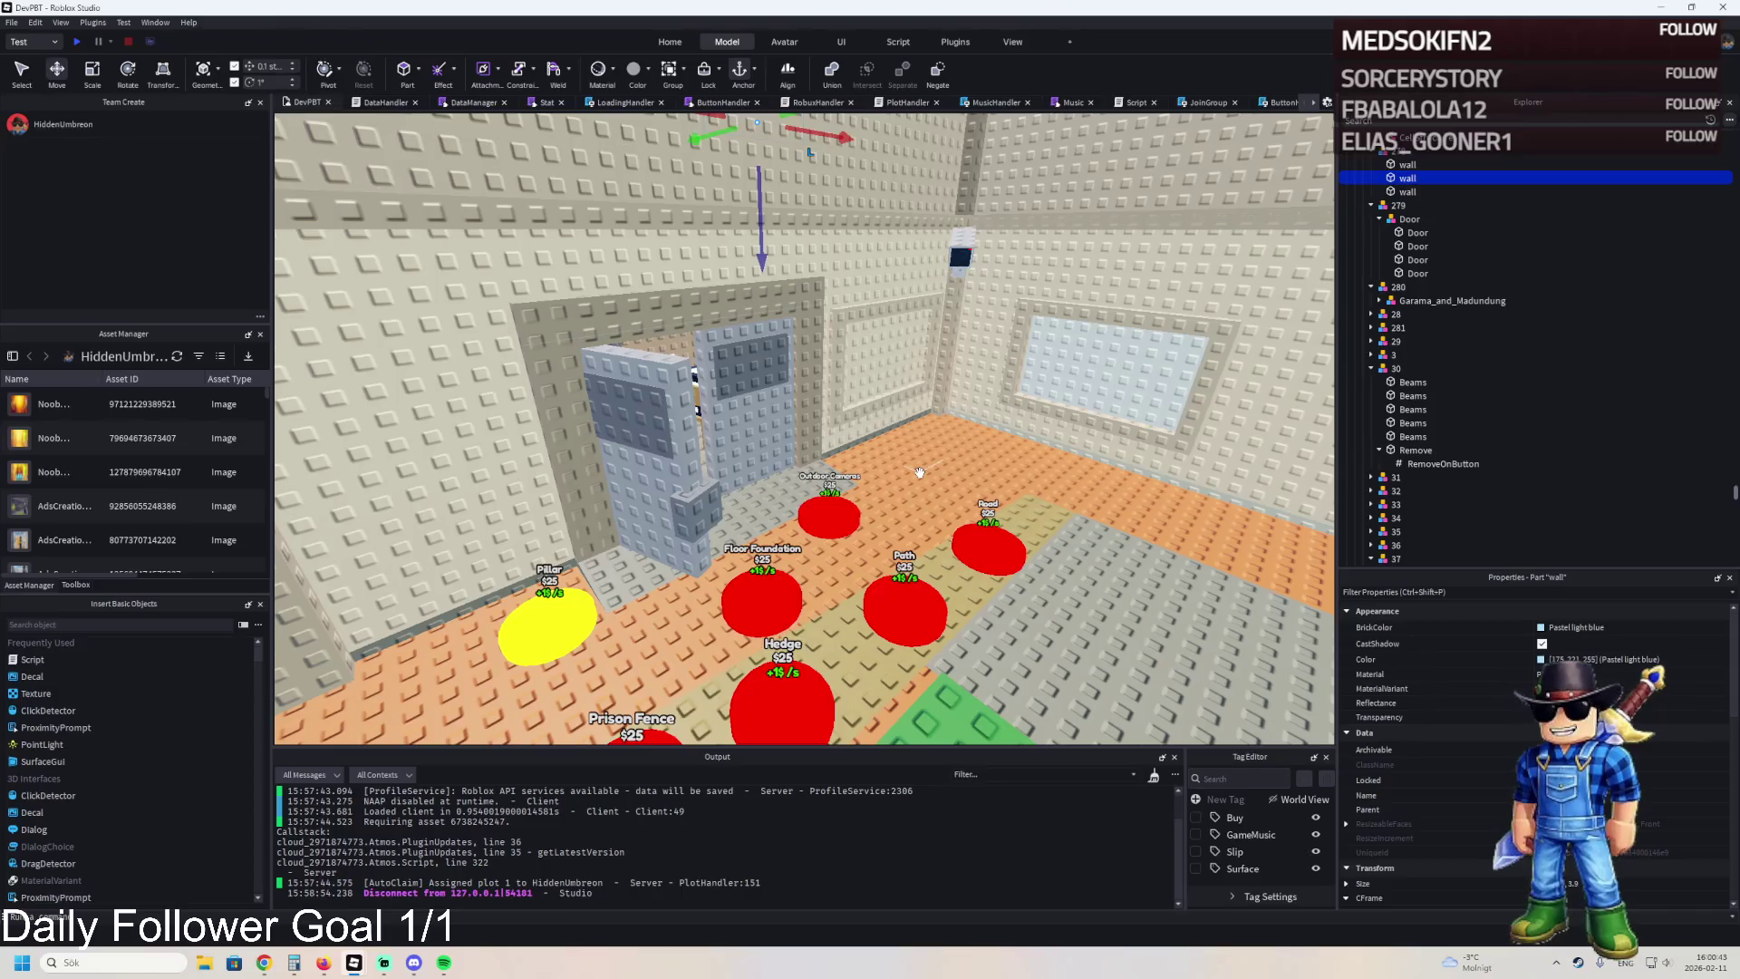
{"action": "key", "text": "Left"}
{"action": "key", "text": "Left"}
{"action": "key", "text": "Left"}
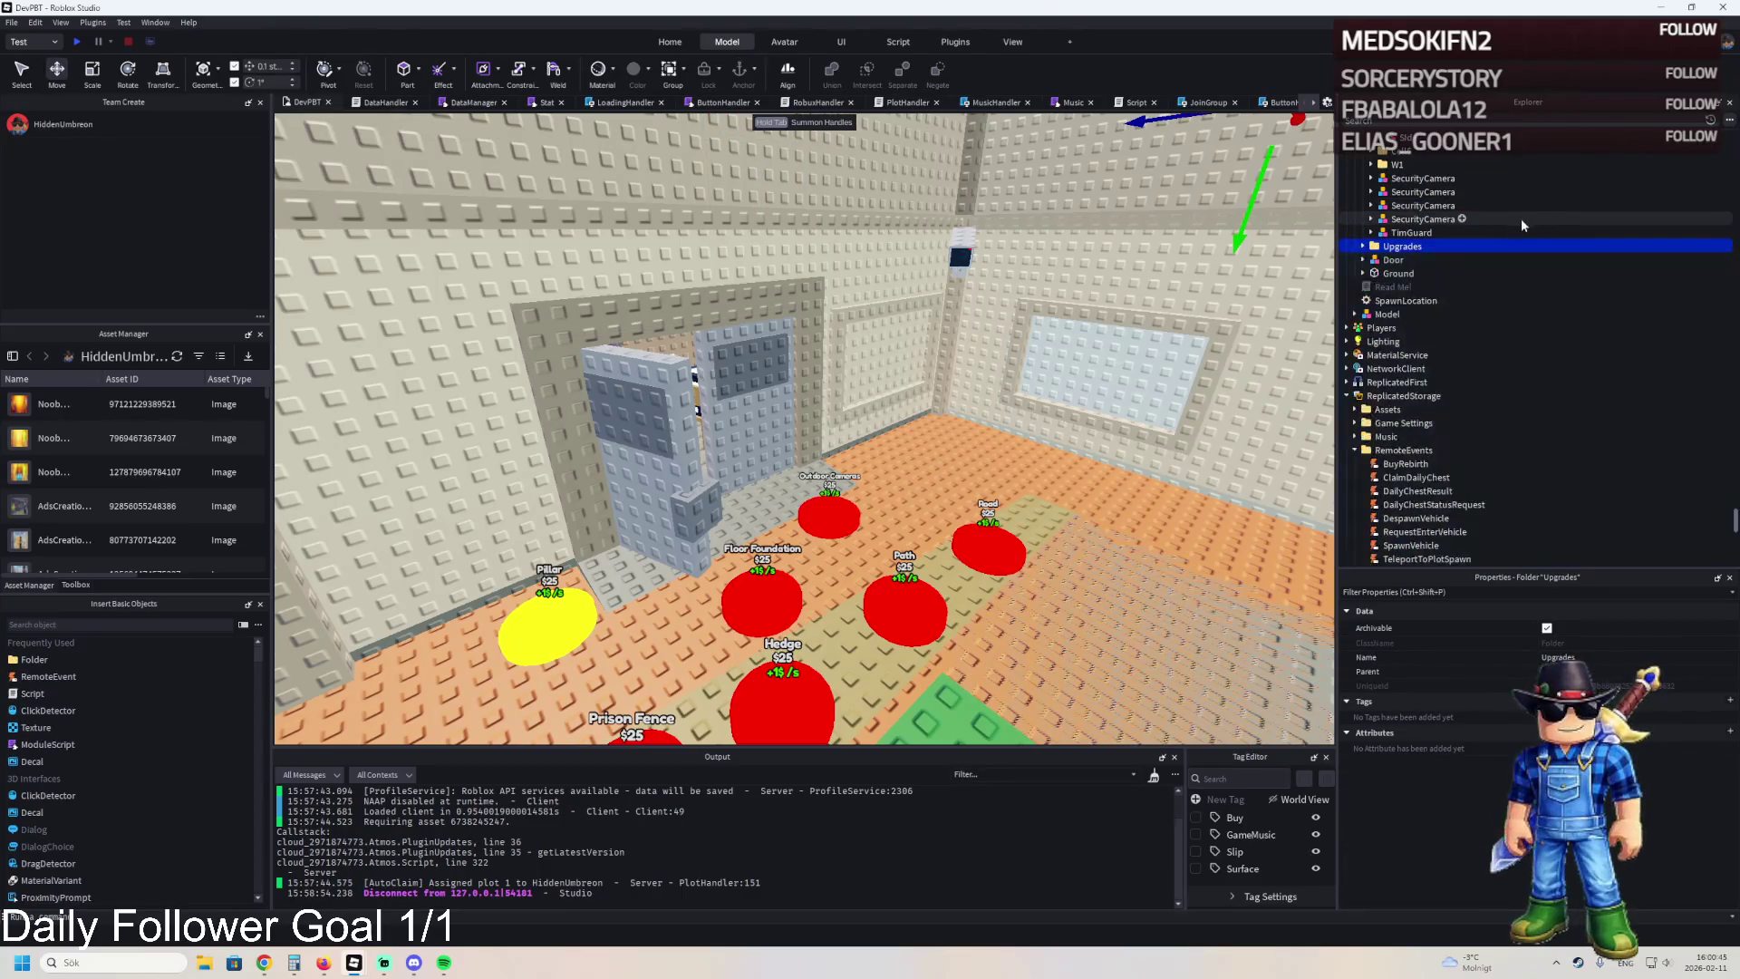
Expand TemplatePlot's SecondLevel folder, then move back up to TemplatePlot.
{"action": "scroll", "coordinate": [1451, 208], "scroll_direction": "up", "scroll_amount": 5}
{"action": "left_click", "coordinate": [1372, 247]}
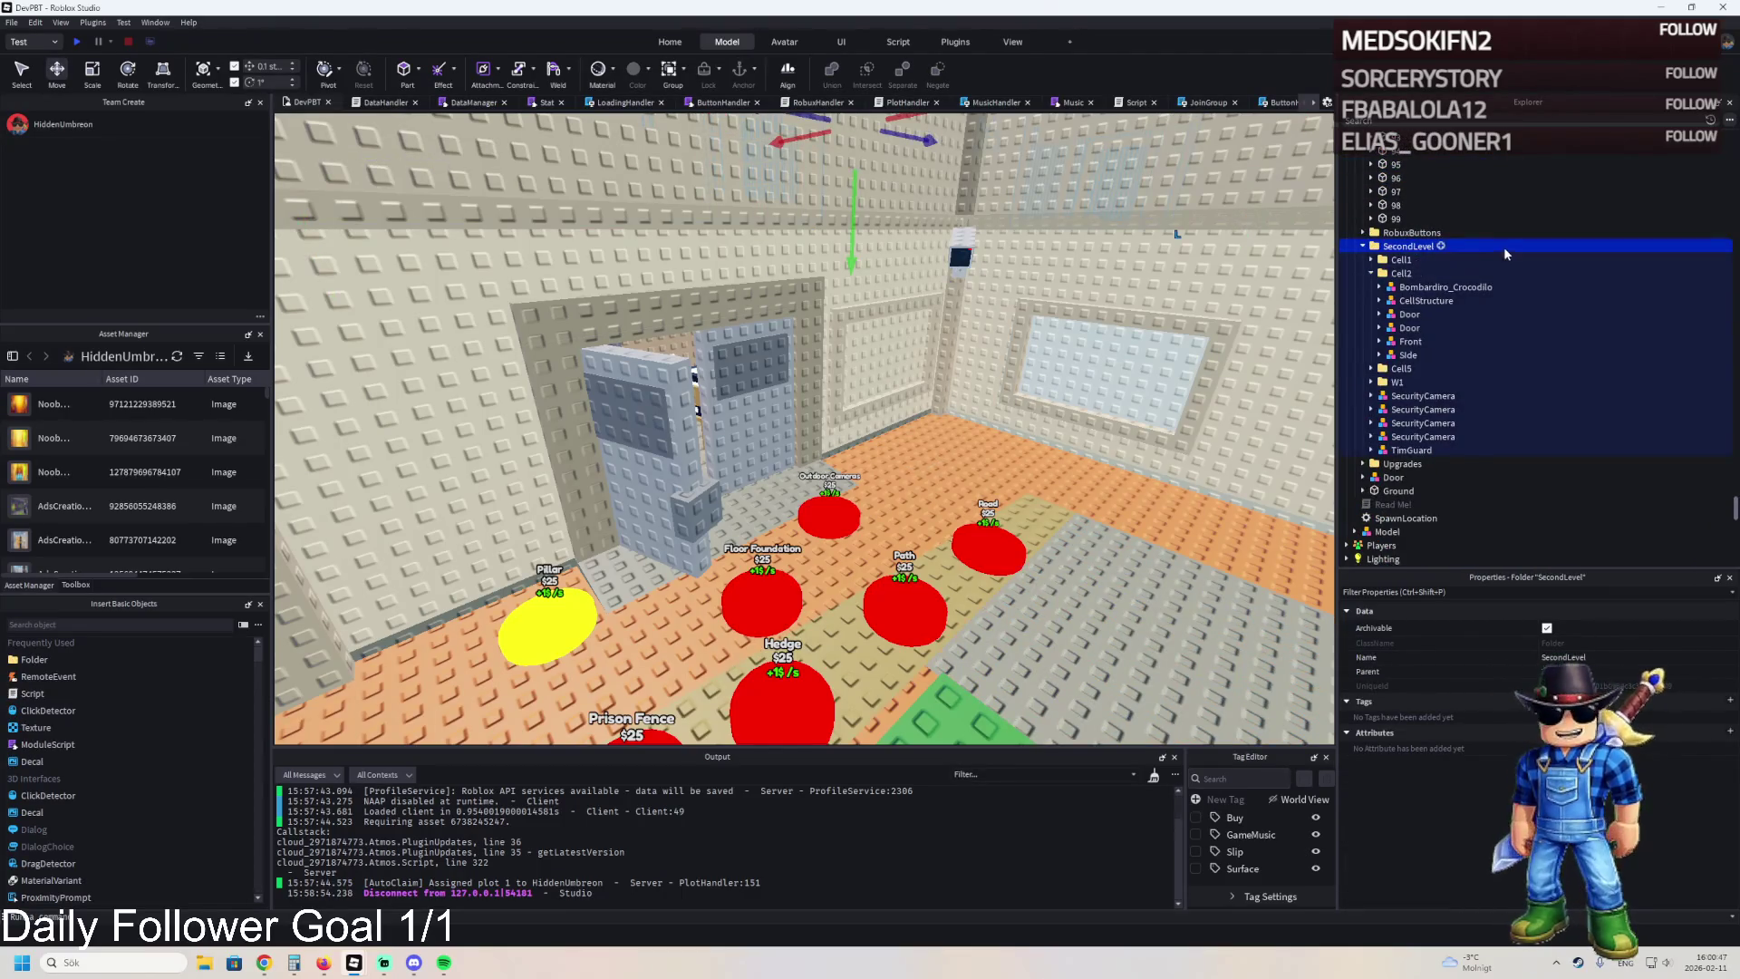
{"action": "key", "text": "Left"}
{"action": "key", "text": "Left"}
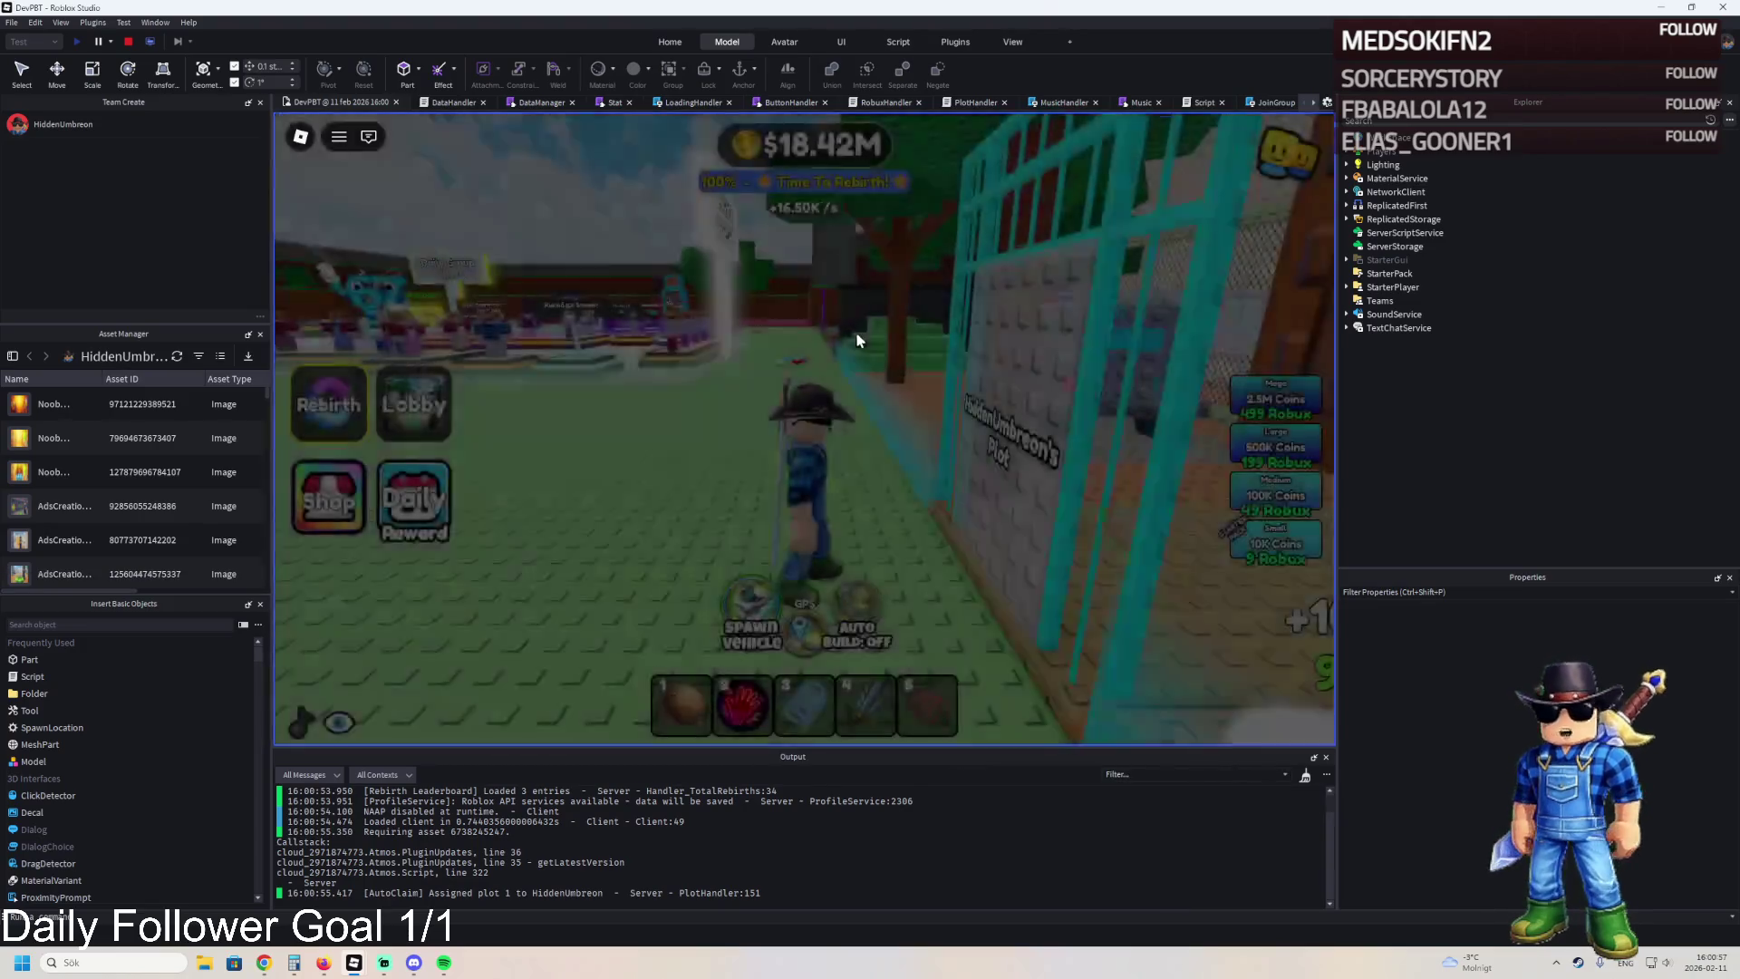
Walk out the plot gate, across the stairs, garden and white tower to the grey jail door.
{"action": "key", "text": "w"}
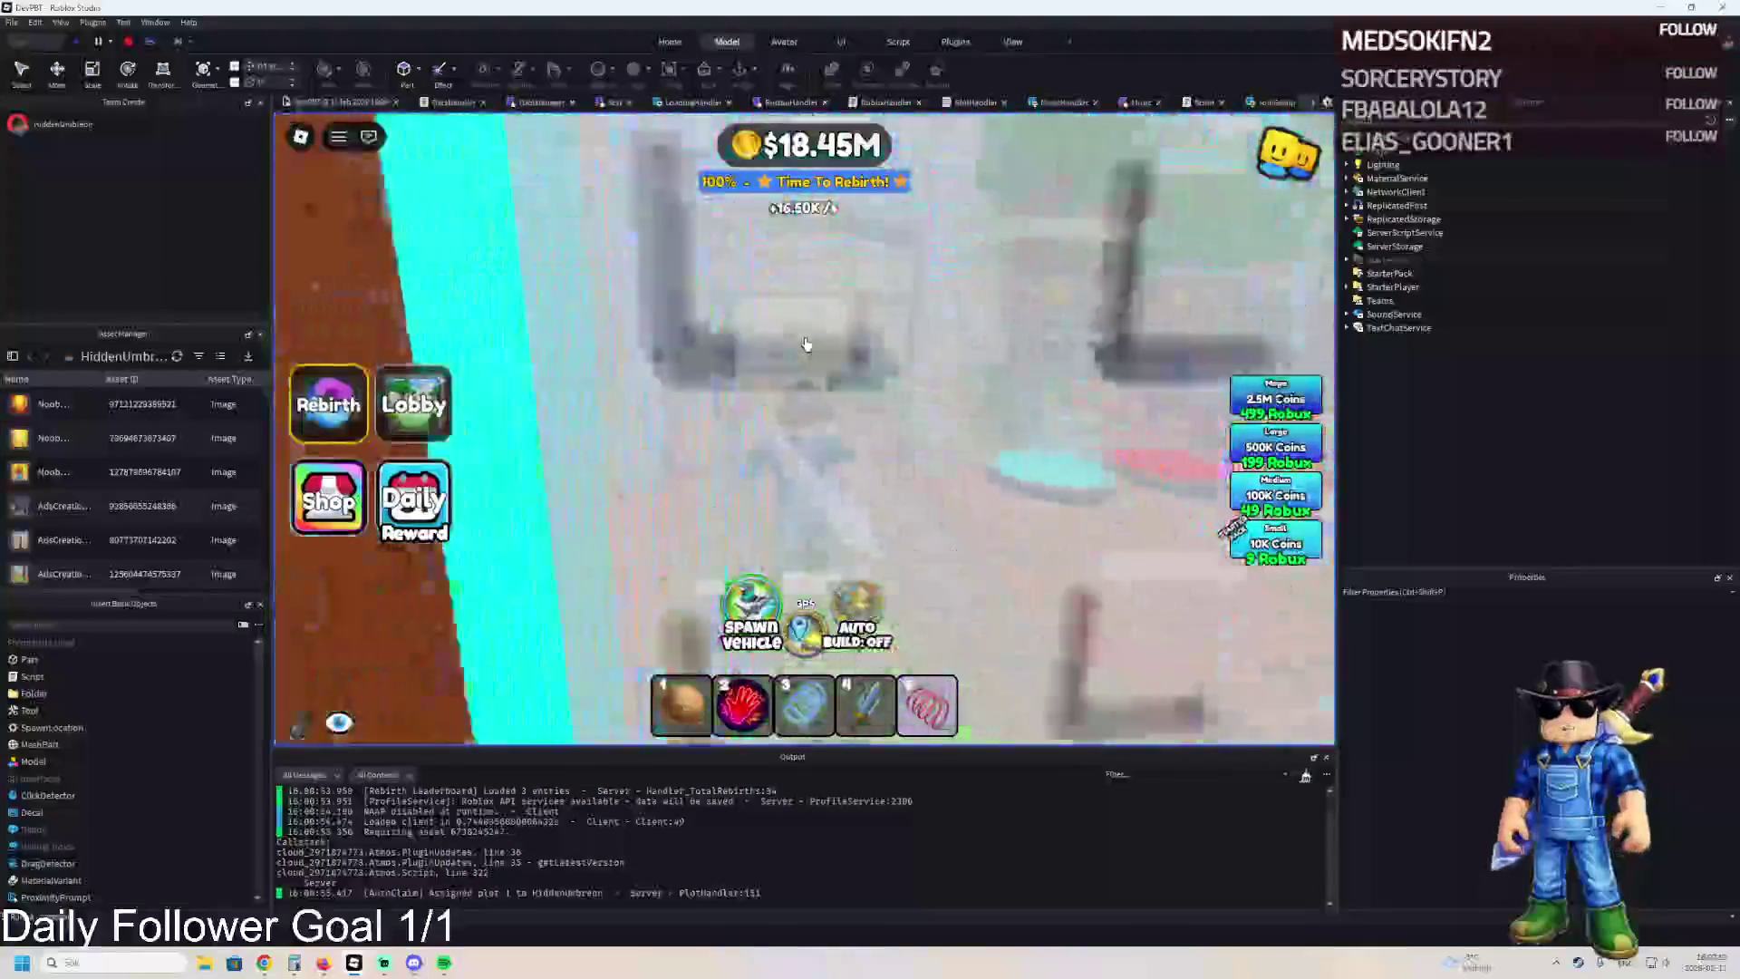
{"action": "key", "text": "w"}
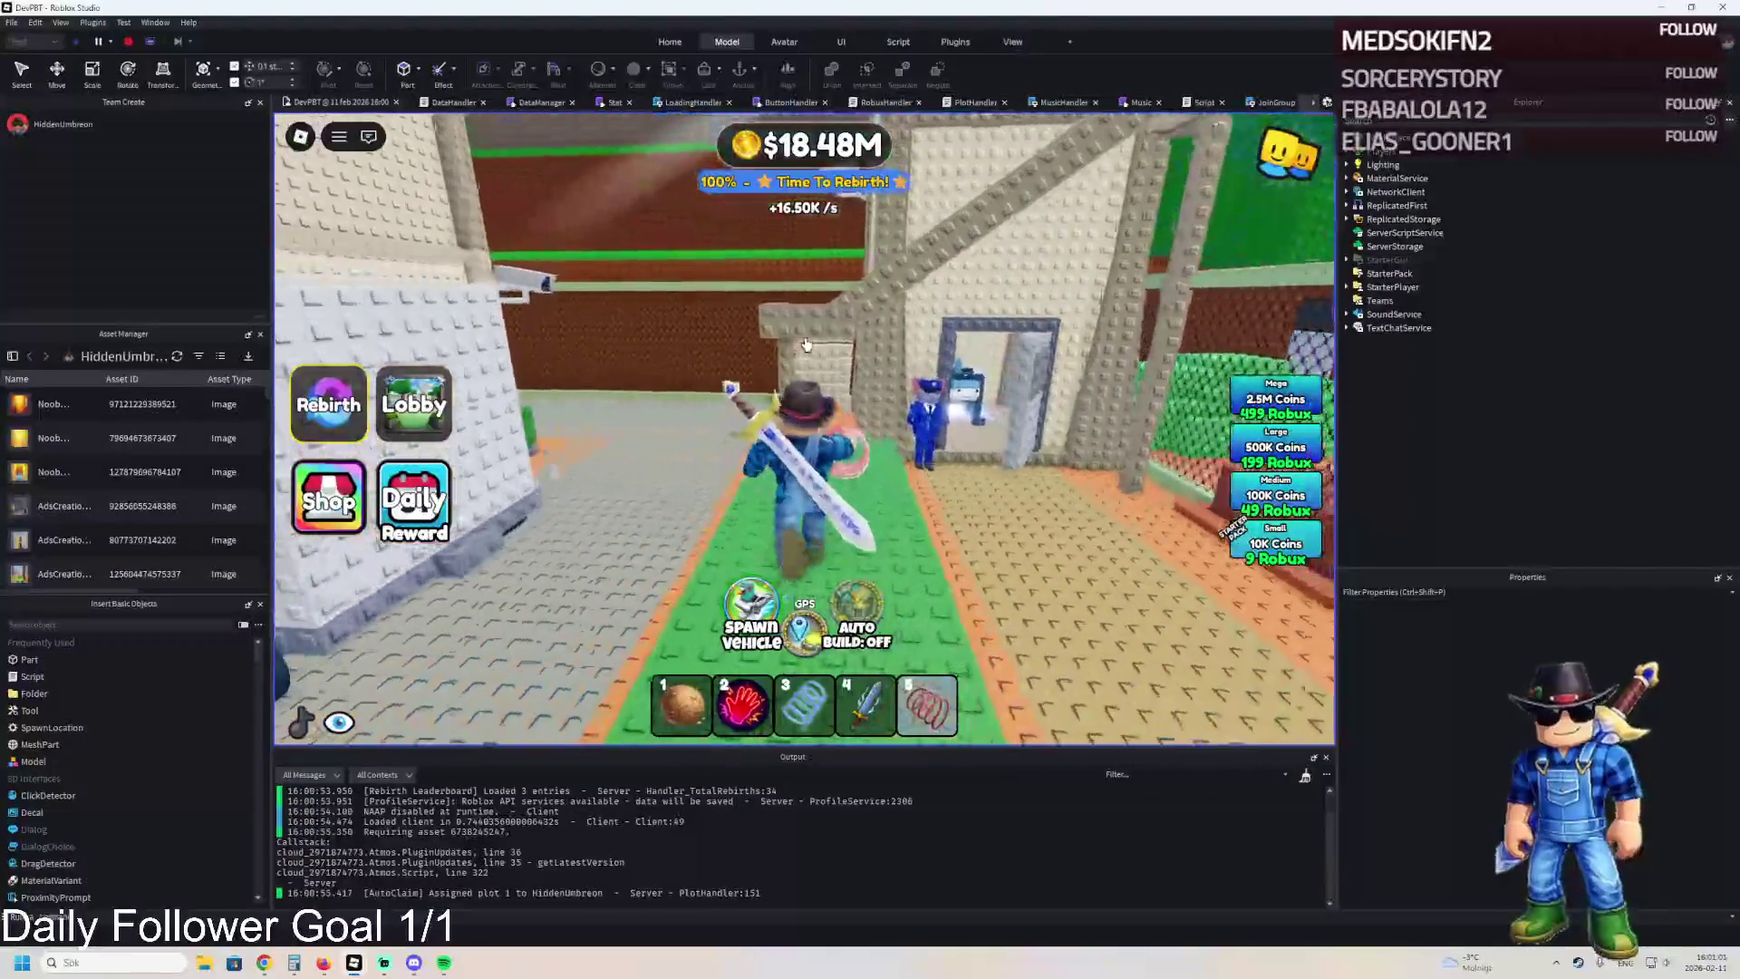
{"action": "key", "text": "w"}
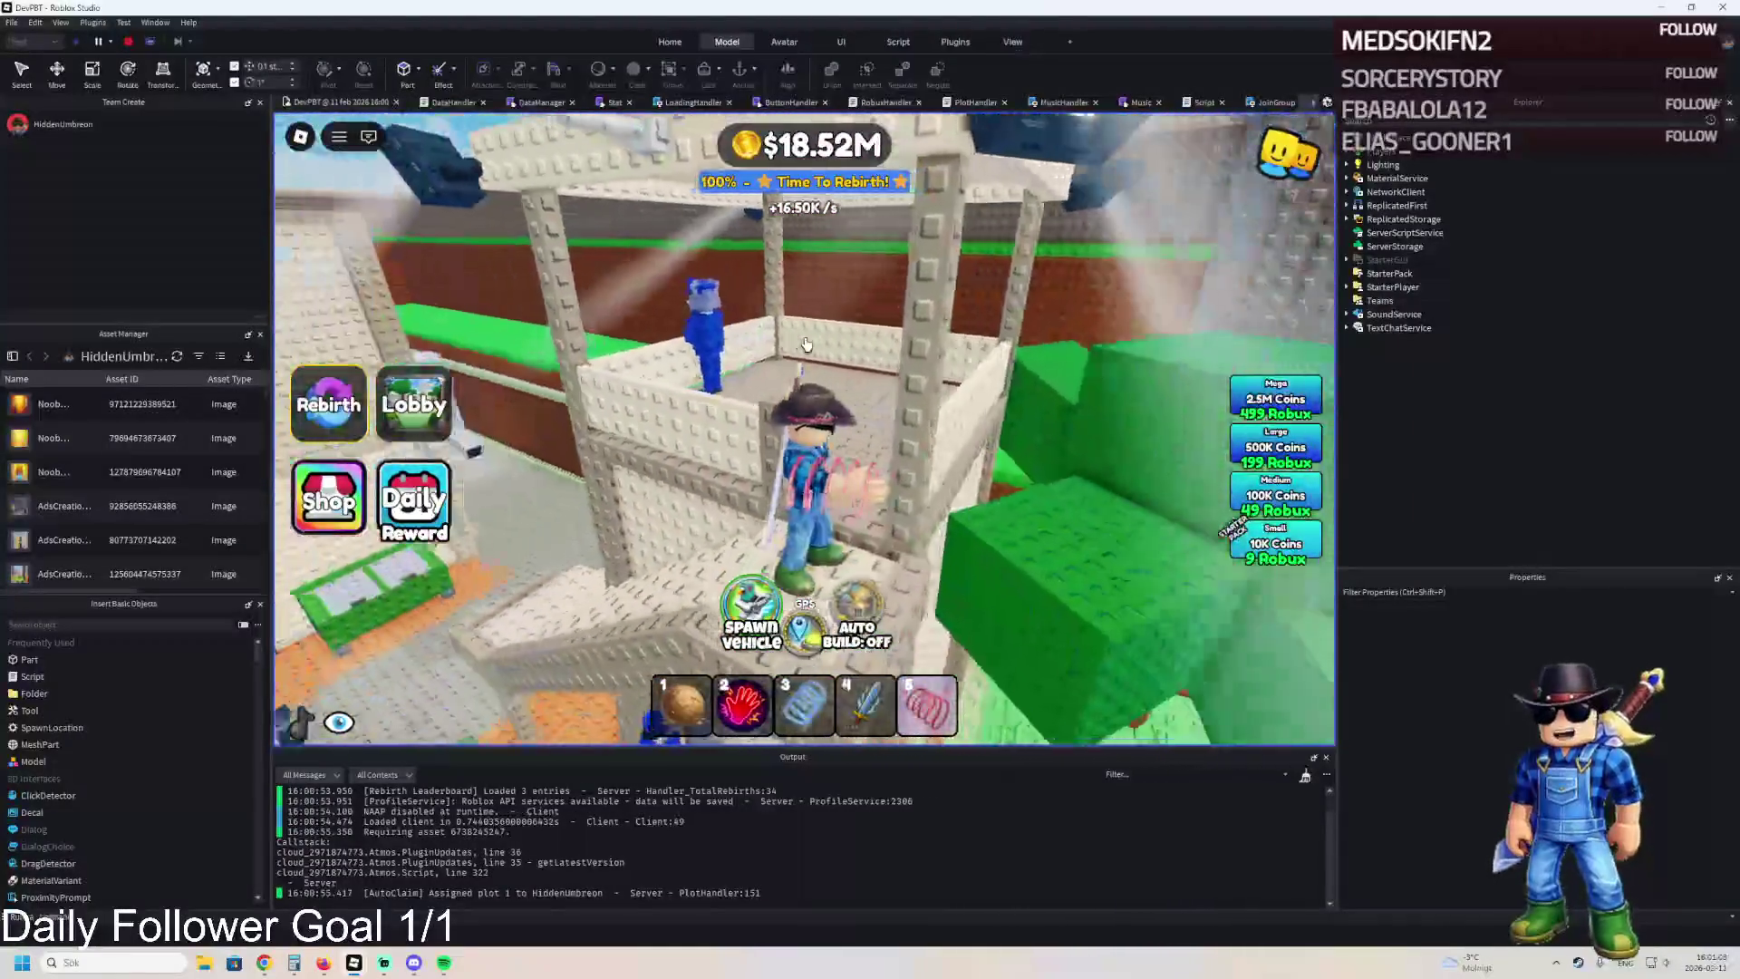
{"action": "key", "text": "w"}
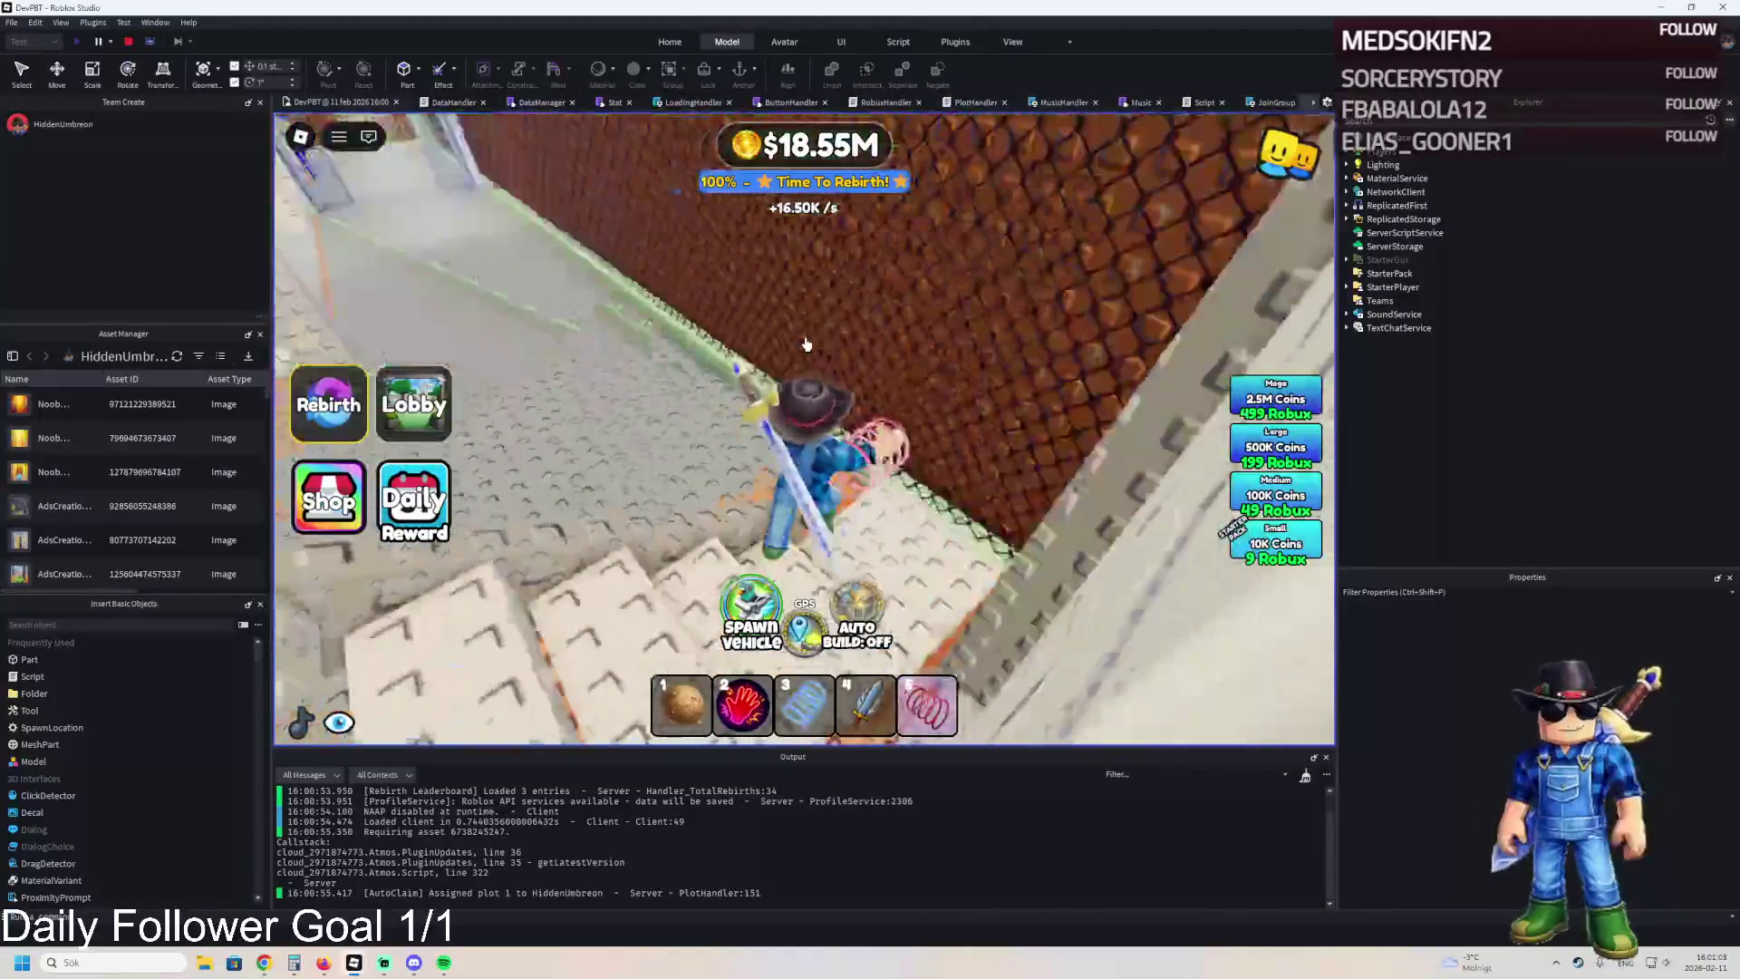
{"action": "key", "text": "w"}
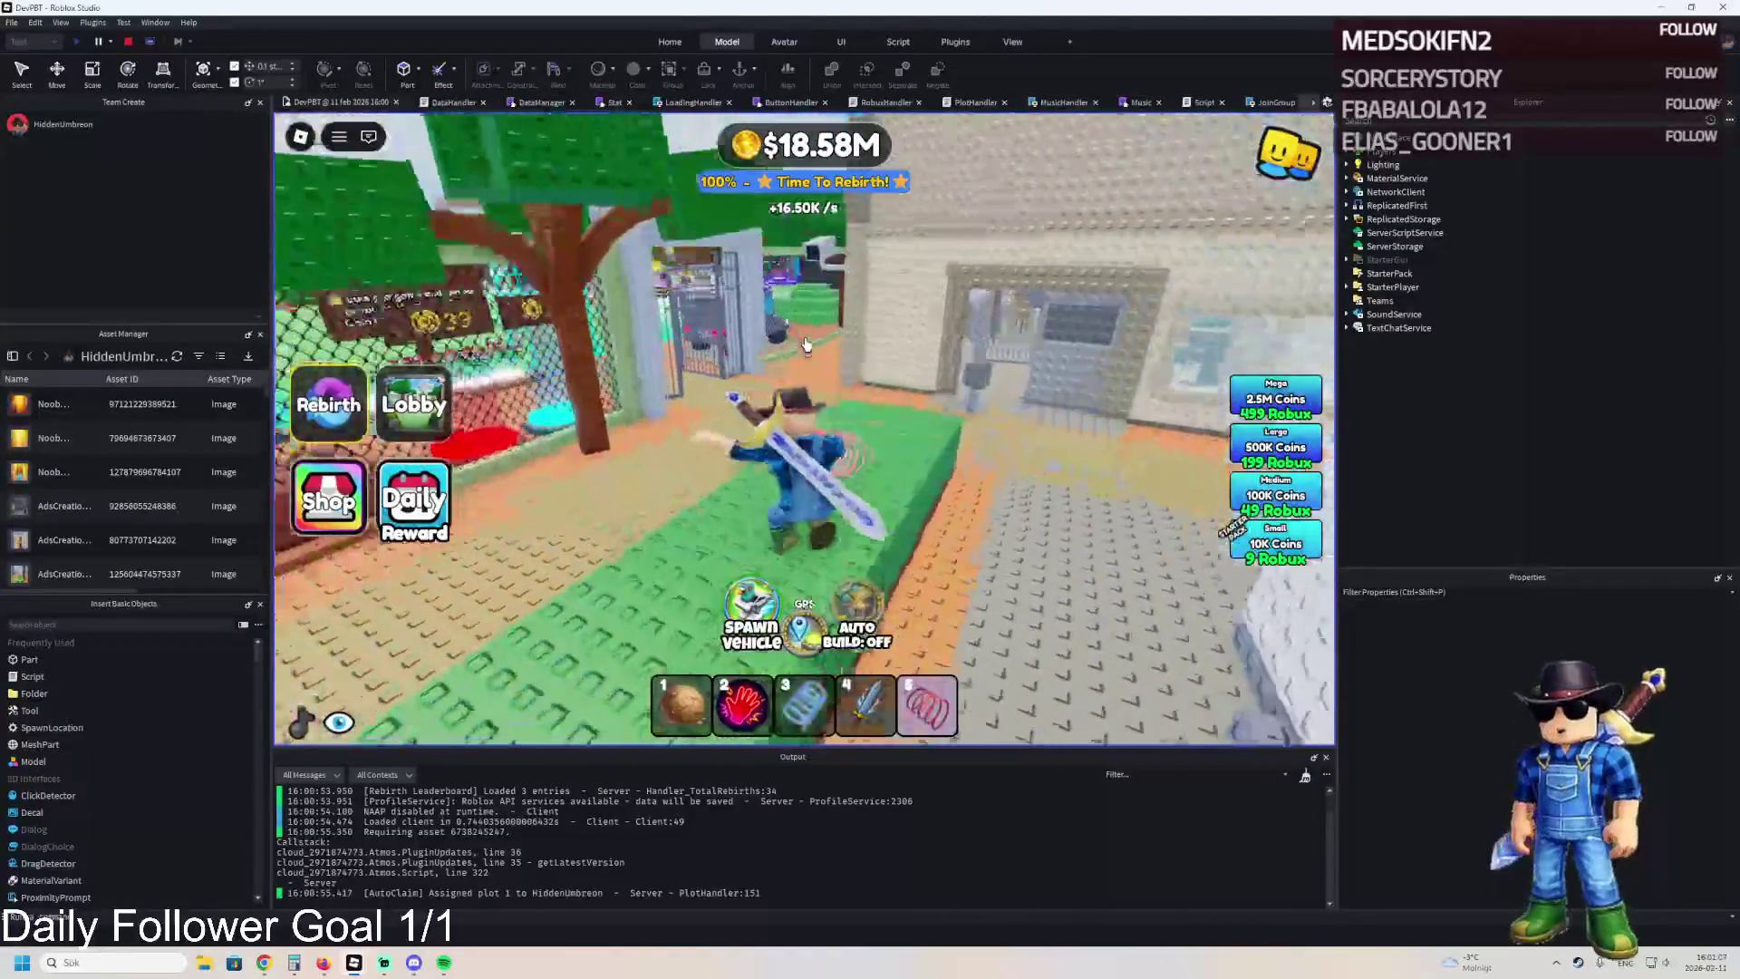
{"action": "key", "text": "w"}
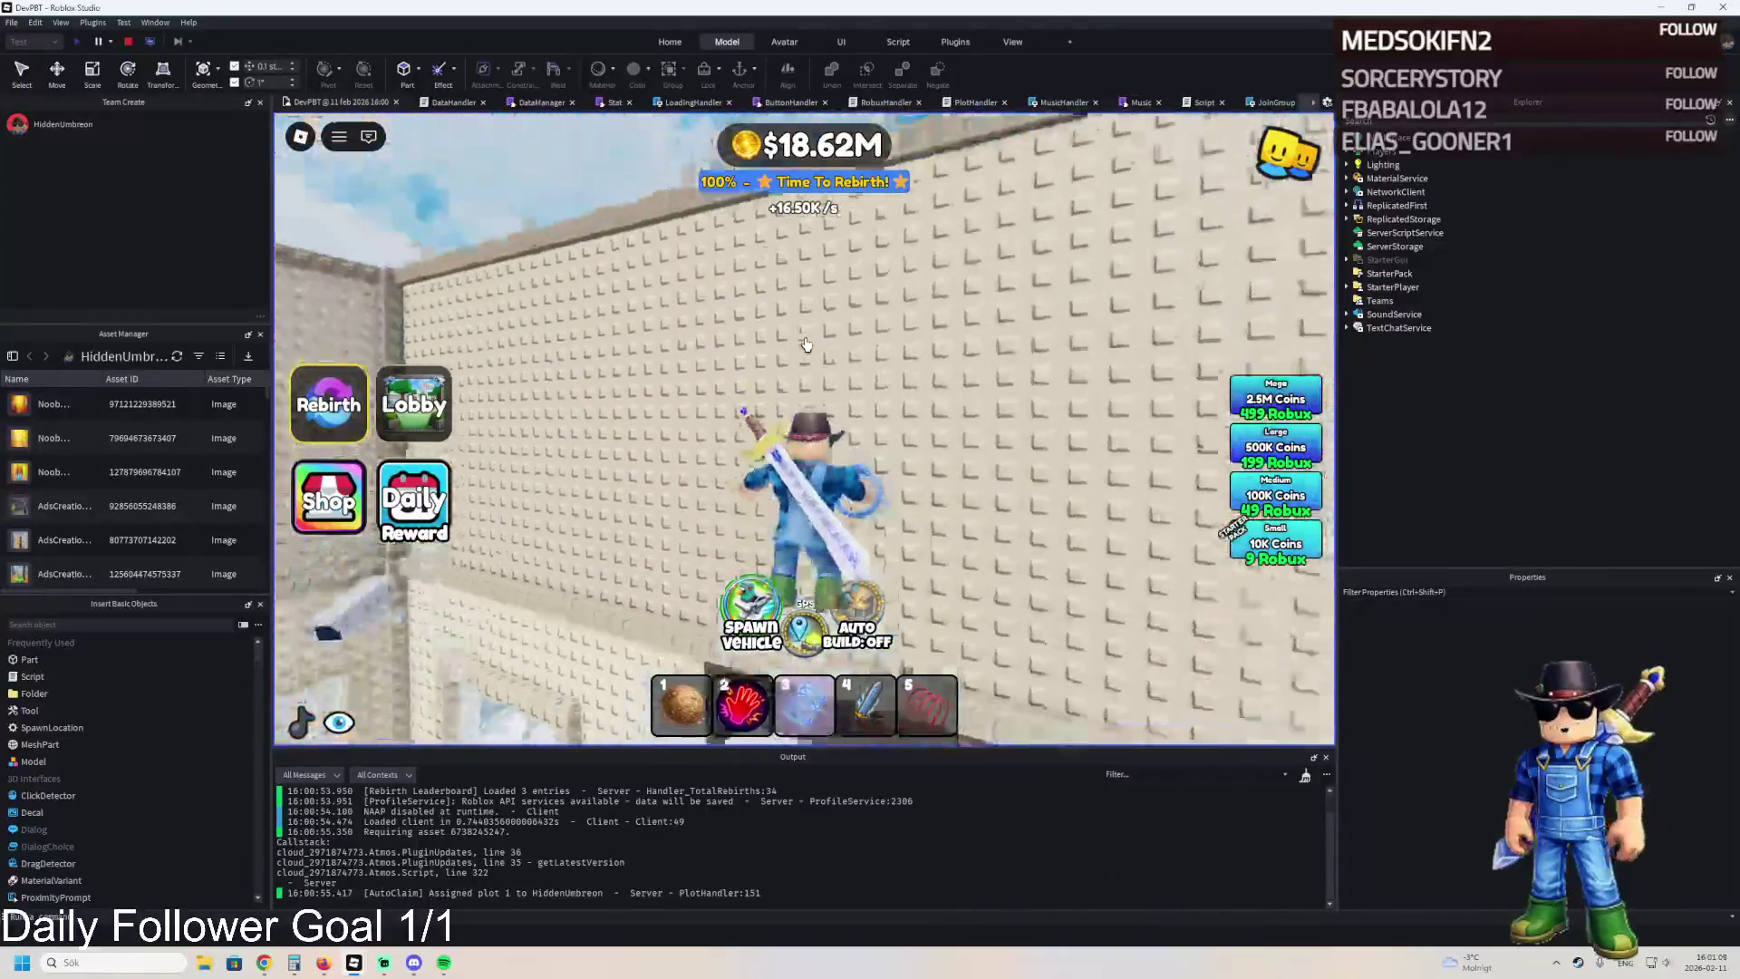
{"action": "key", "text": "w"}
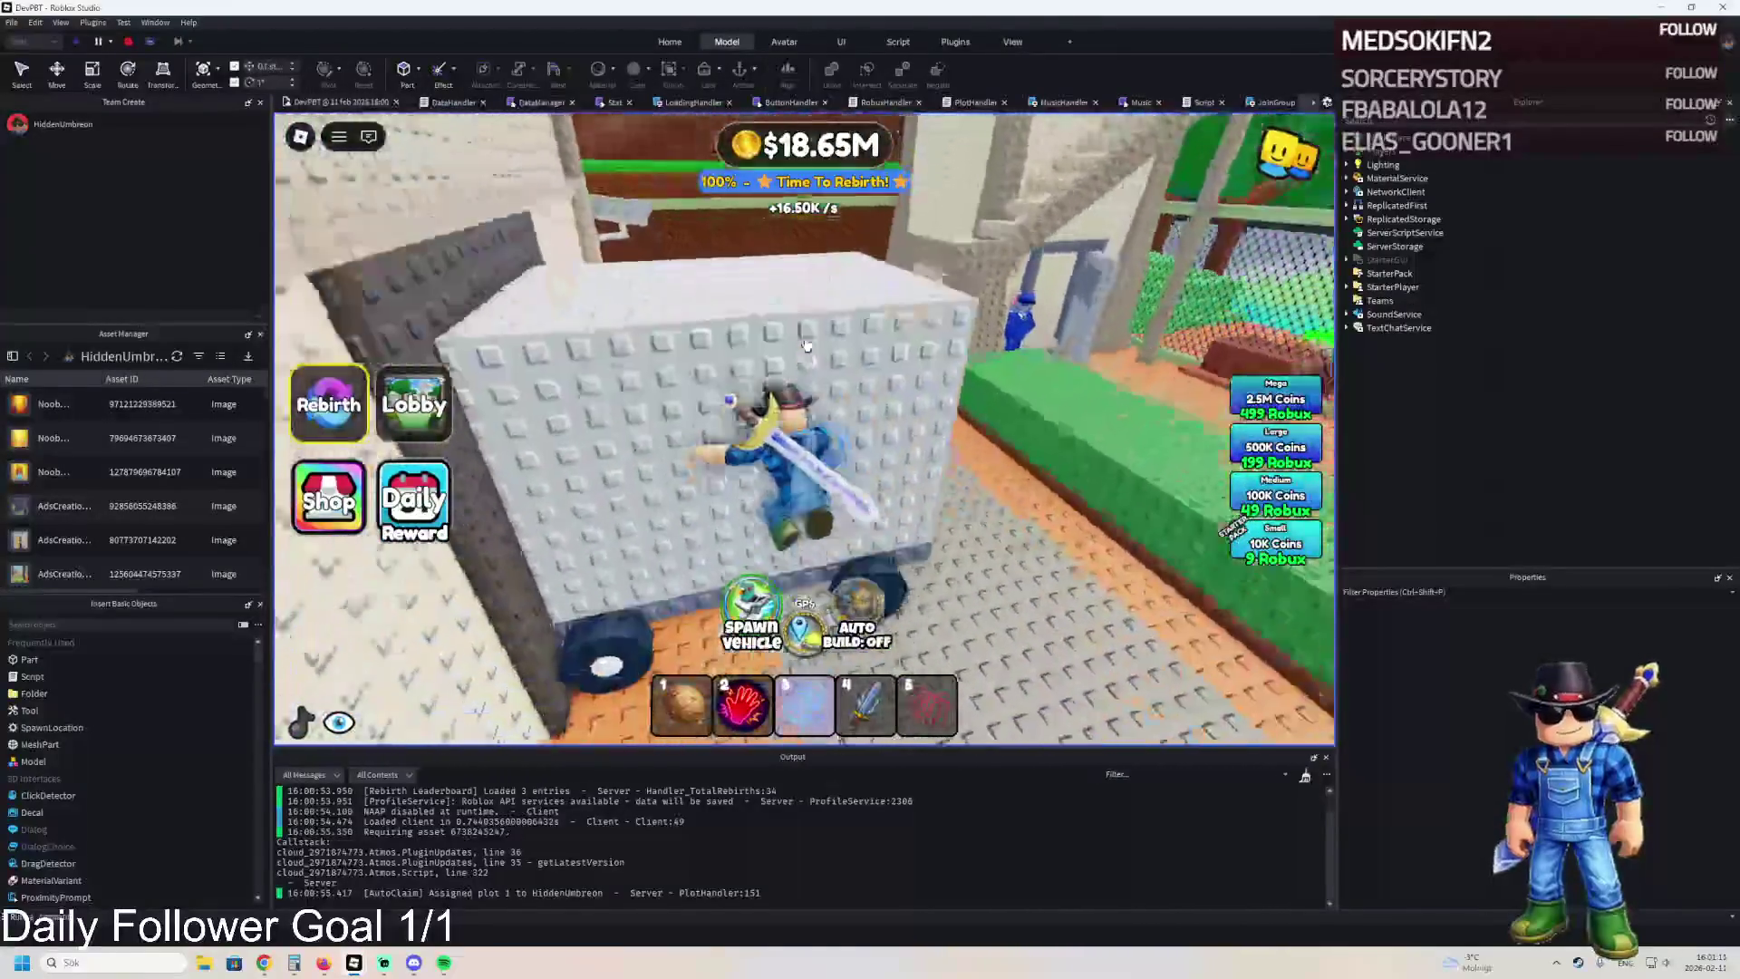
{"action": "key", "text": "w"}
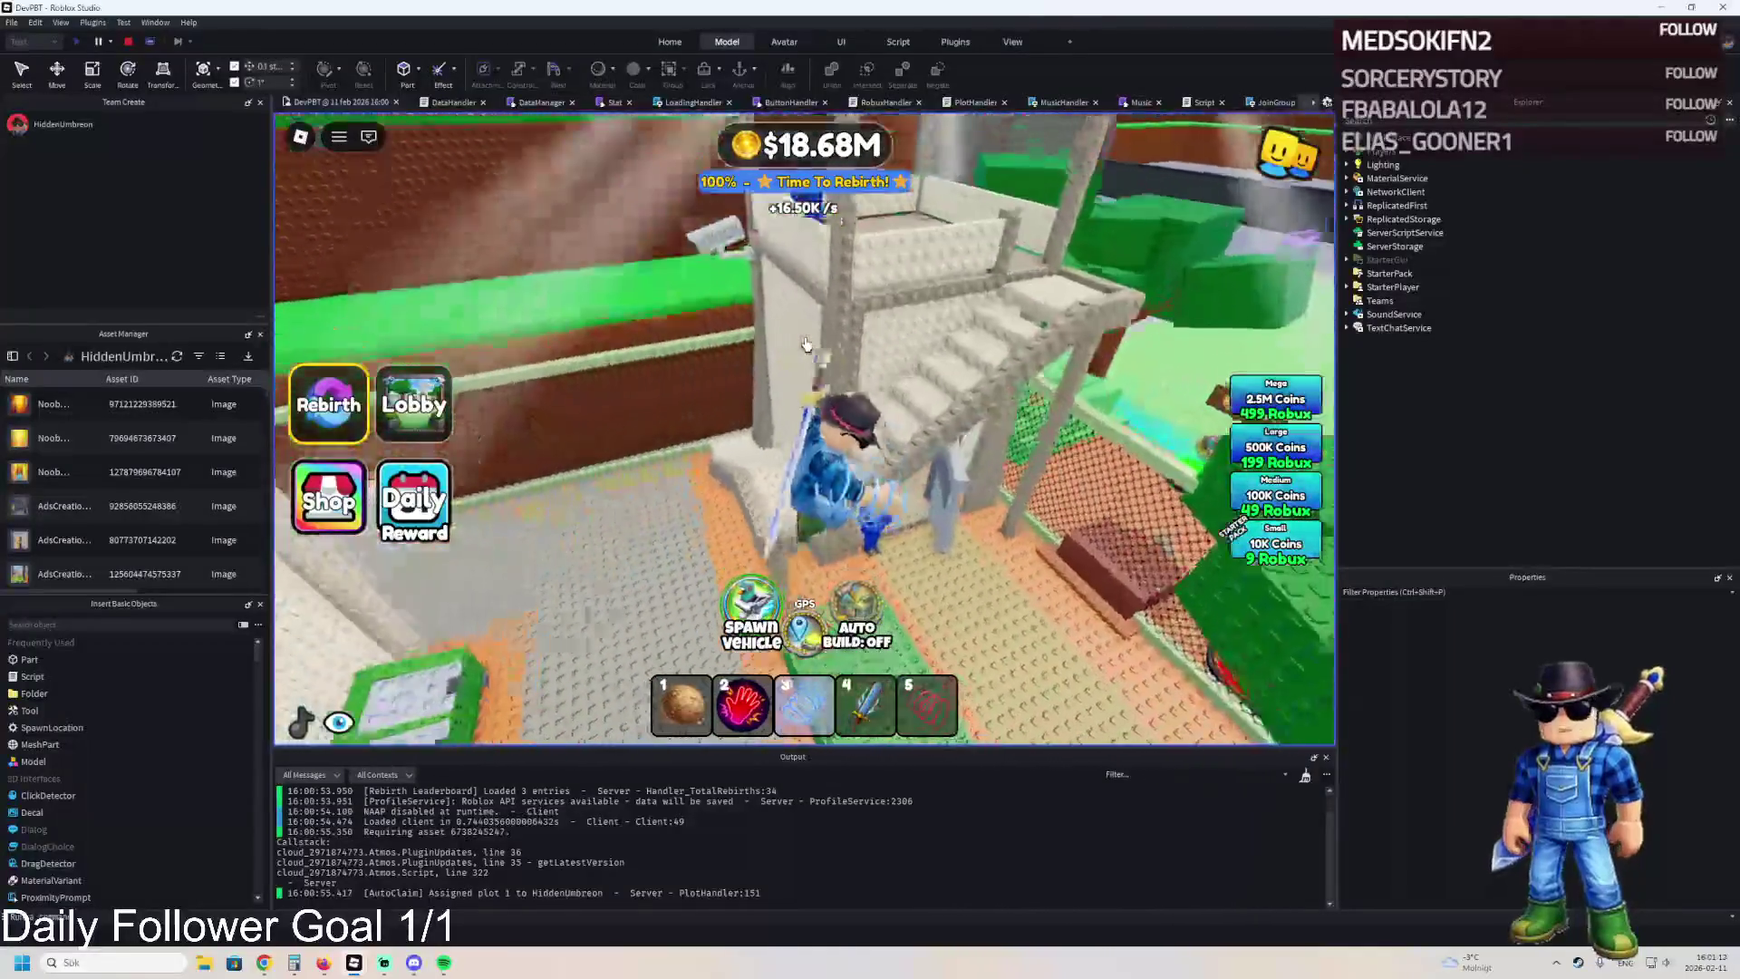
{"action": "key", "text": "w"}
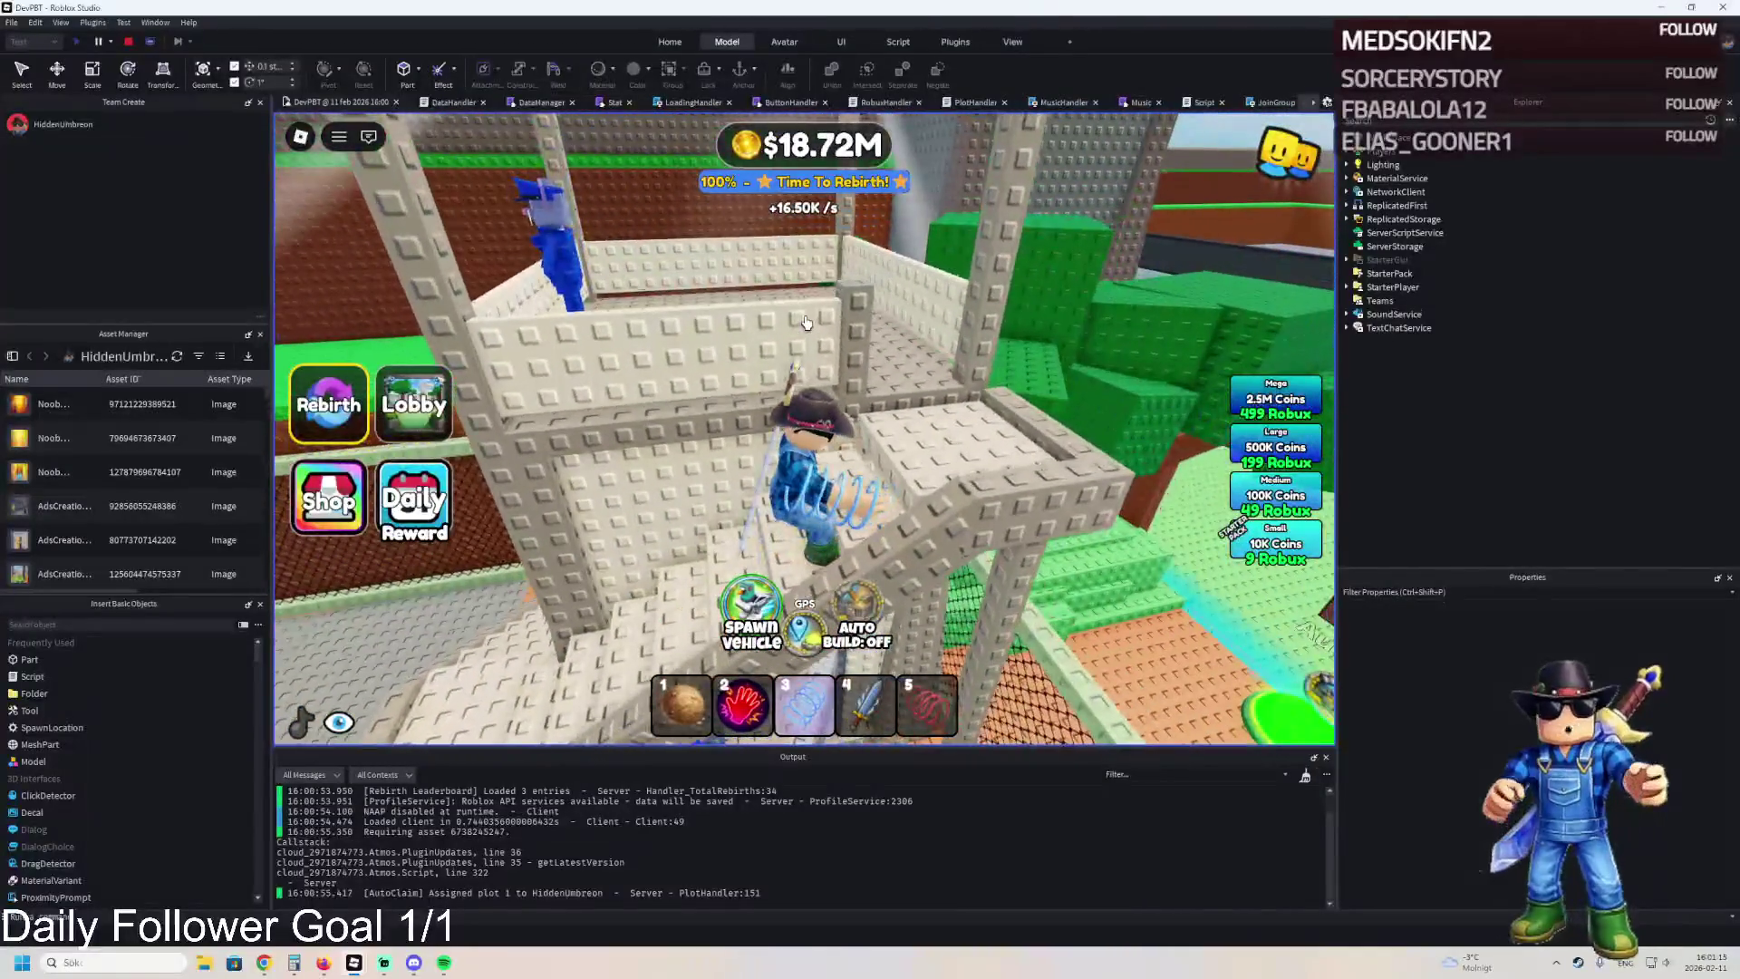
{"action": "key", "text": "w"}
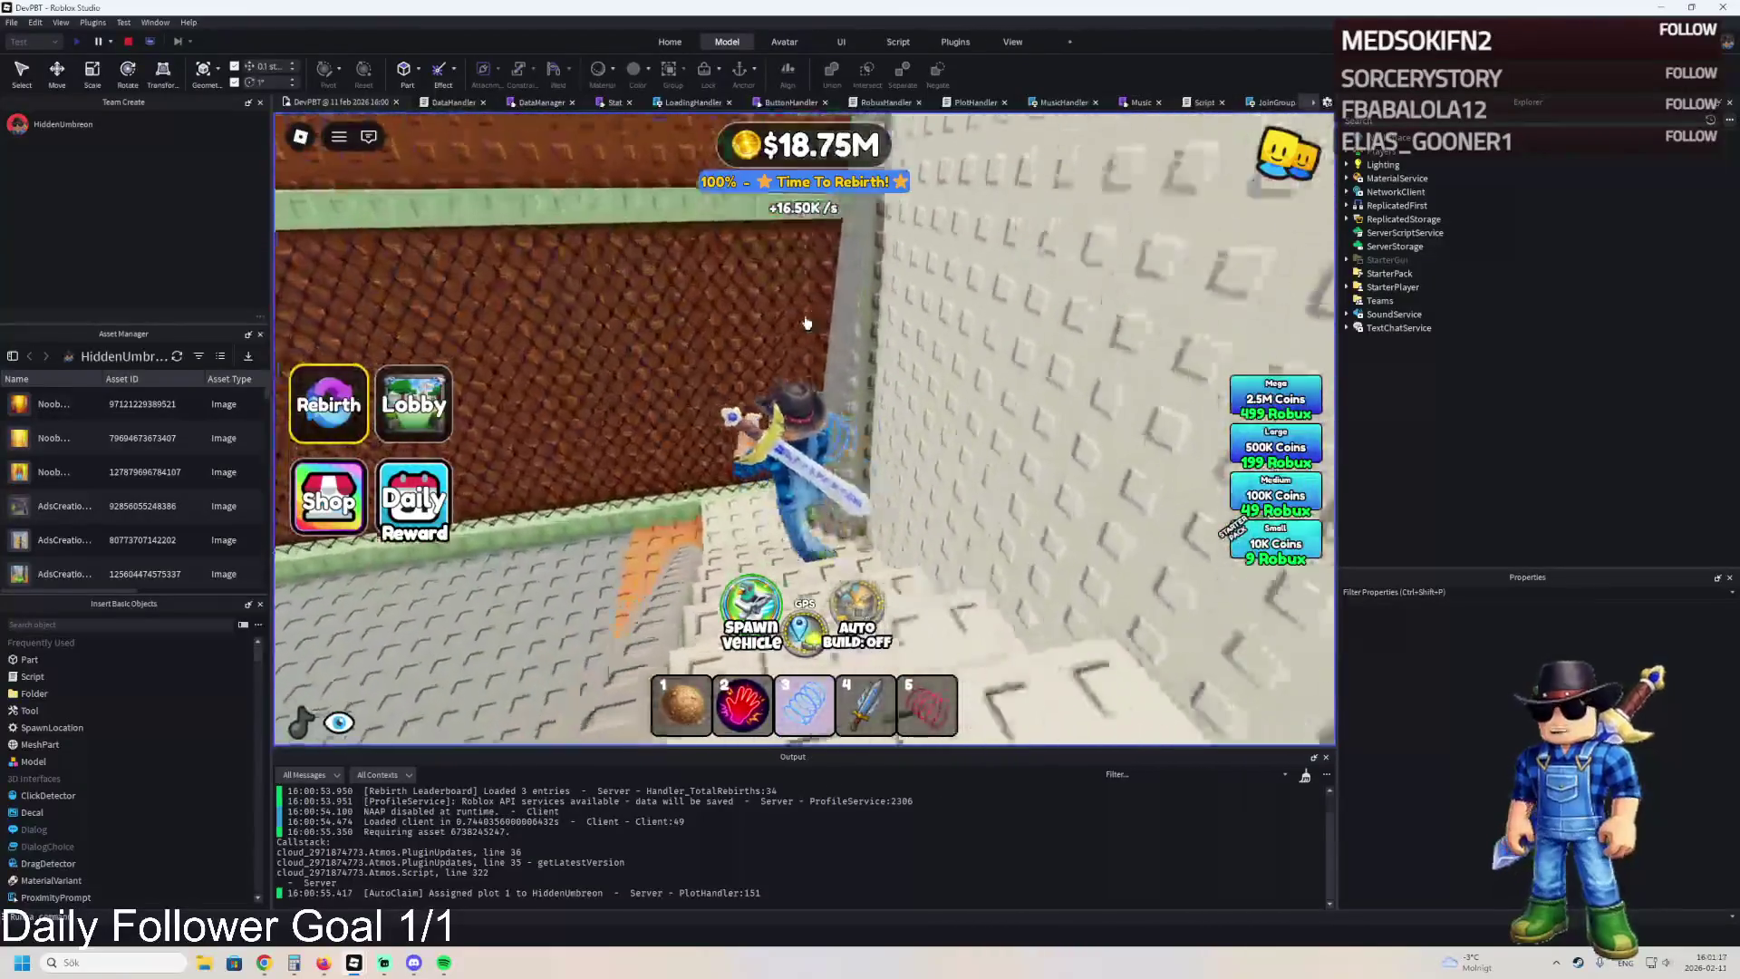
{"action": "key", "text": "w"}
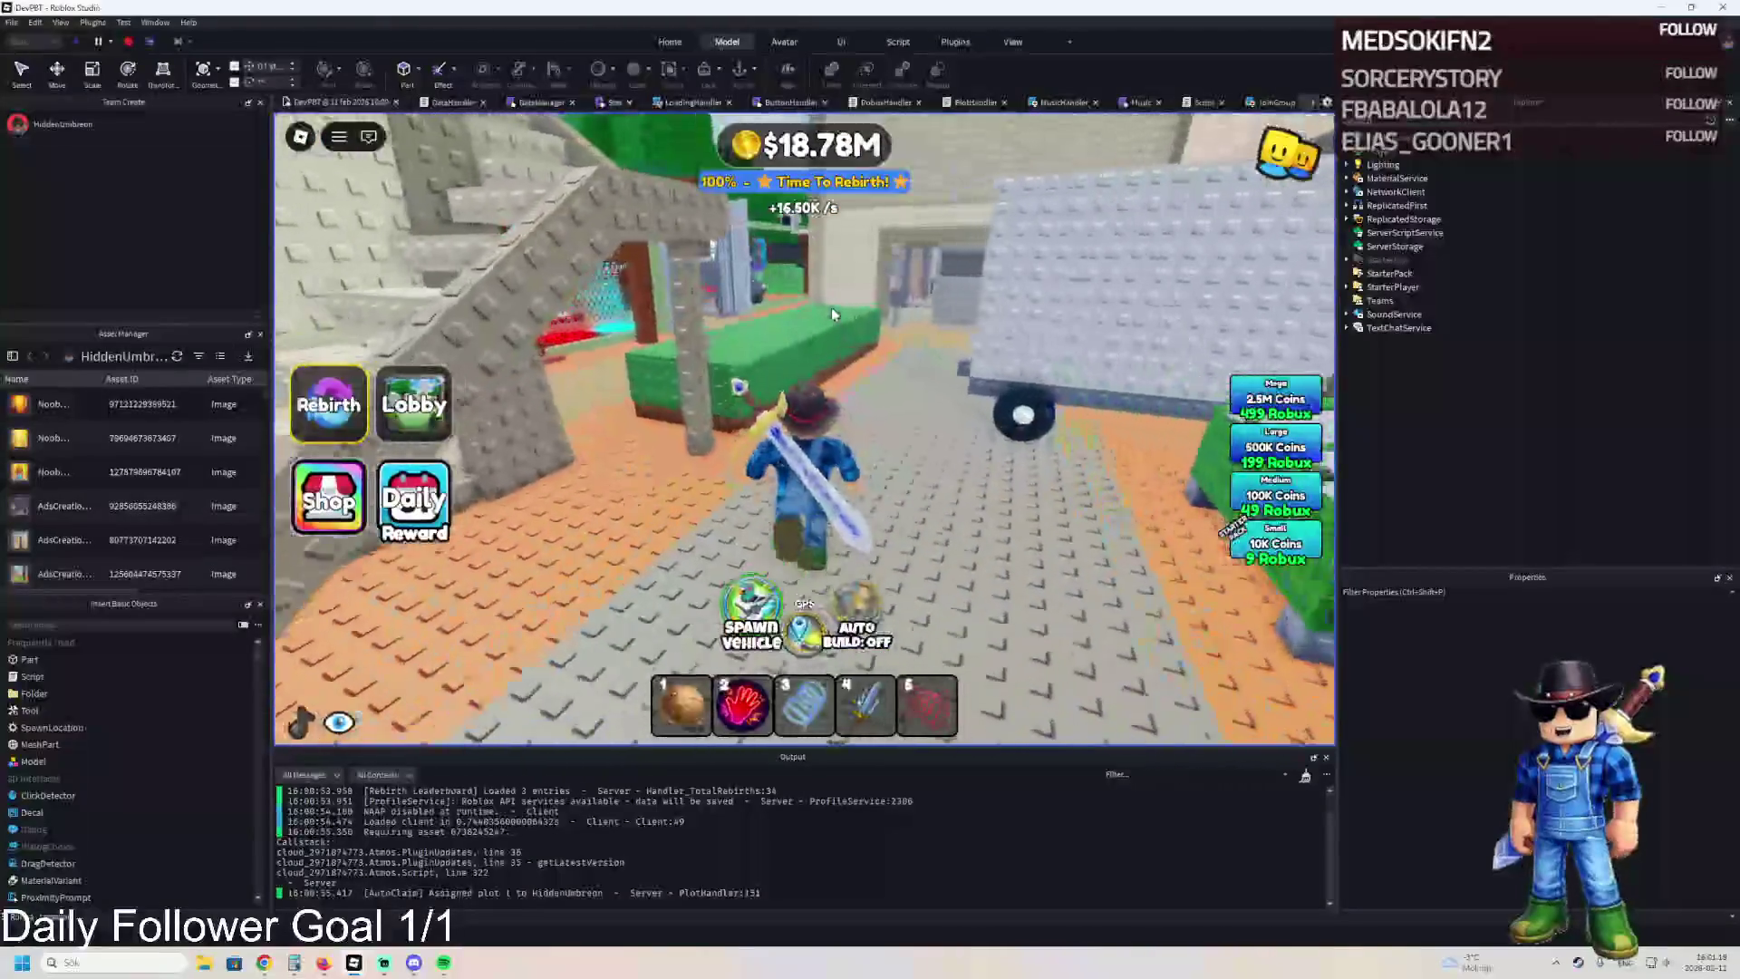
{"action": "key", "text": "w"}
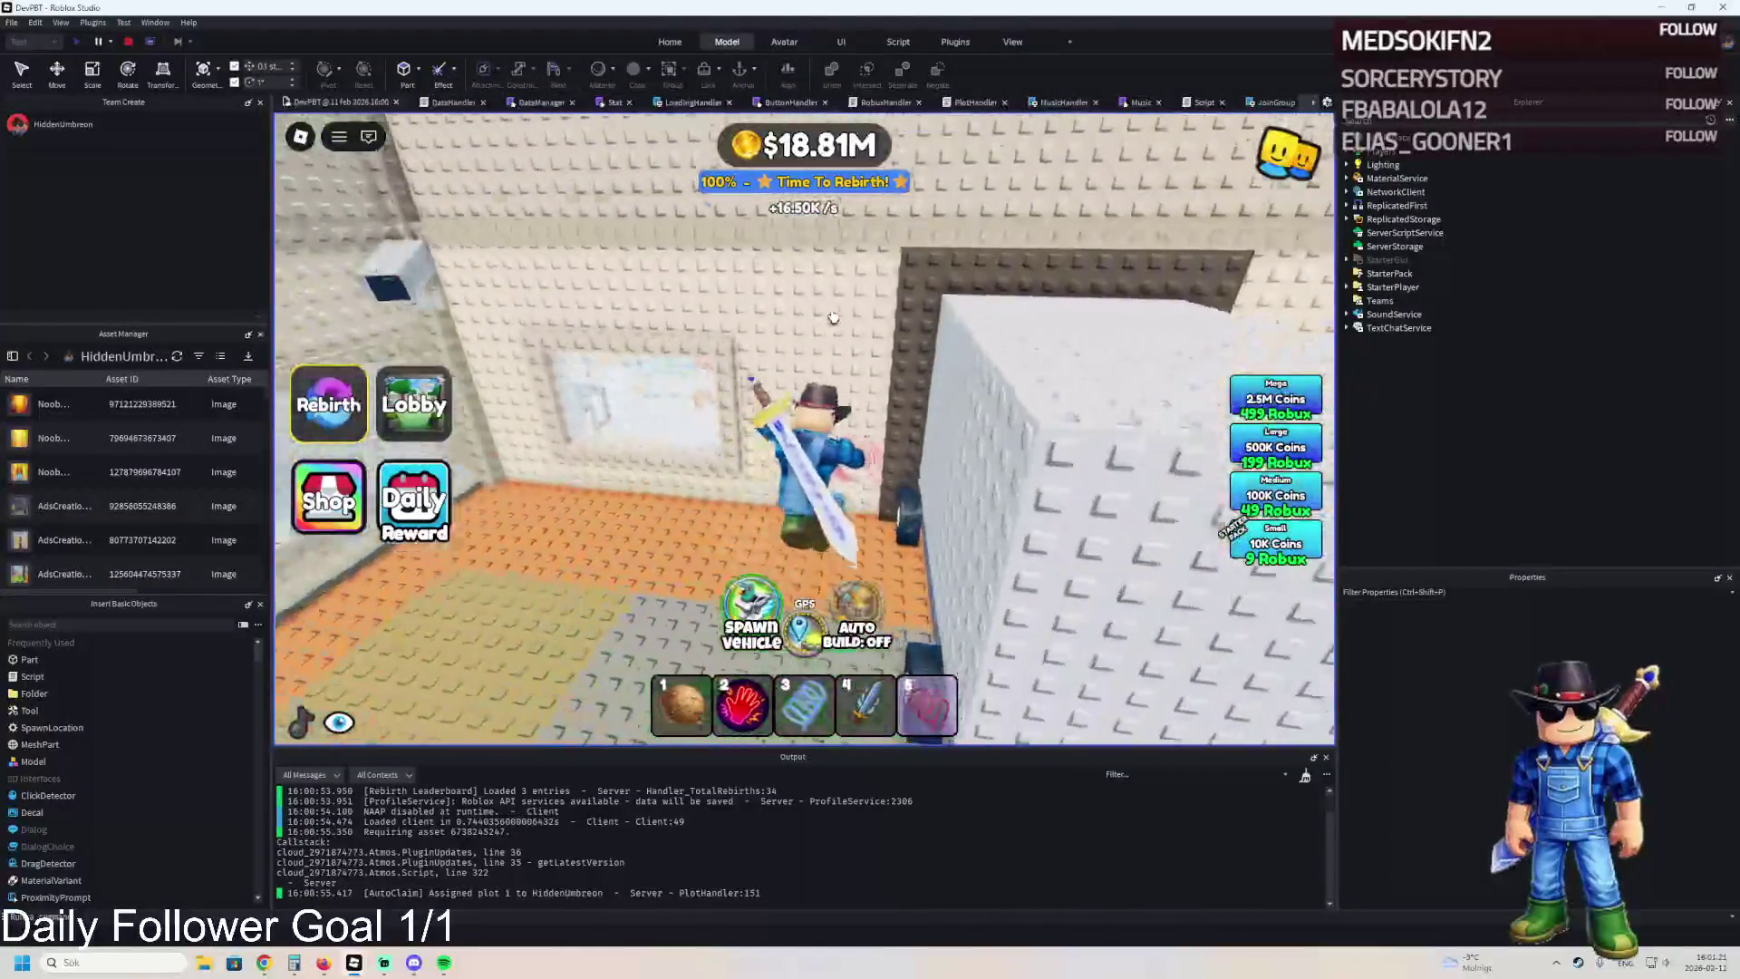
{"action": "key", "text": "w"}
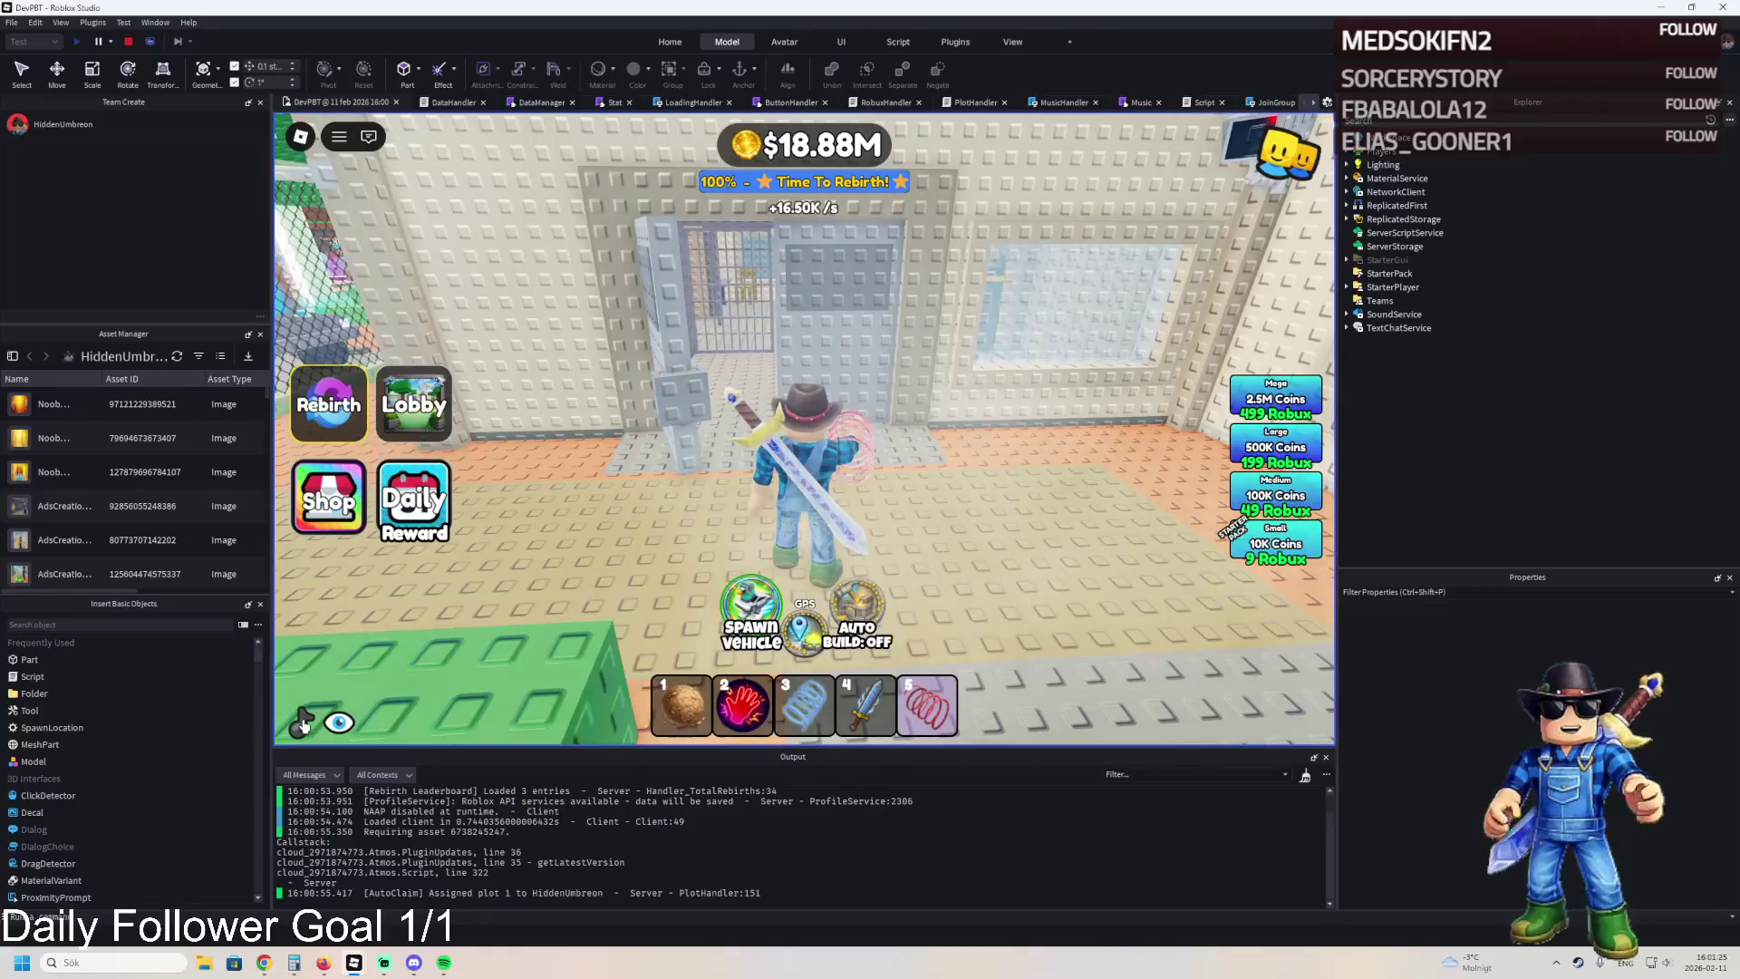
Walk past the white building, along the green ledge and truck, and onto the beige ledge.
{"action": "key", "text": "w"}
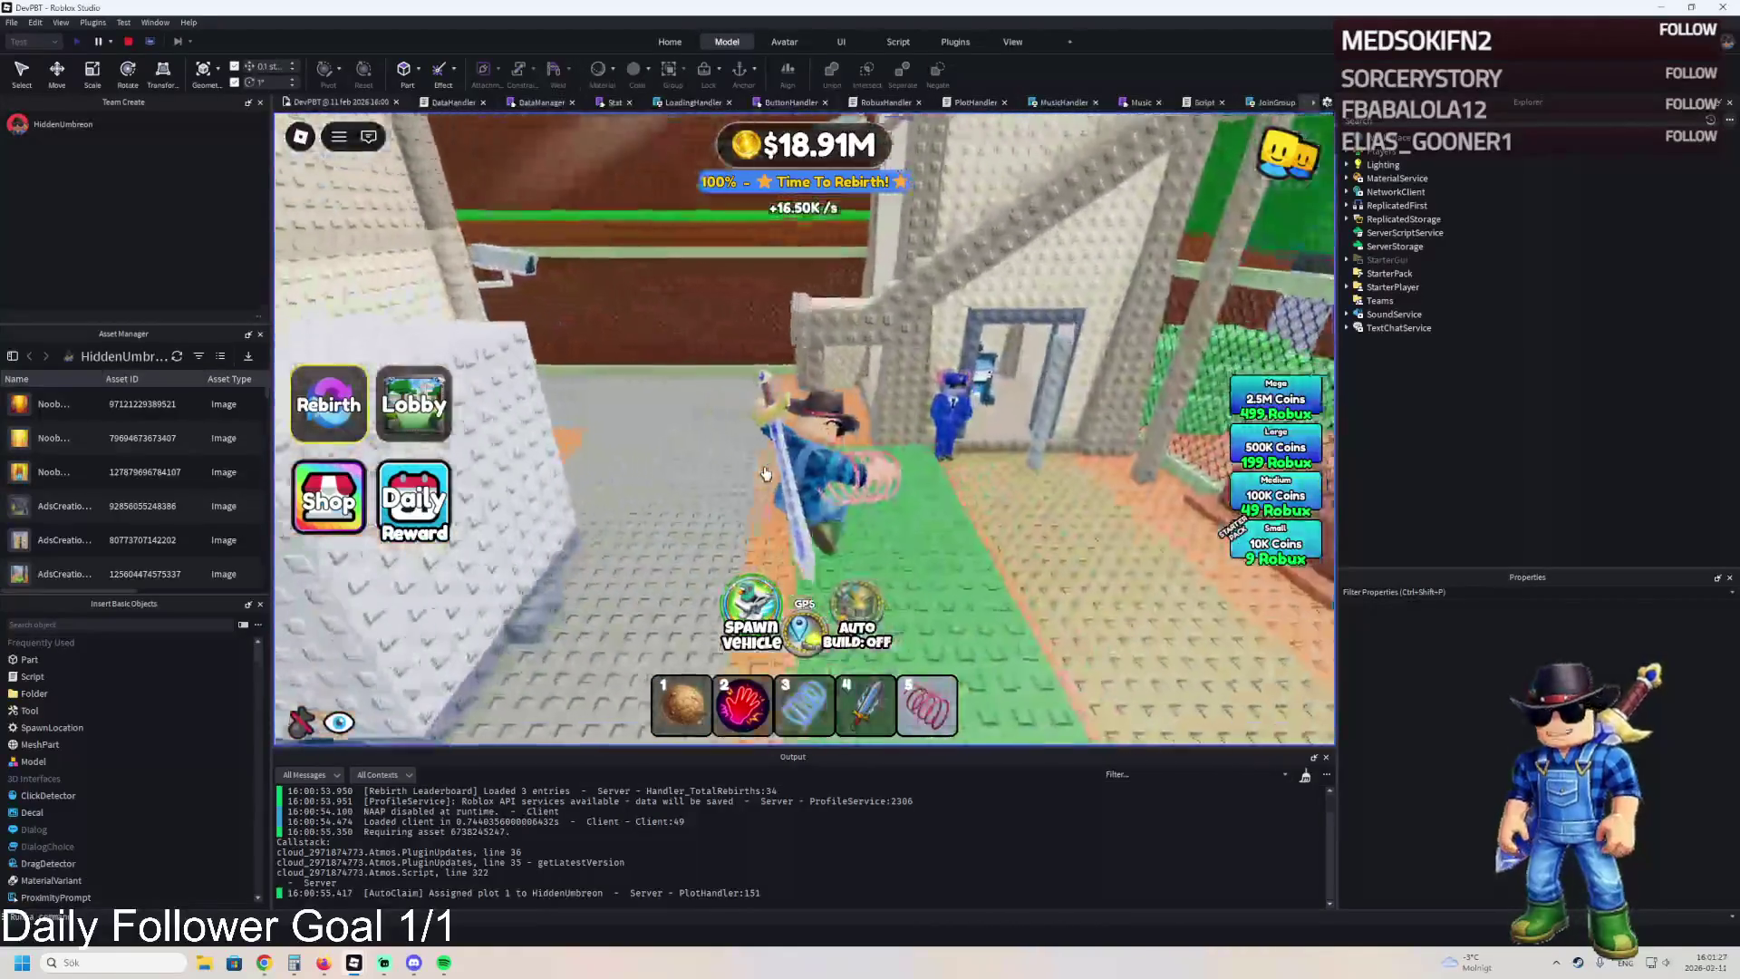
{"action": "key", "text": "w"}
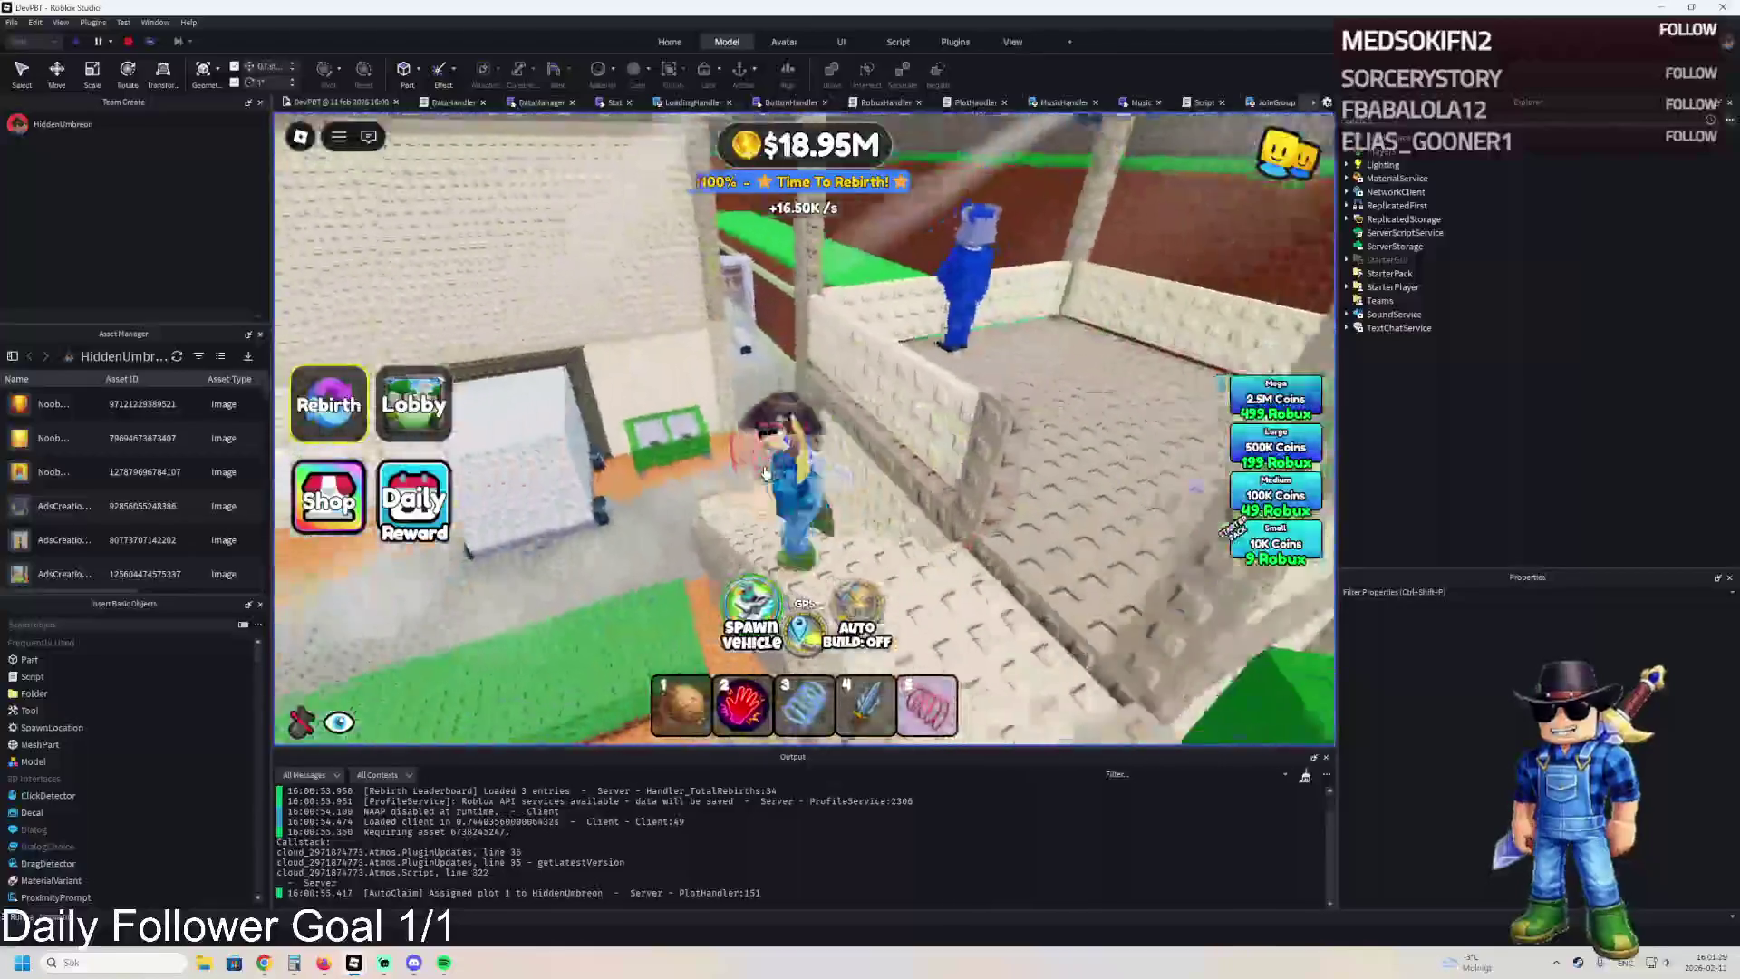
{"action": "key", "text": "w"}
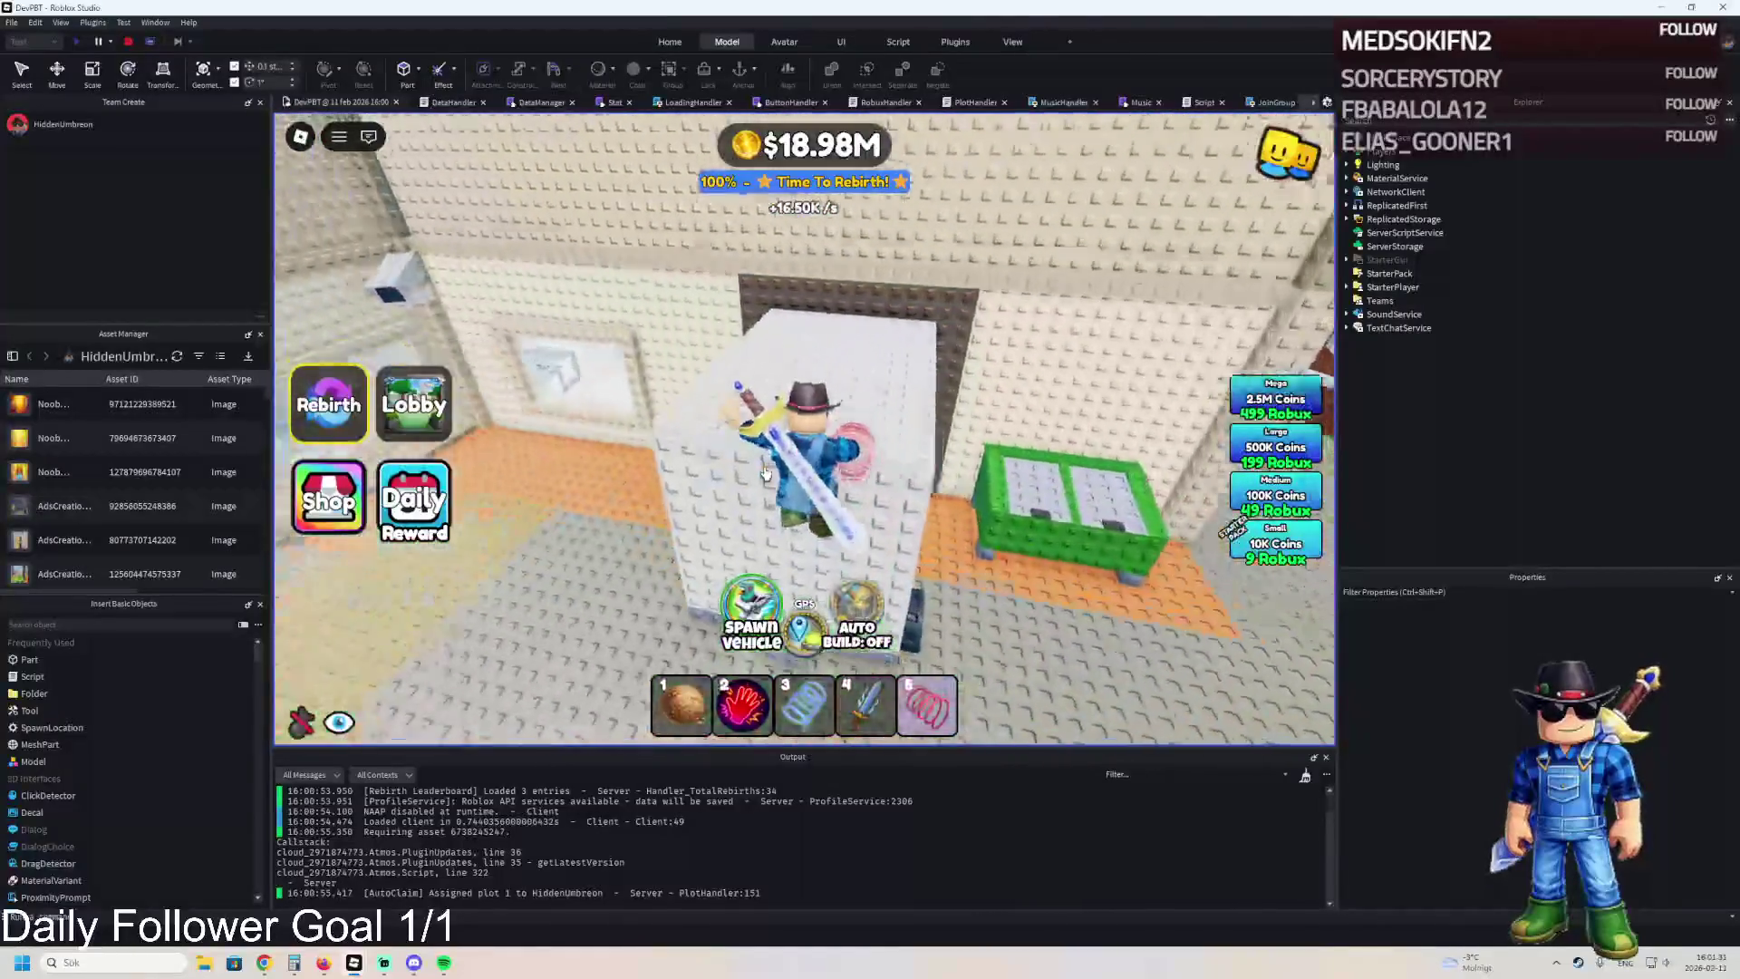
{"action": "key", "text": "w"}
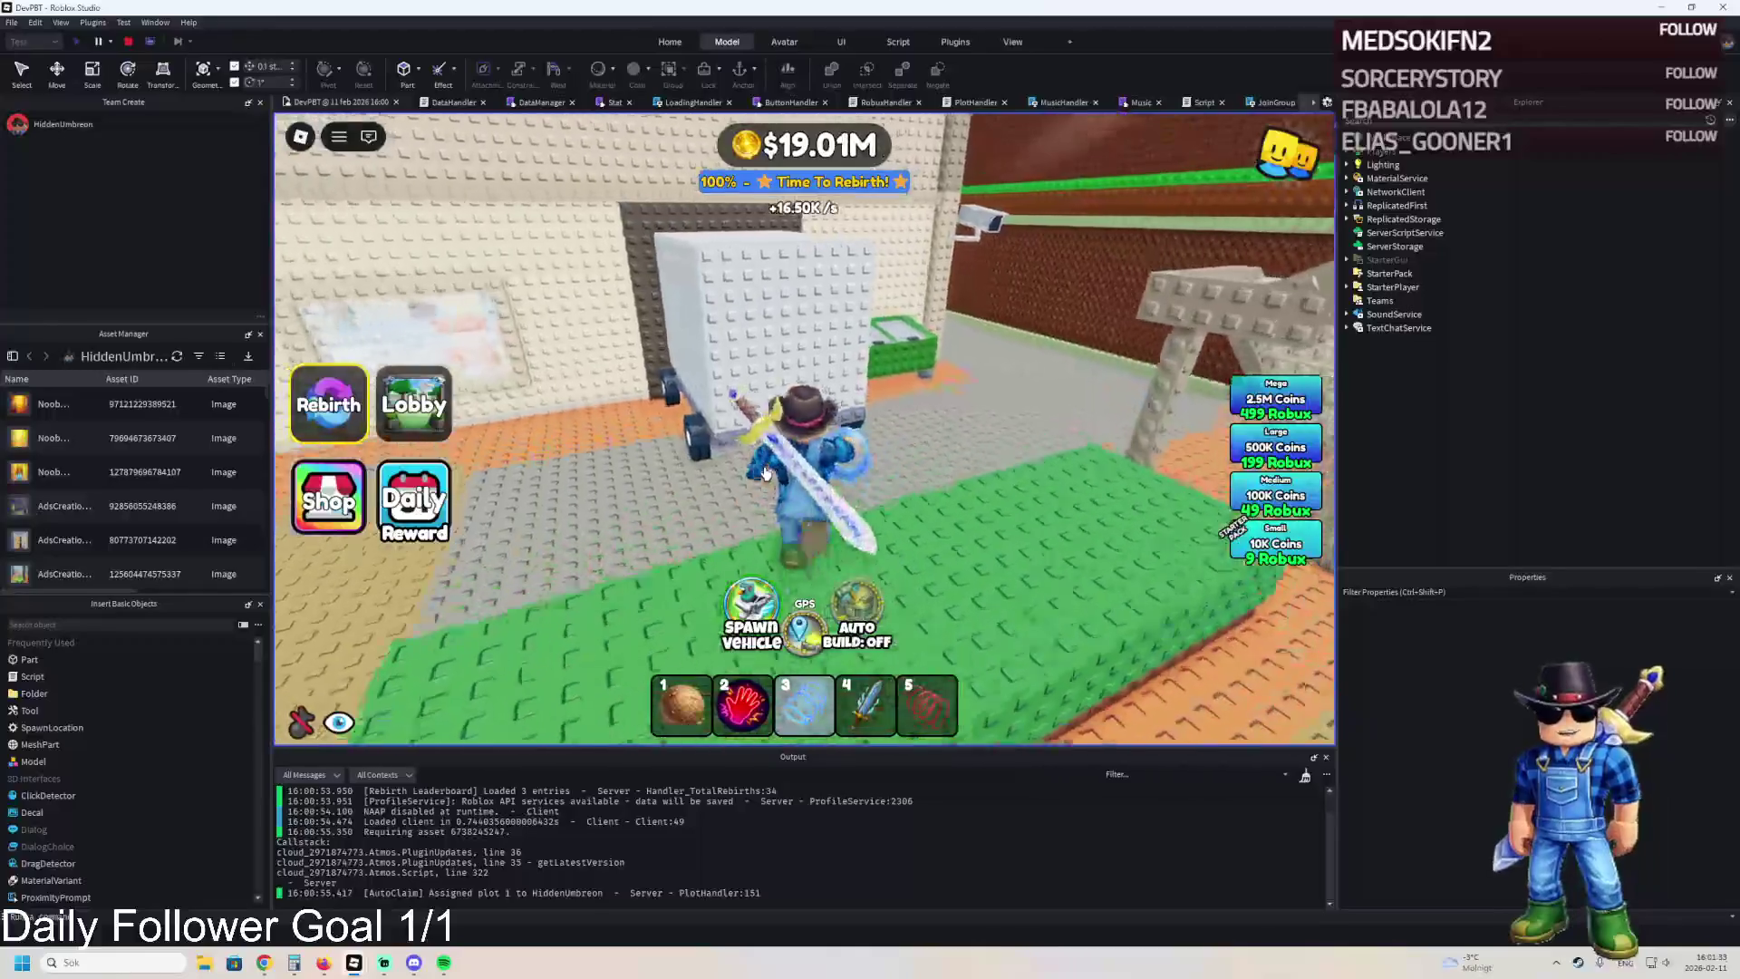
{"action": "key", "text": "w"}
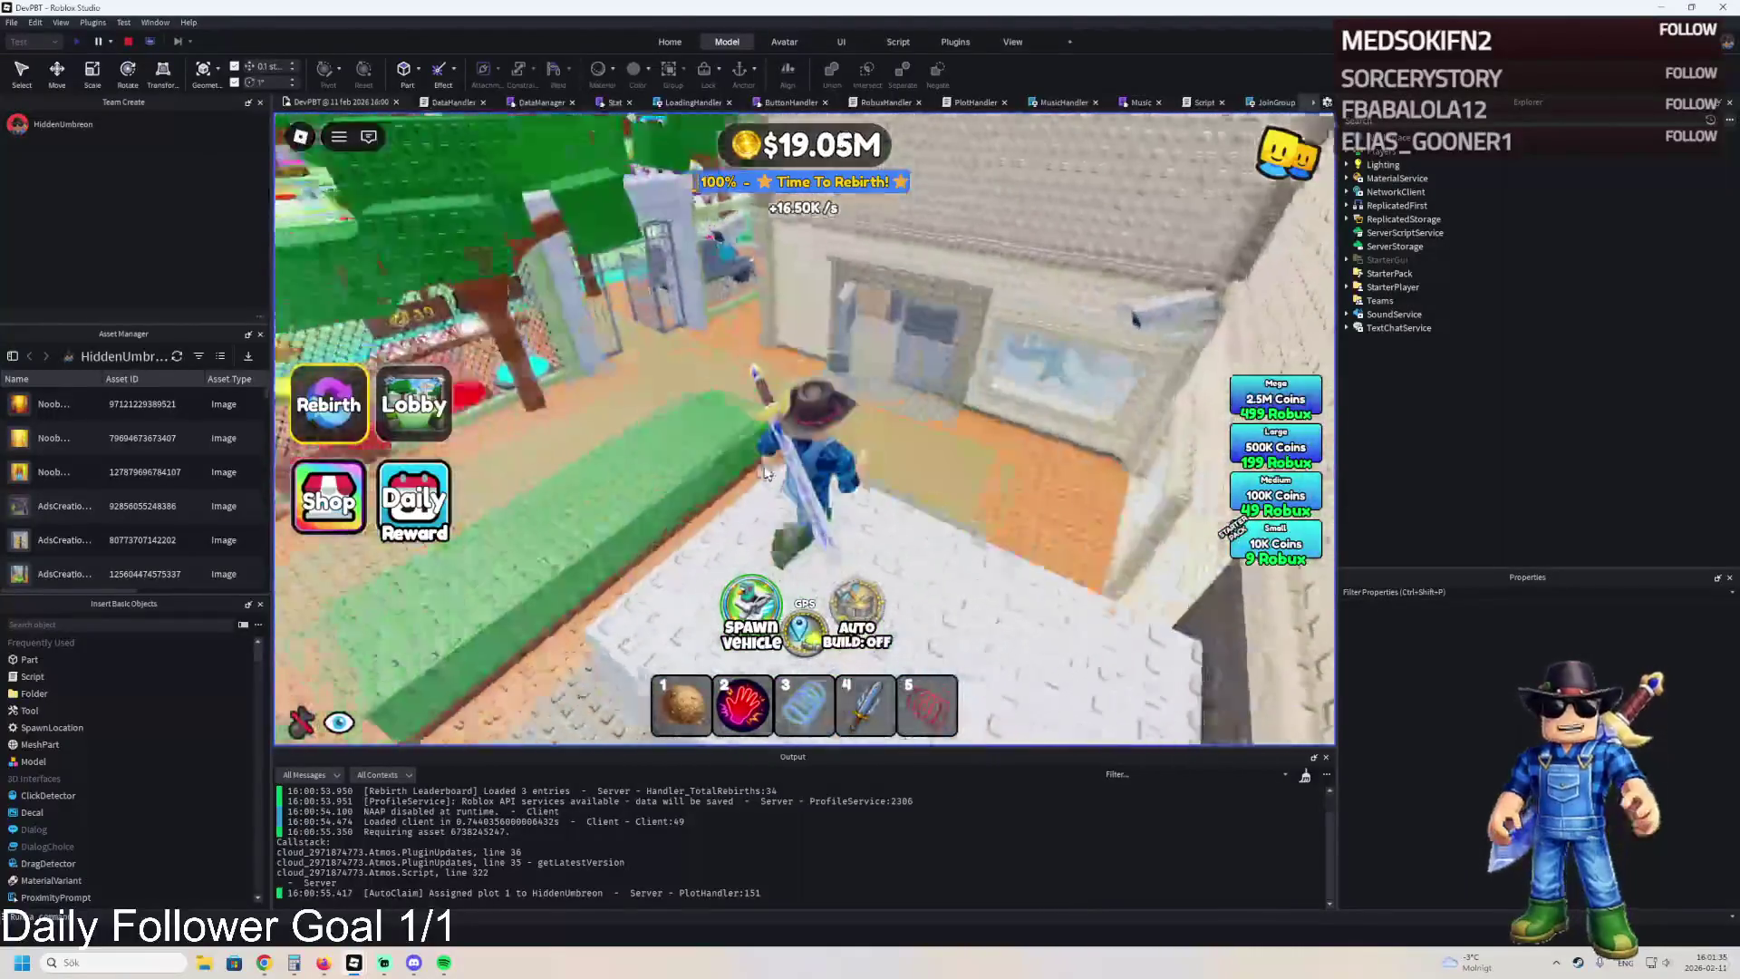
{"action": "key", "text": "w"}
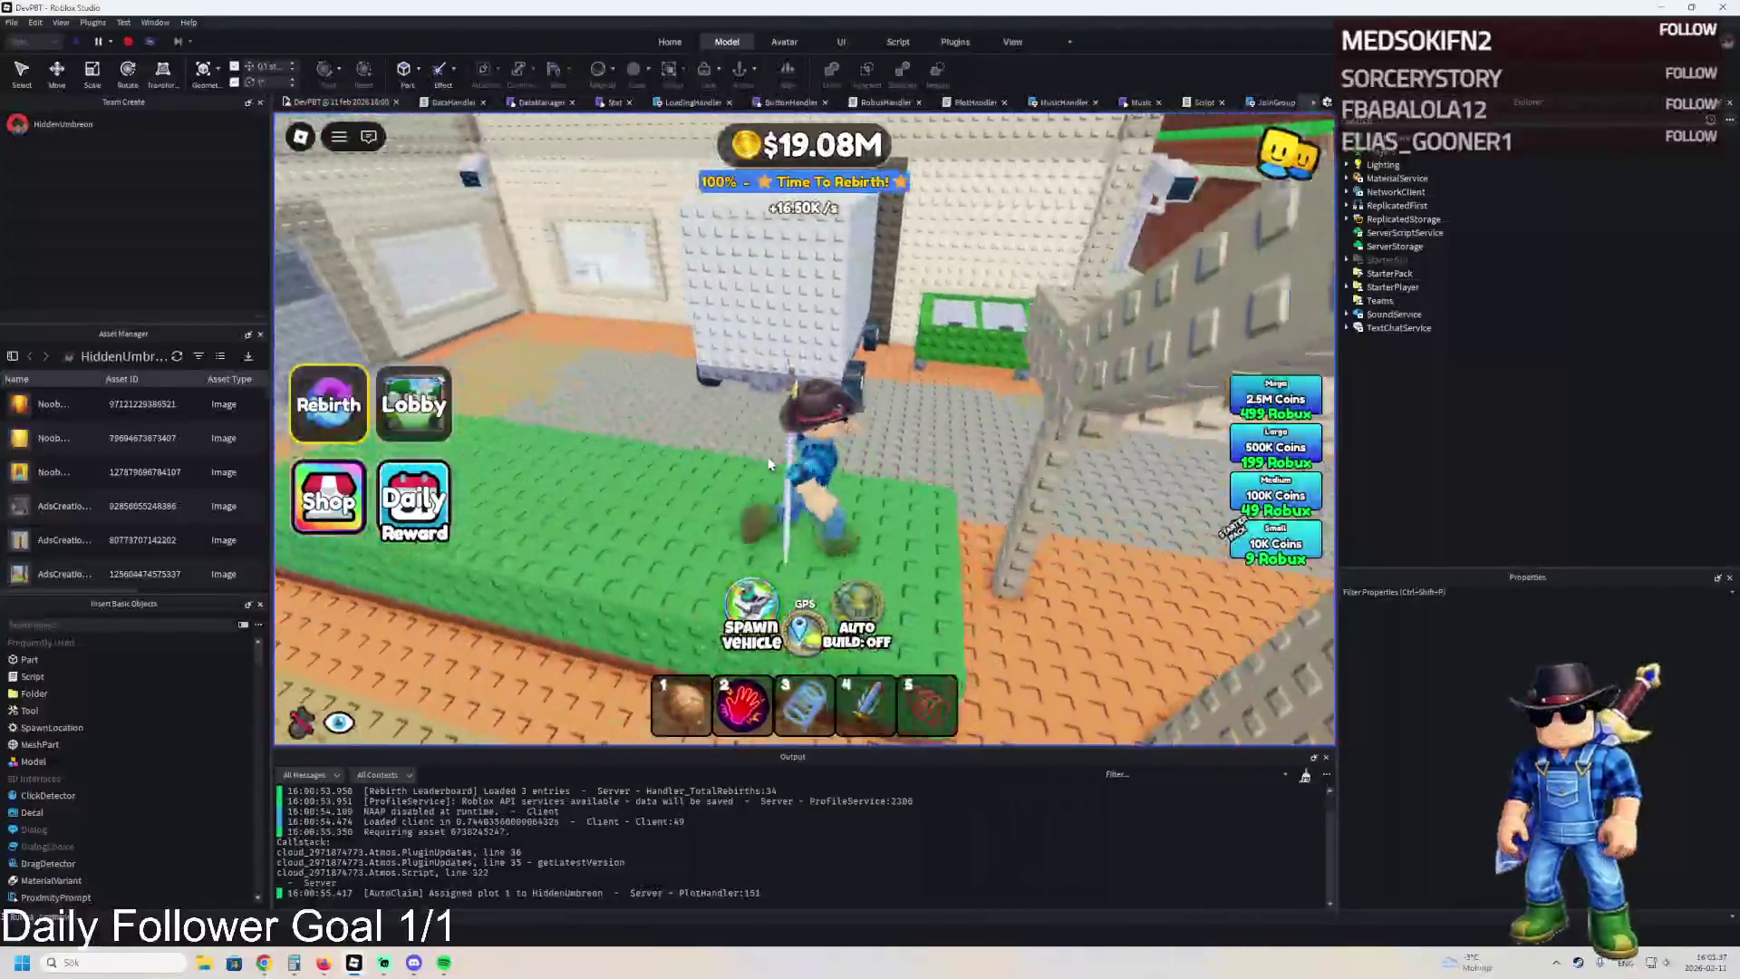
{"action": "key", "text": "w"}
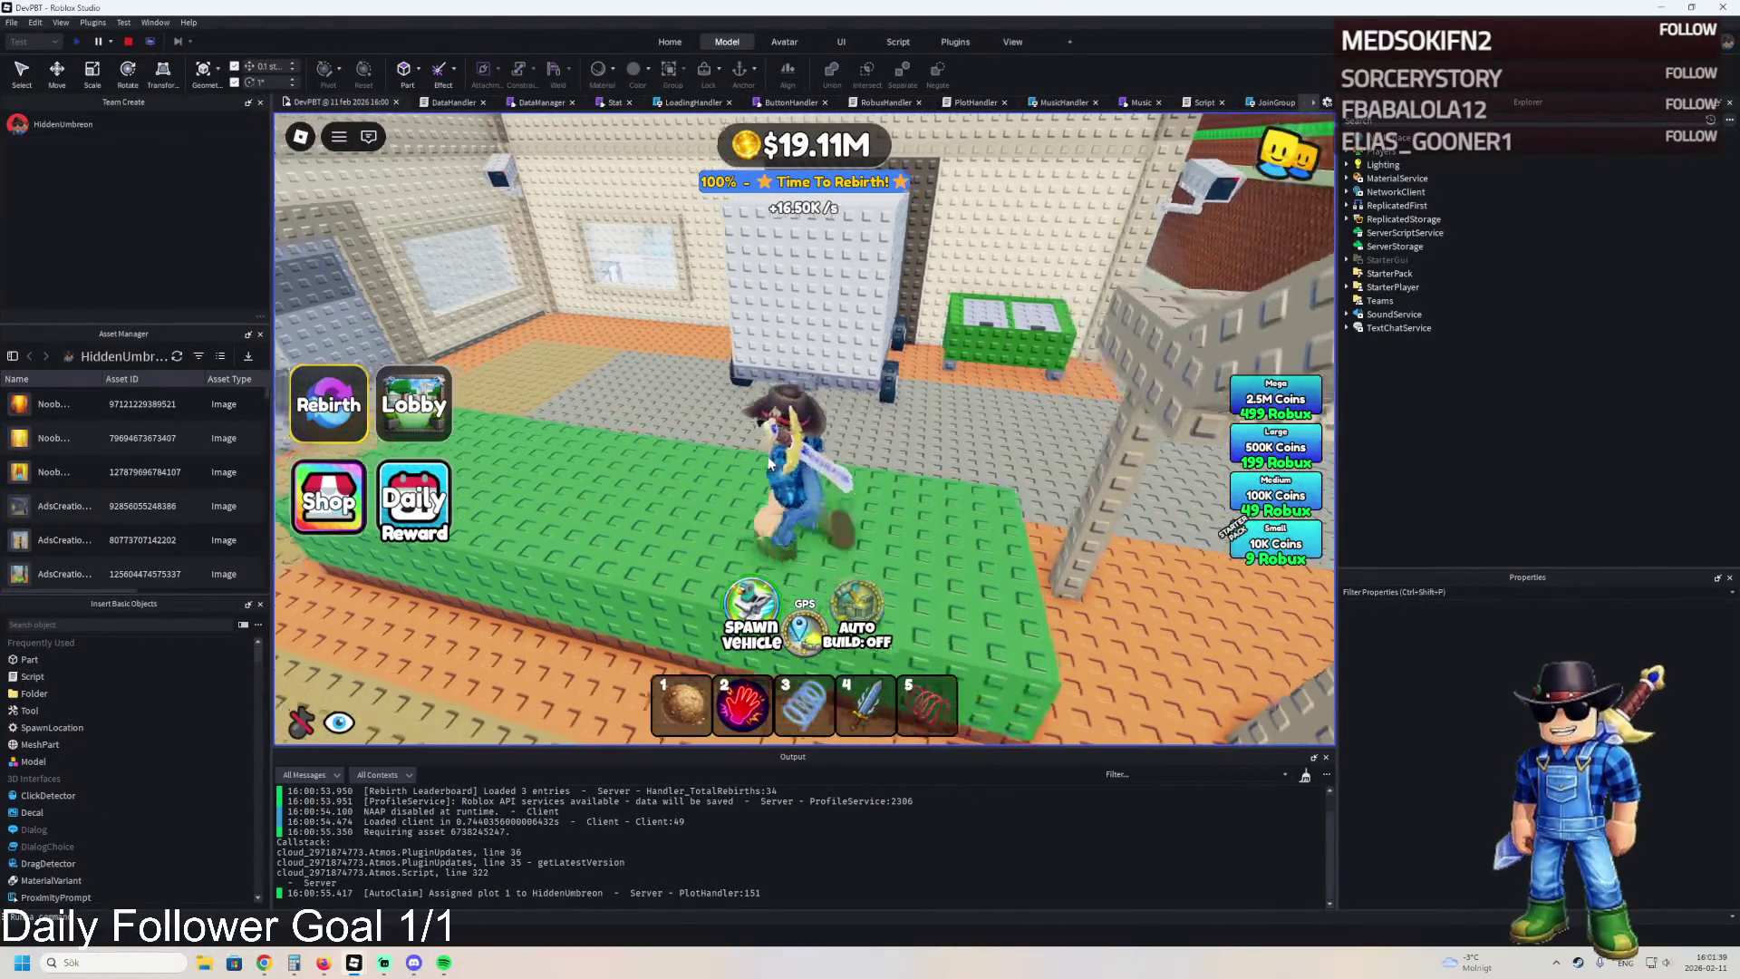
{"action": "key", "text": "w"}
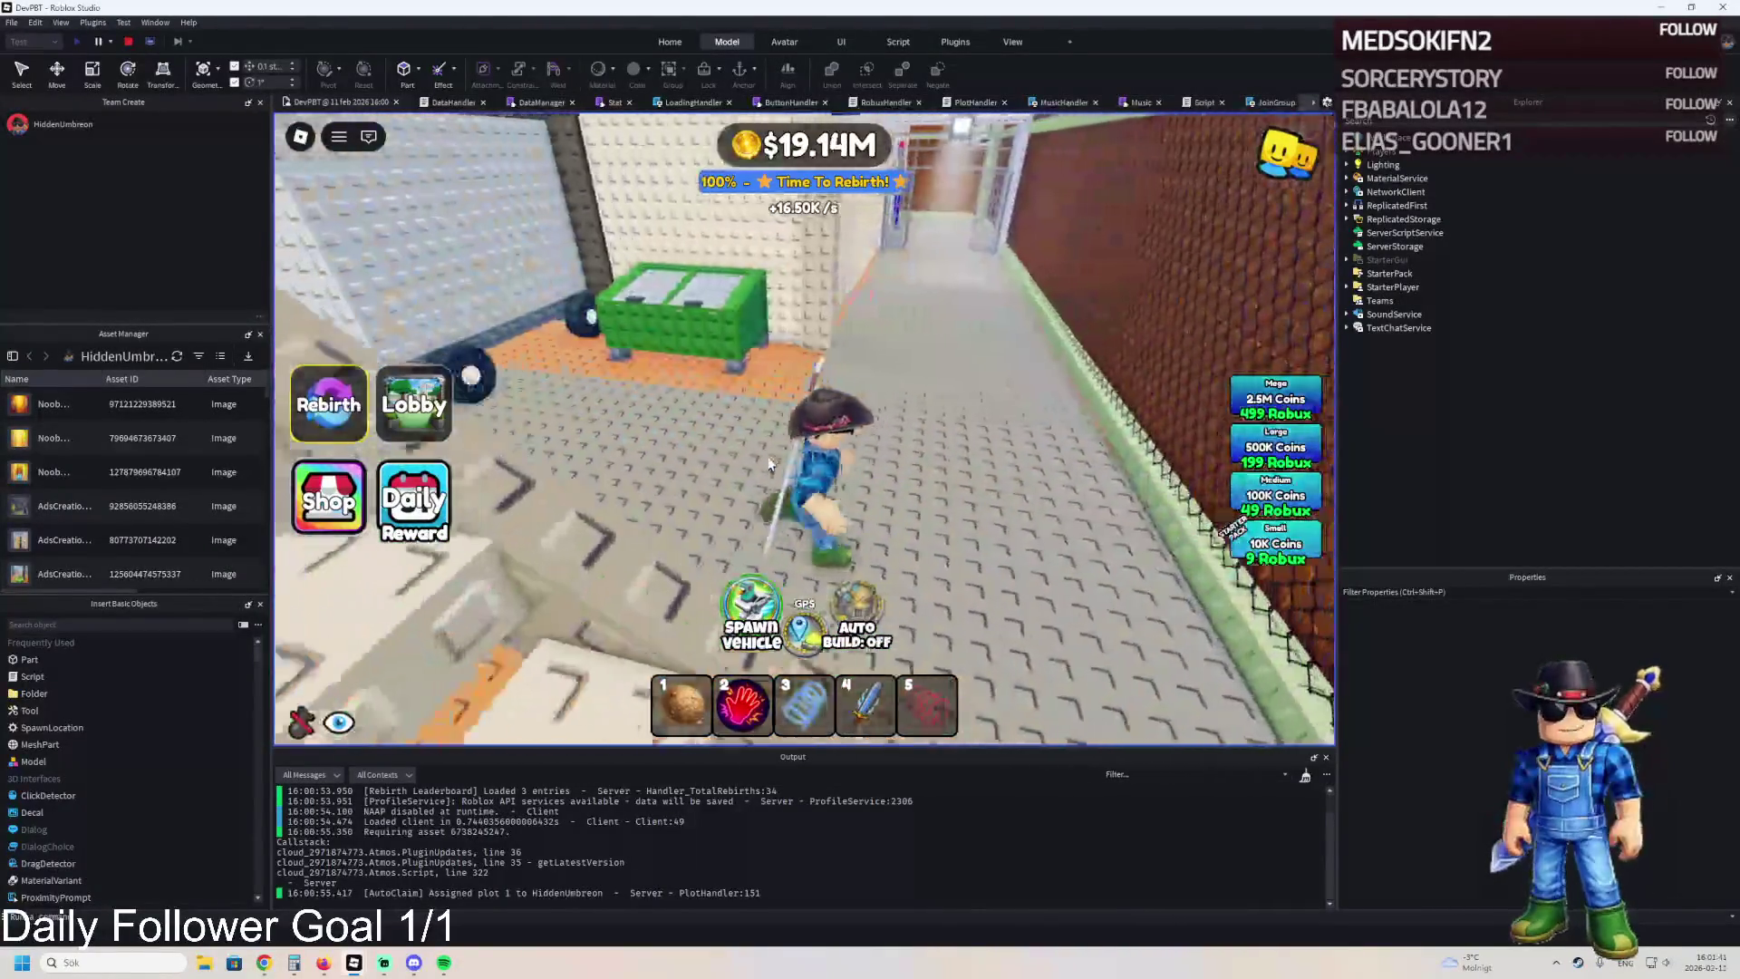
{"action": "key", "text": "w"}
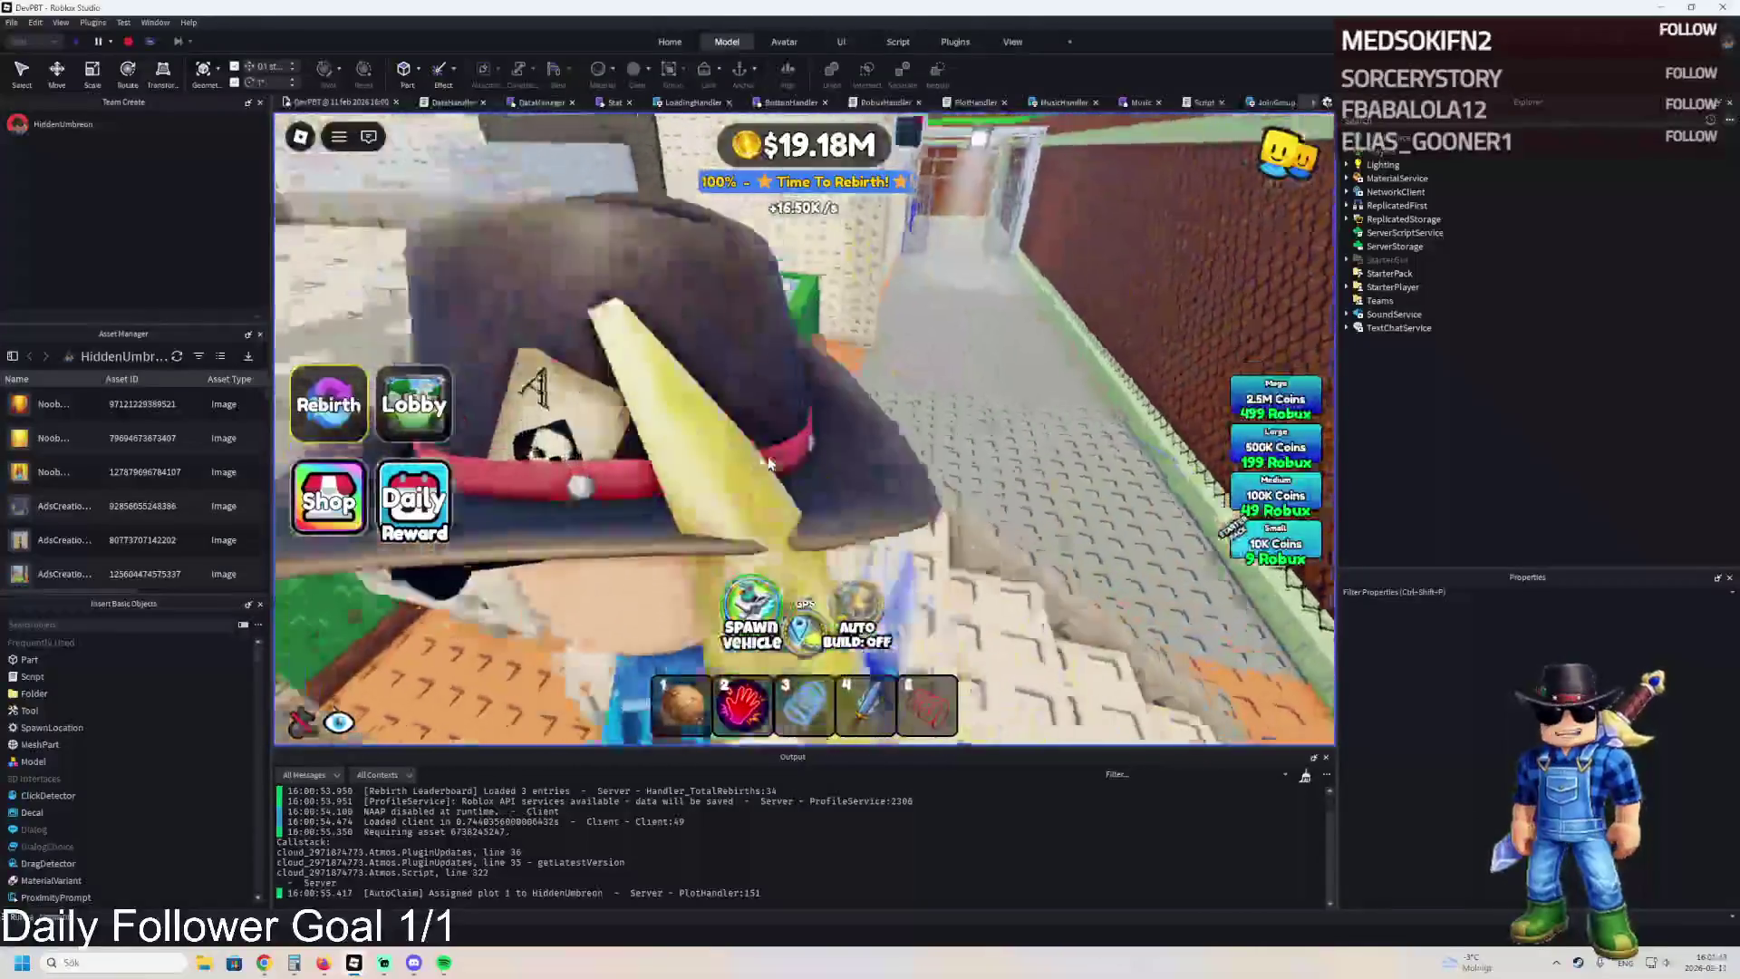
{"action": "key", "text": "w"}
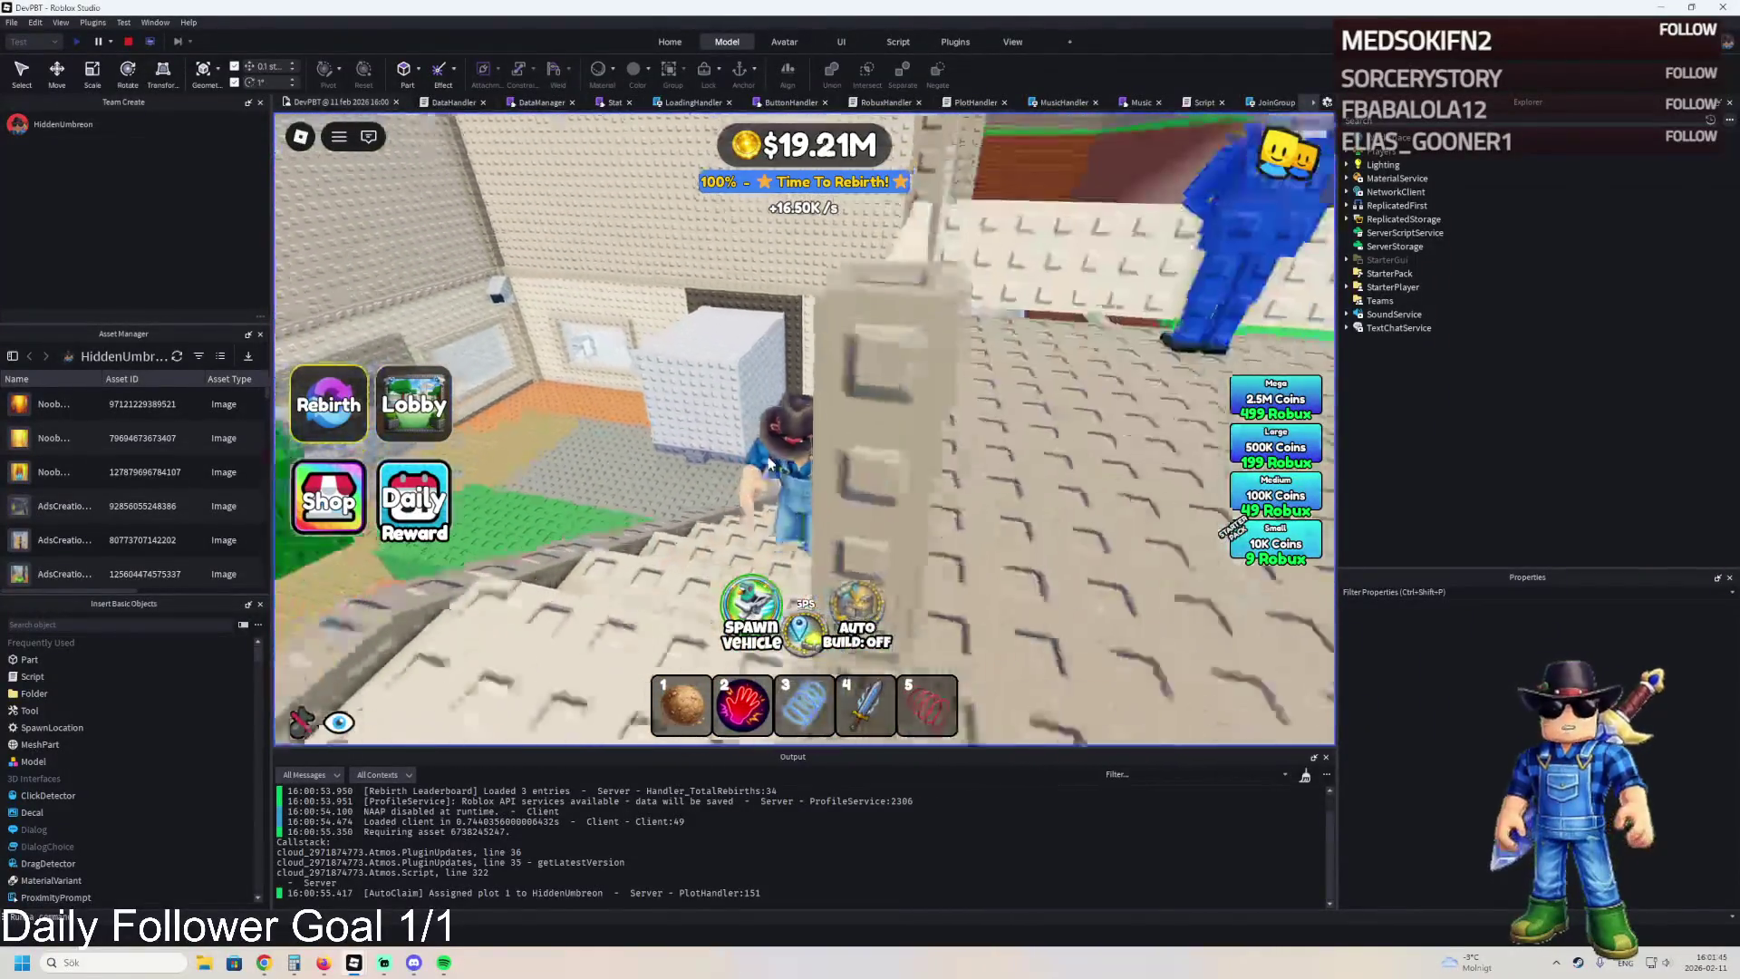
{"action": "key", "text": "w"}
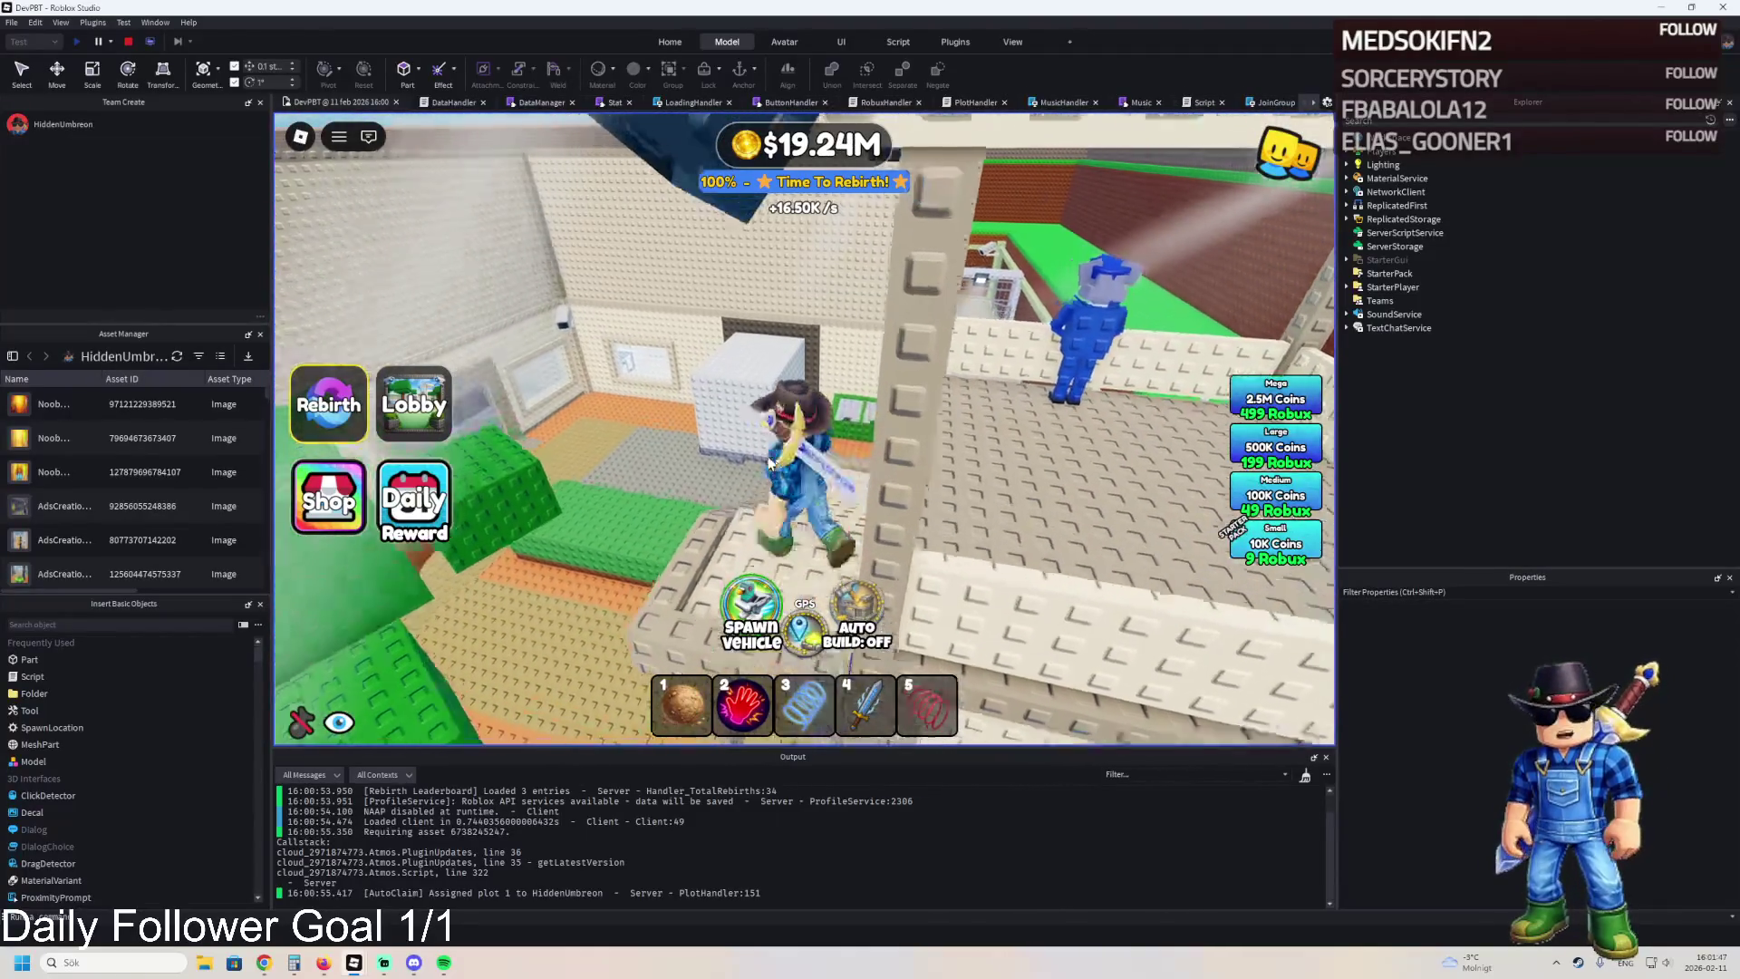
Equip the sword and walk through the cage and corridor, up the stairway to the HIGHLY TOXIC booth.
{"action": "key", "text": "4"}
{"action": "key", "text": "w"}
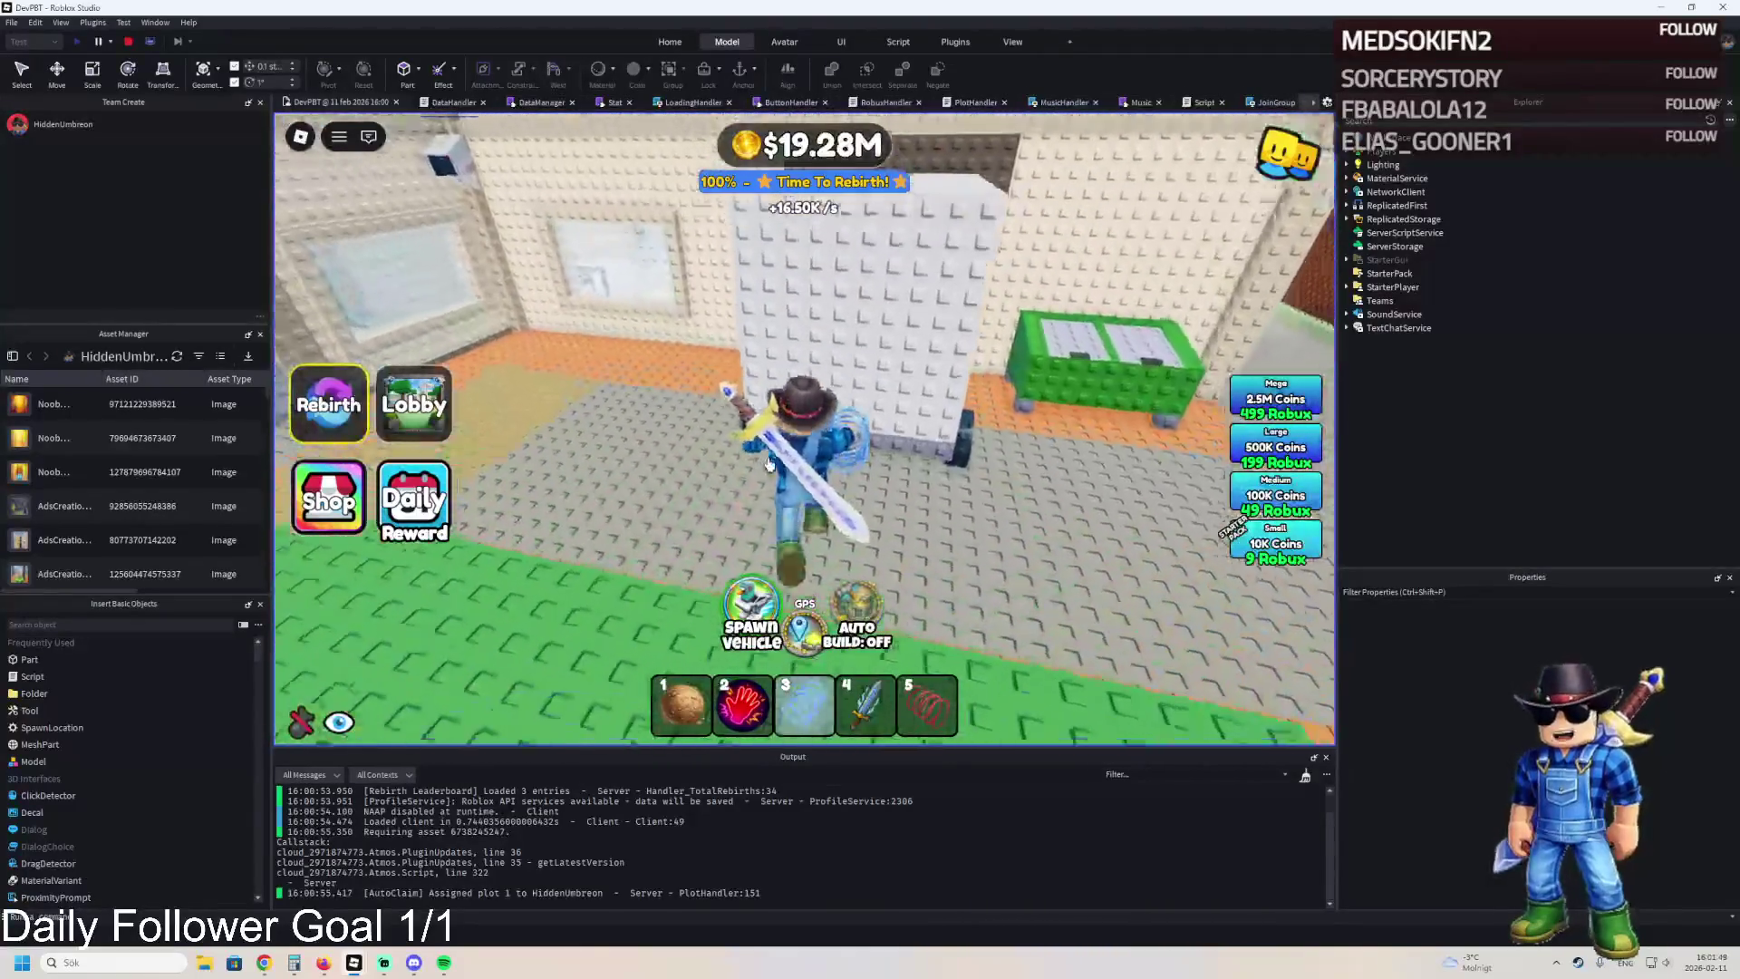
{"action": "key", "text": "w"}
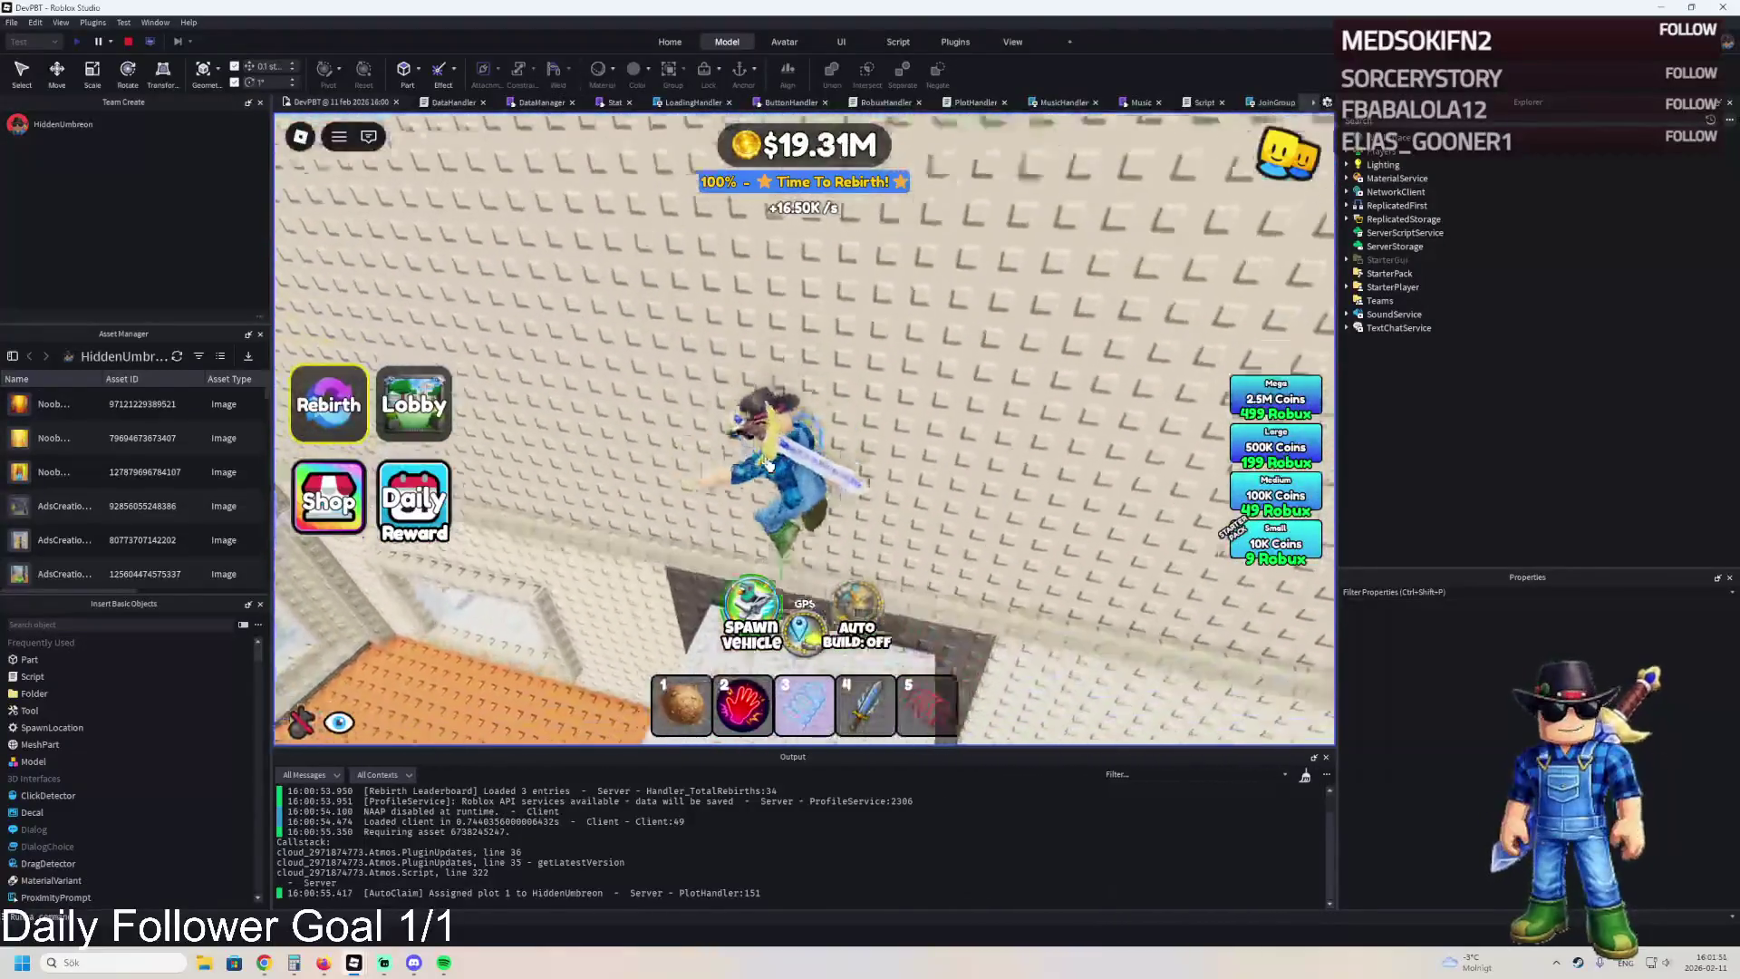
{"action": "key", "text": "w"}
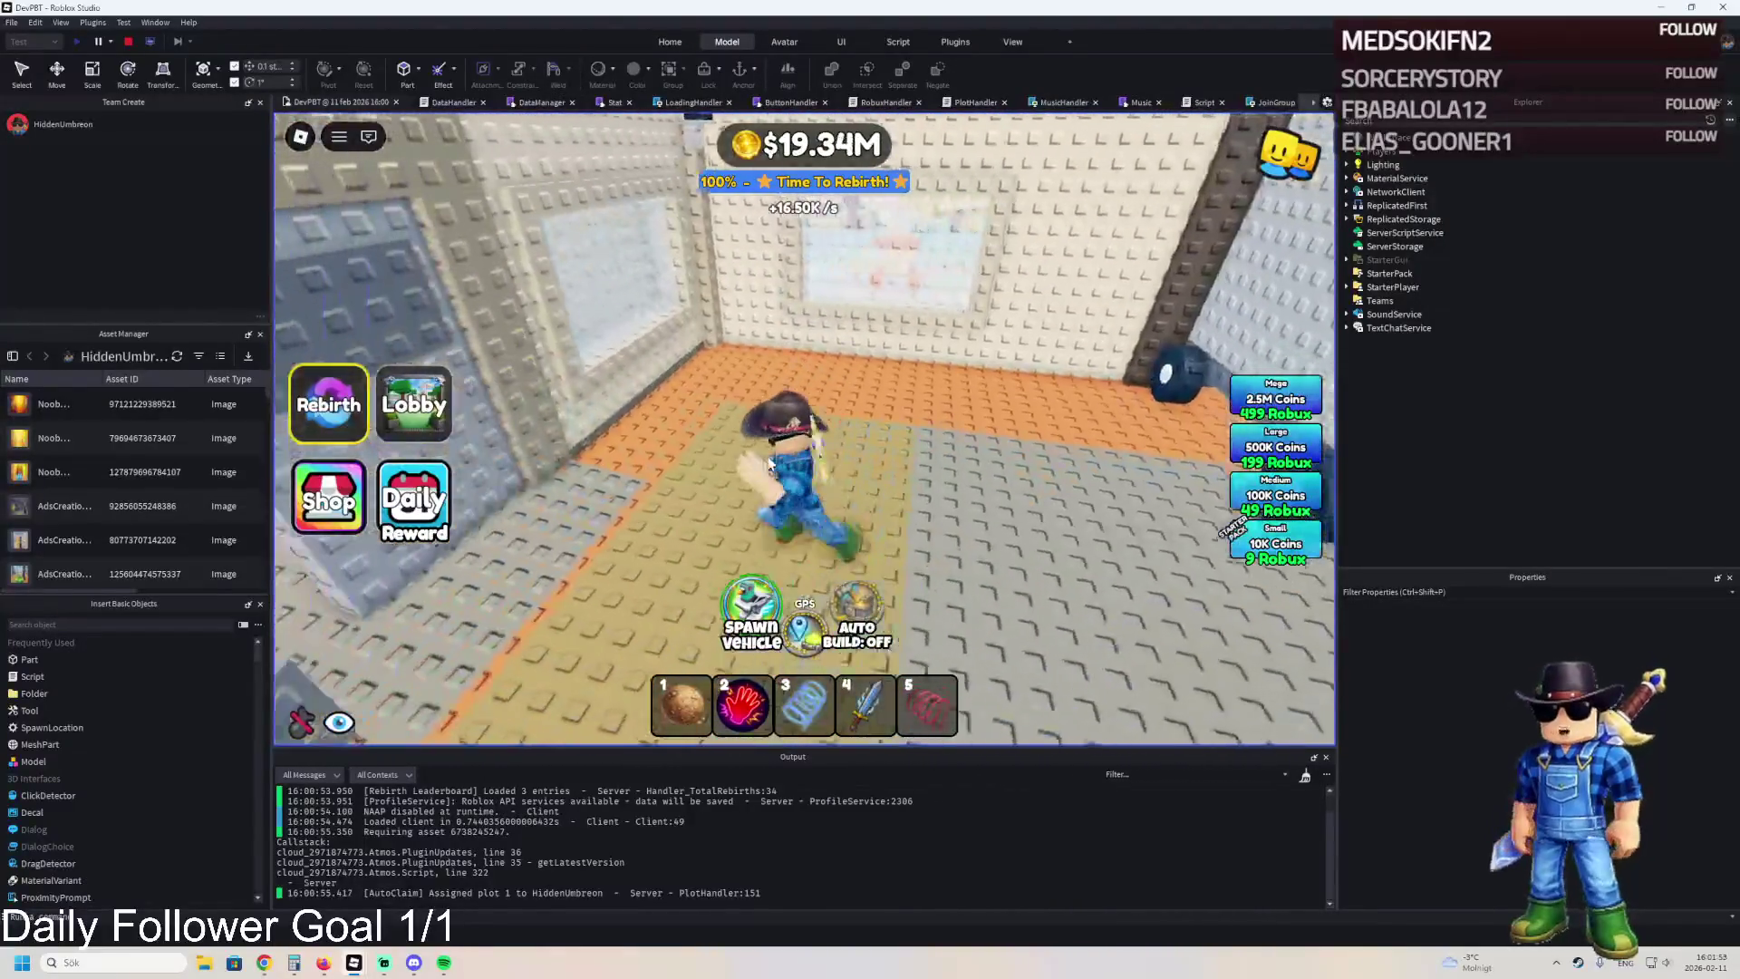
{"action": "key", "text": "w"}
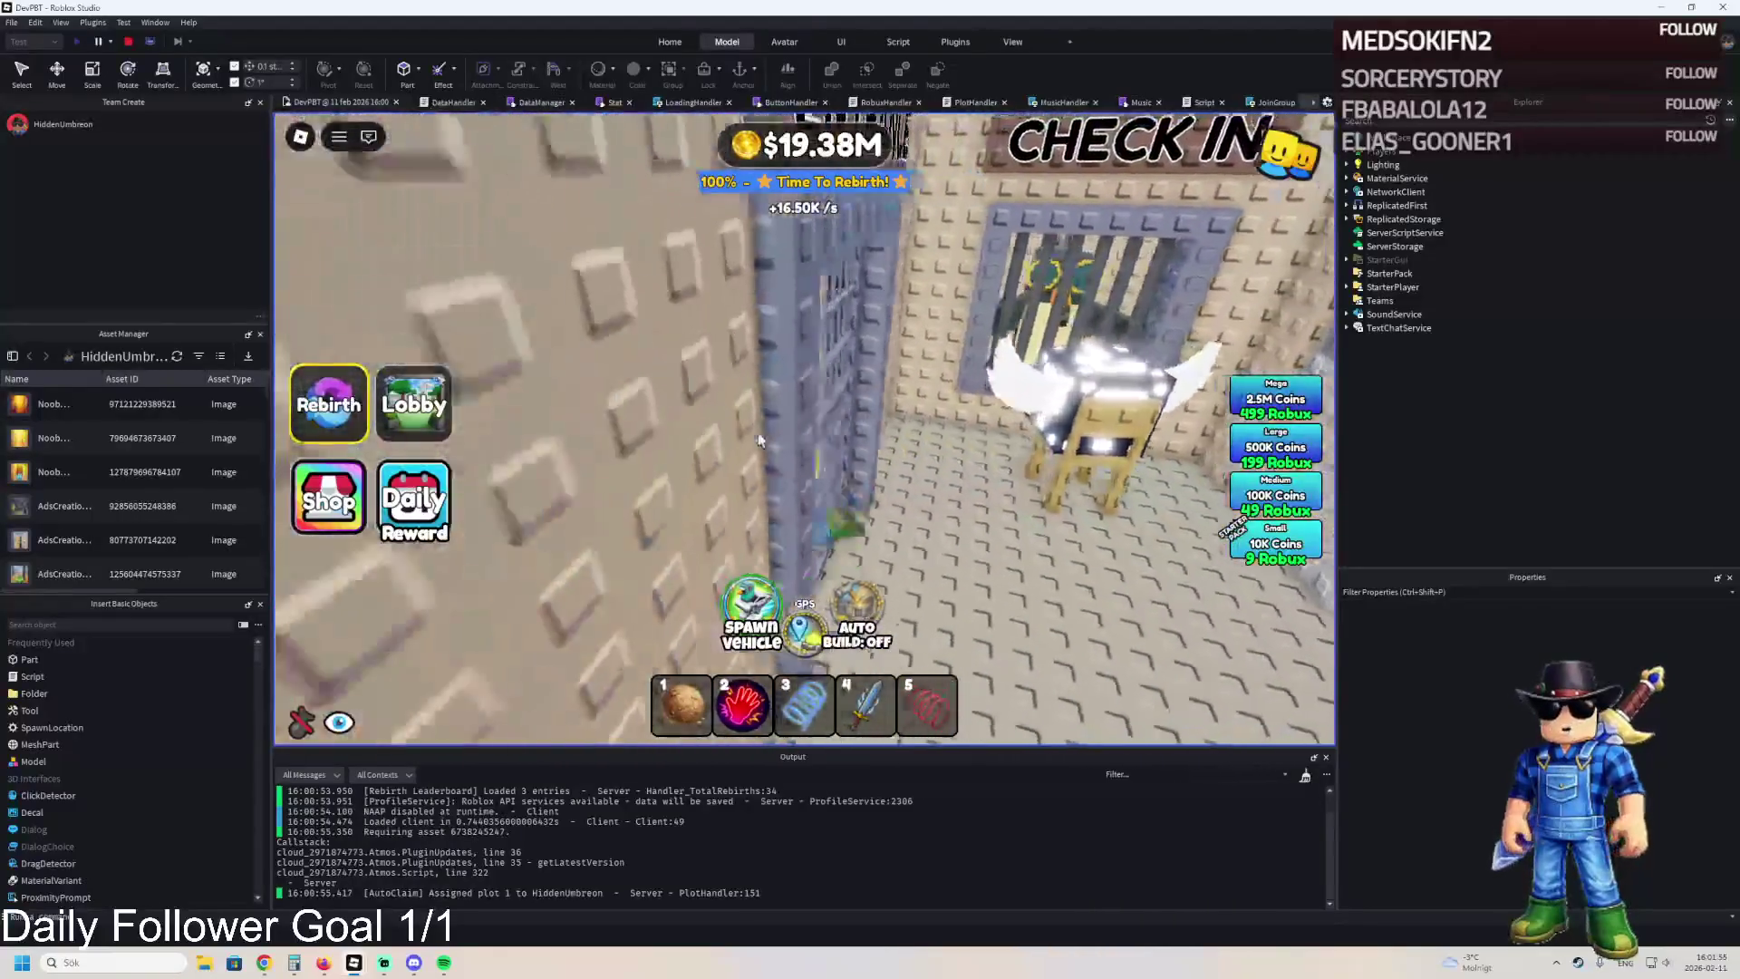
{"action": "key", "text": "w"}
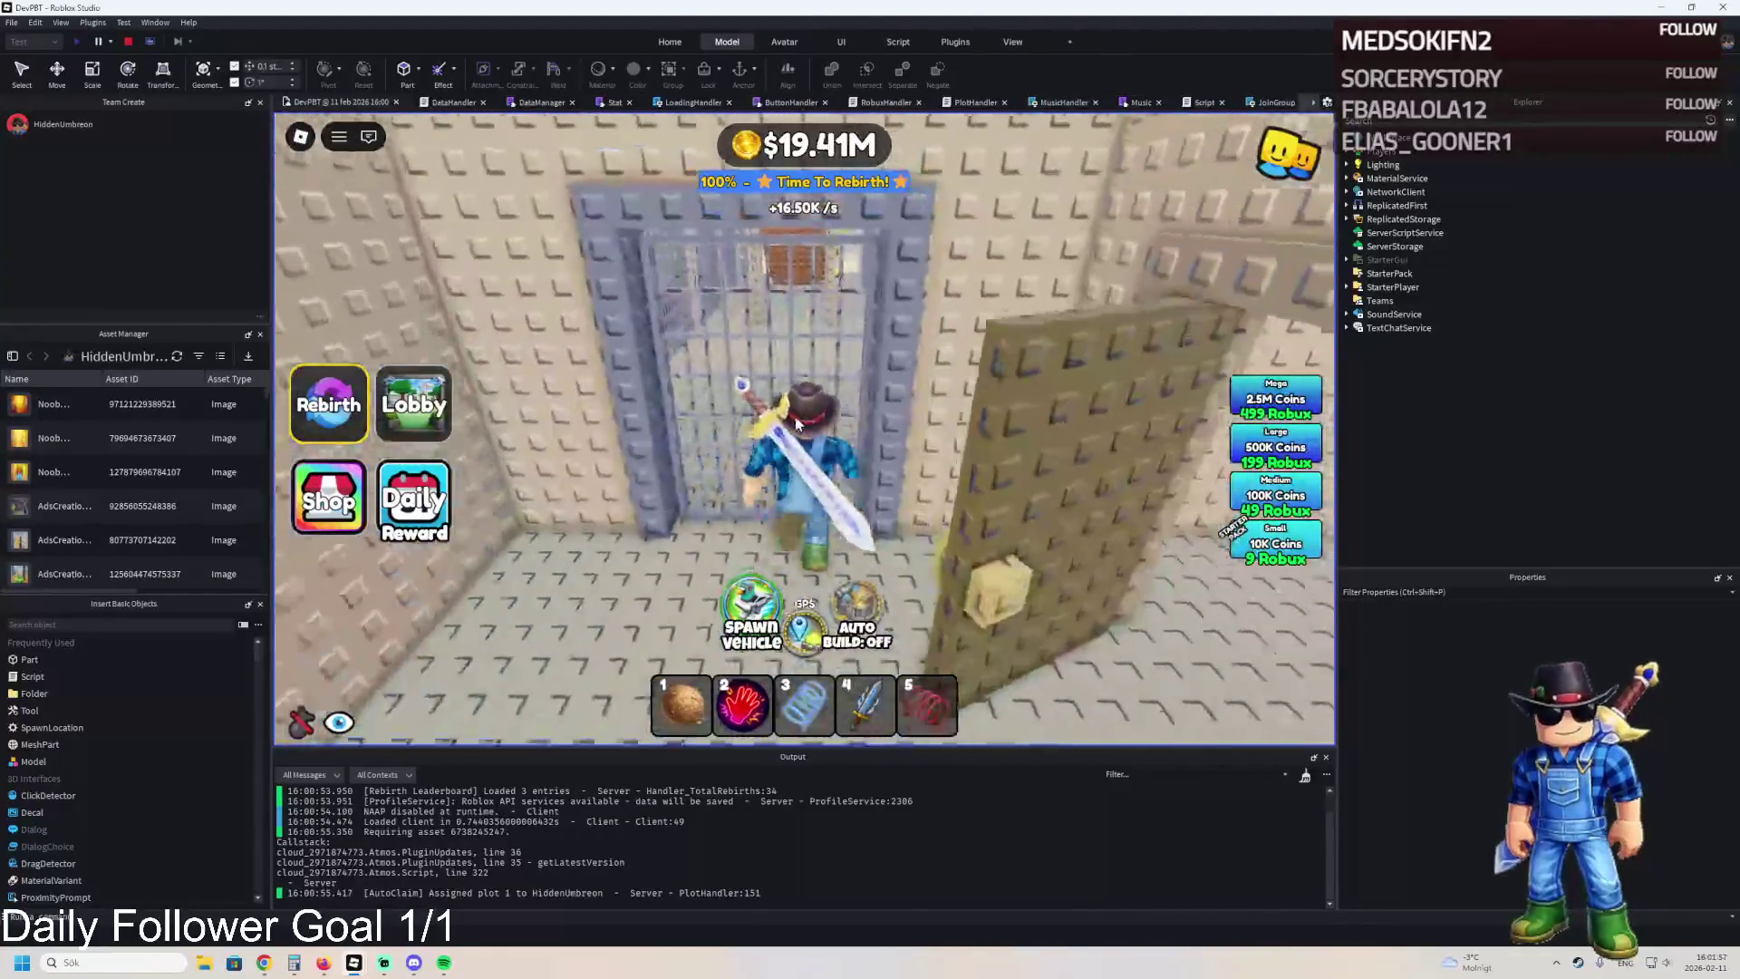
{"action": "key", "text": "w"}
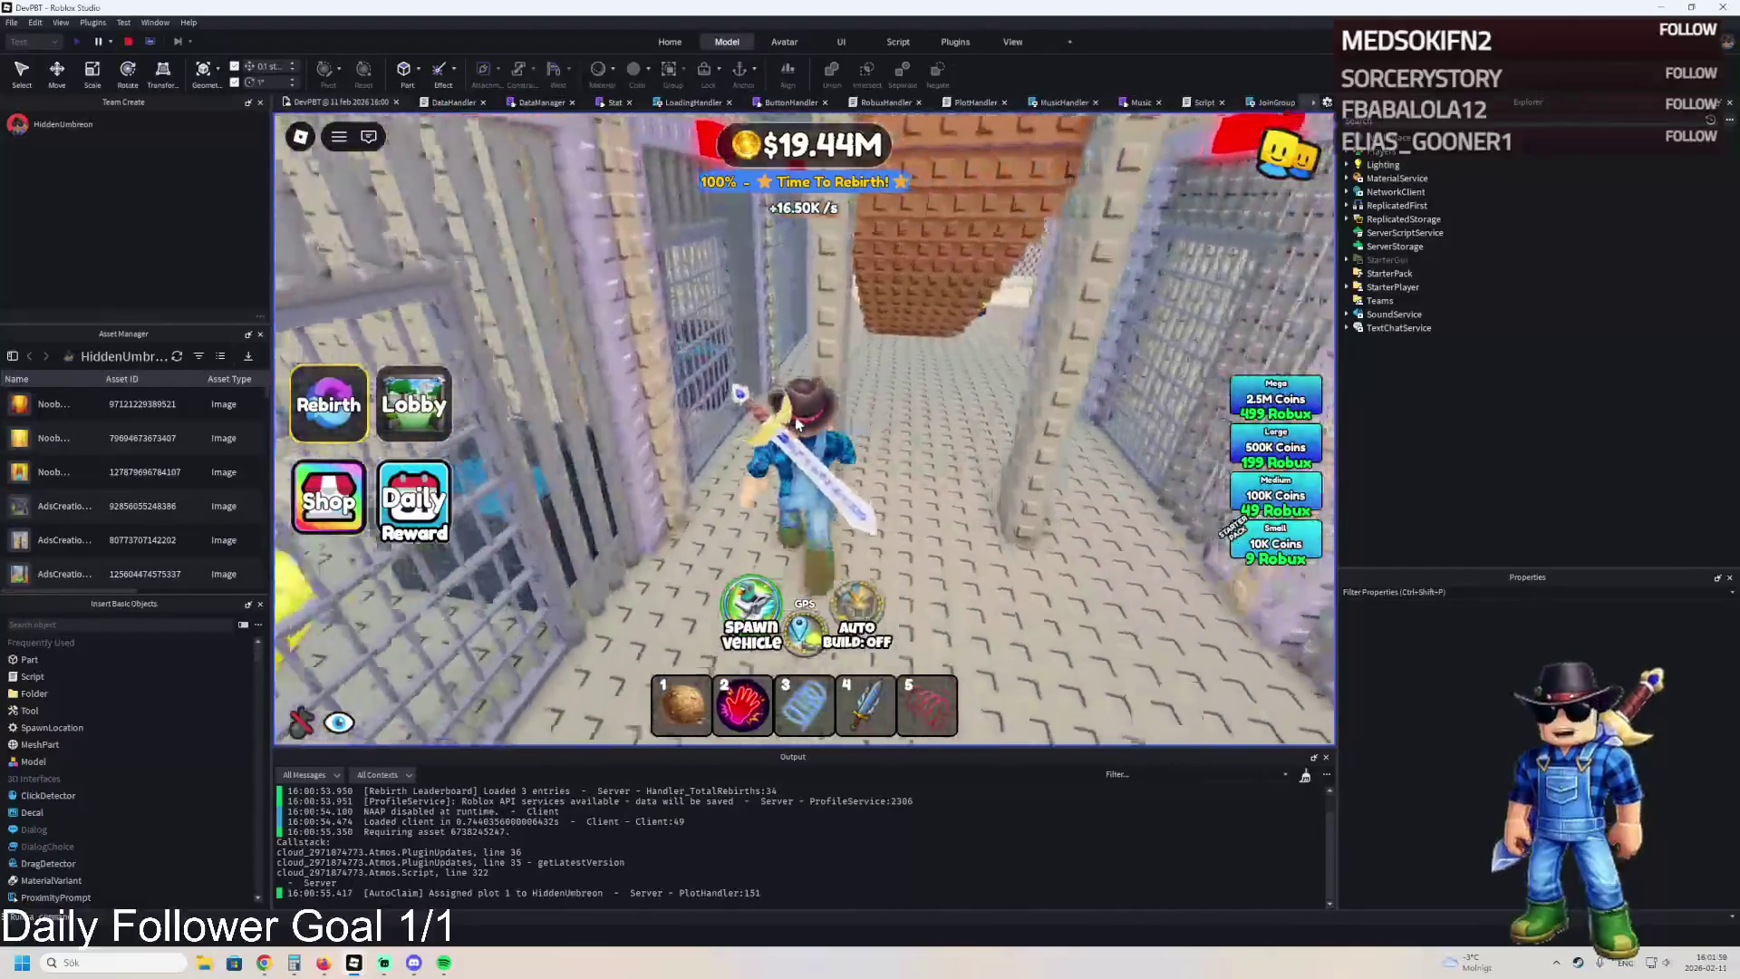
{"action": "key", "text": "w"}
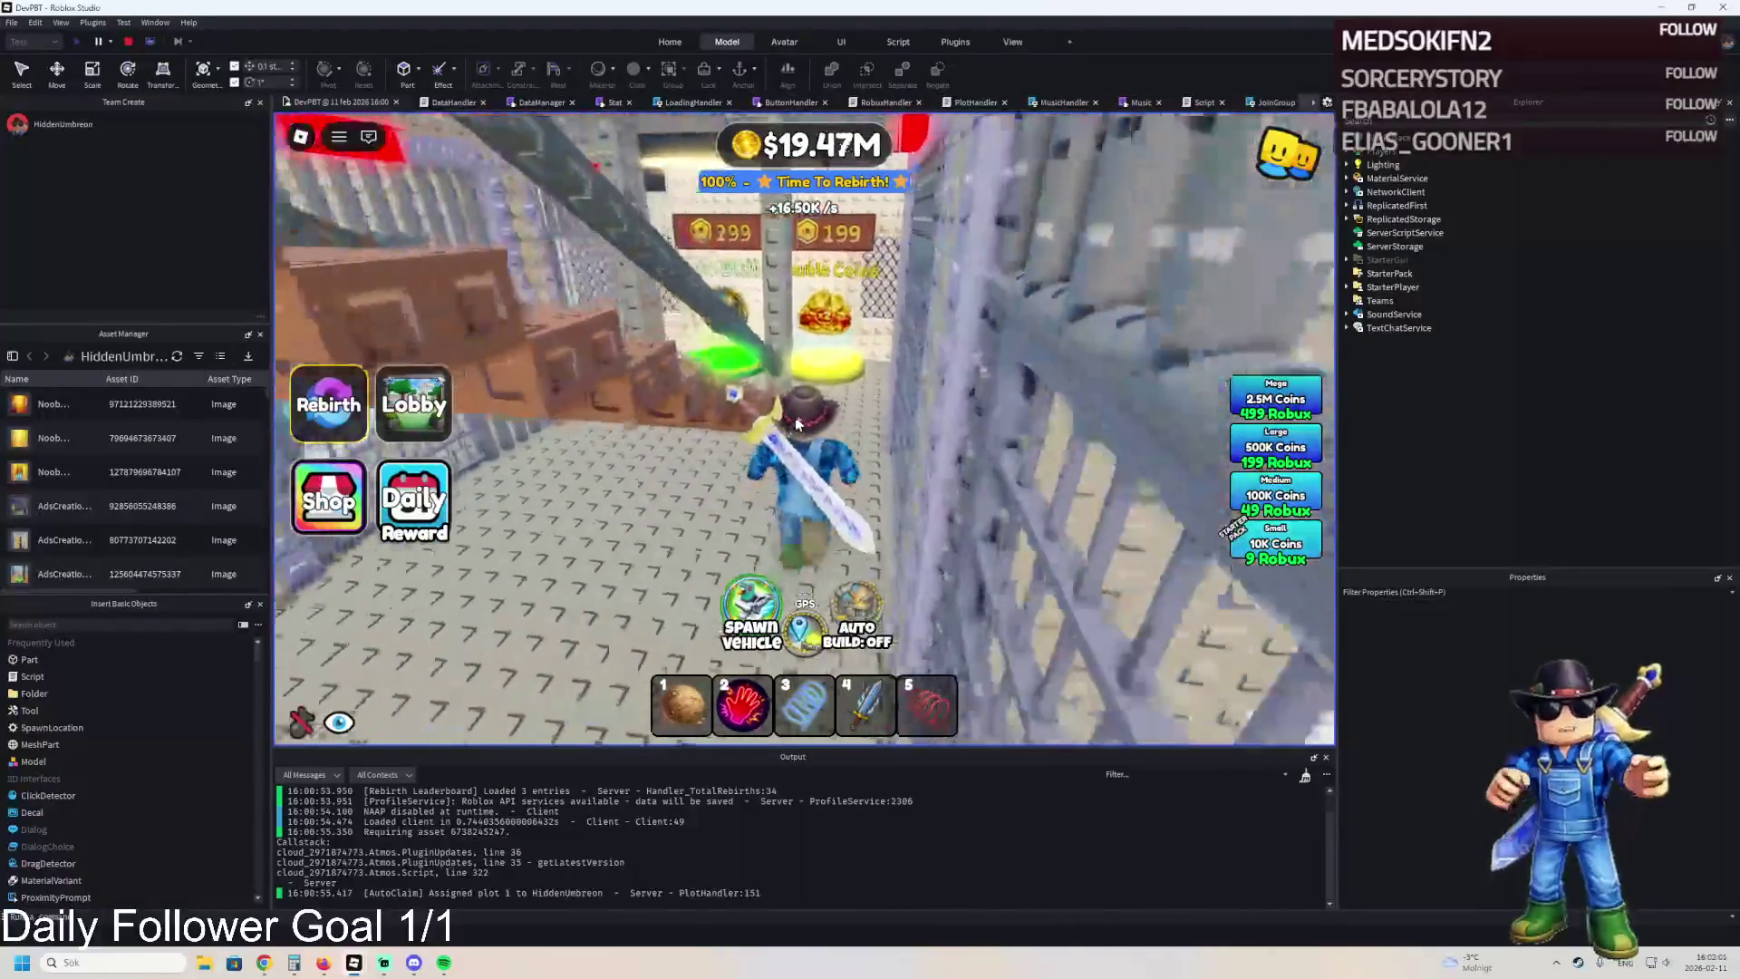
{"action": "key", "text": "w"}
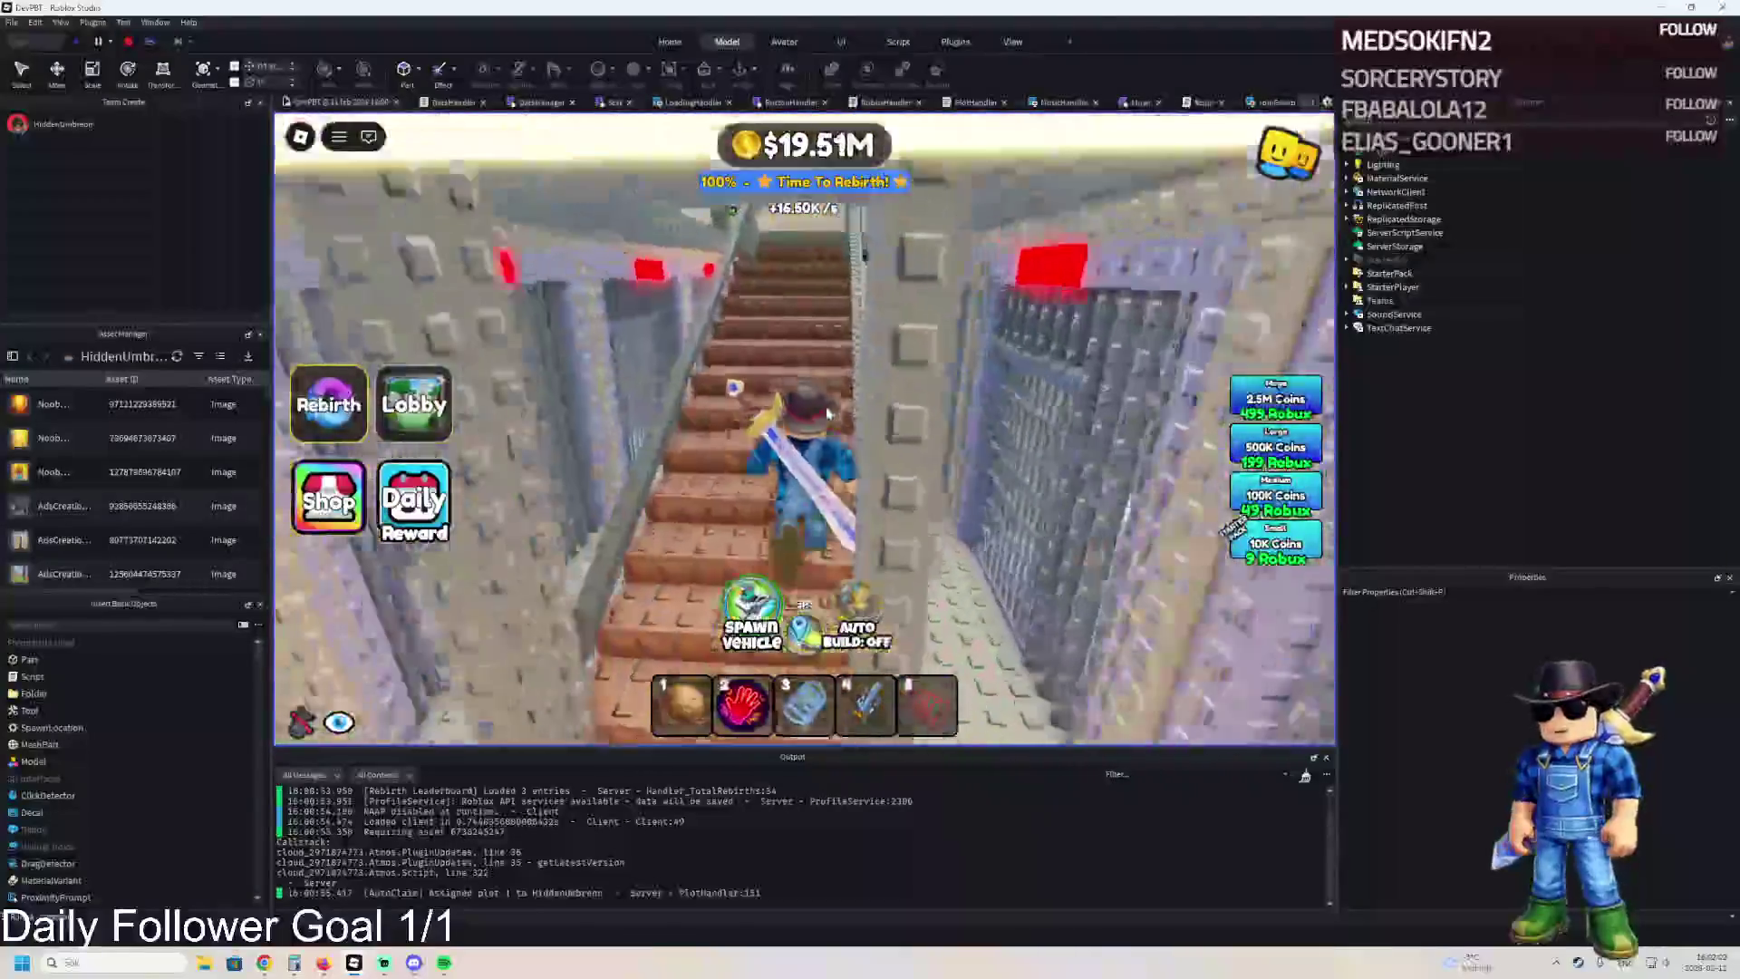
{"action": "key", "text": "w"}
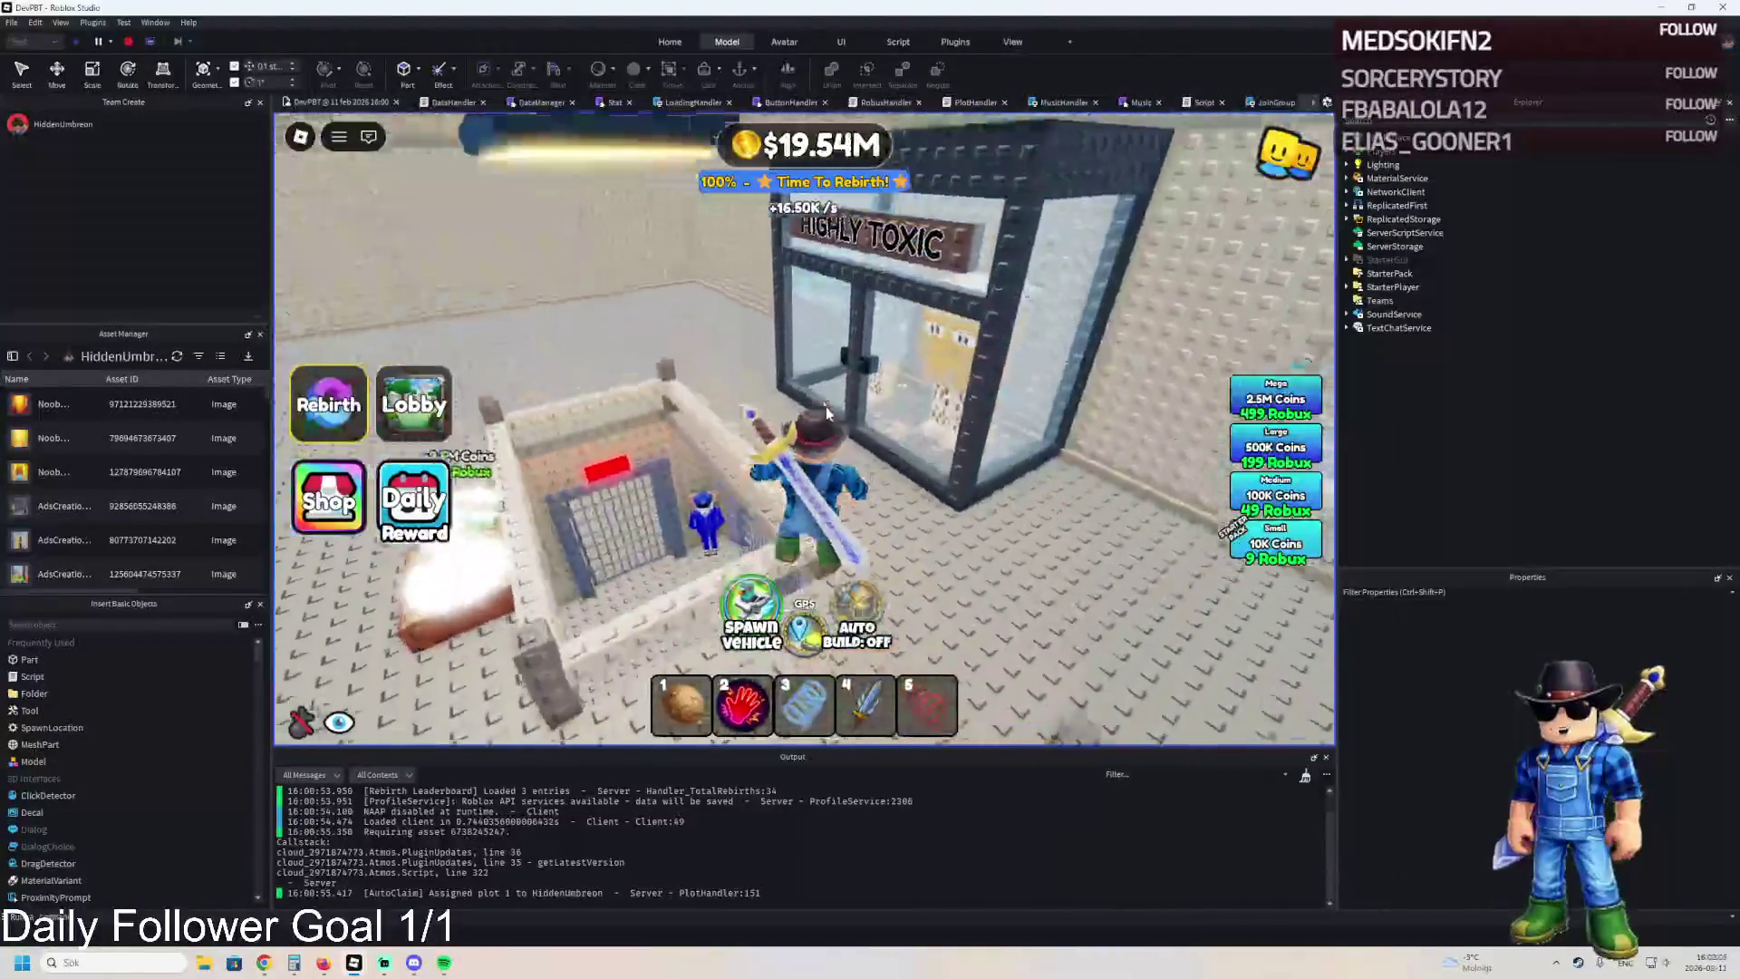
{"action": "key", "text": "w"}
{"action": "key", "text": "w"}
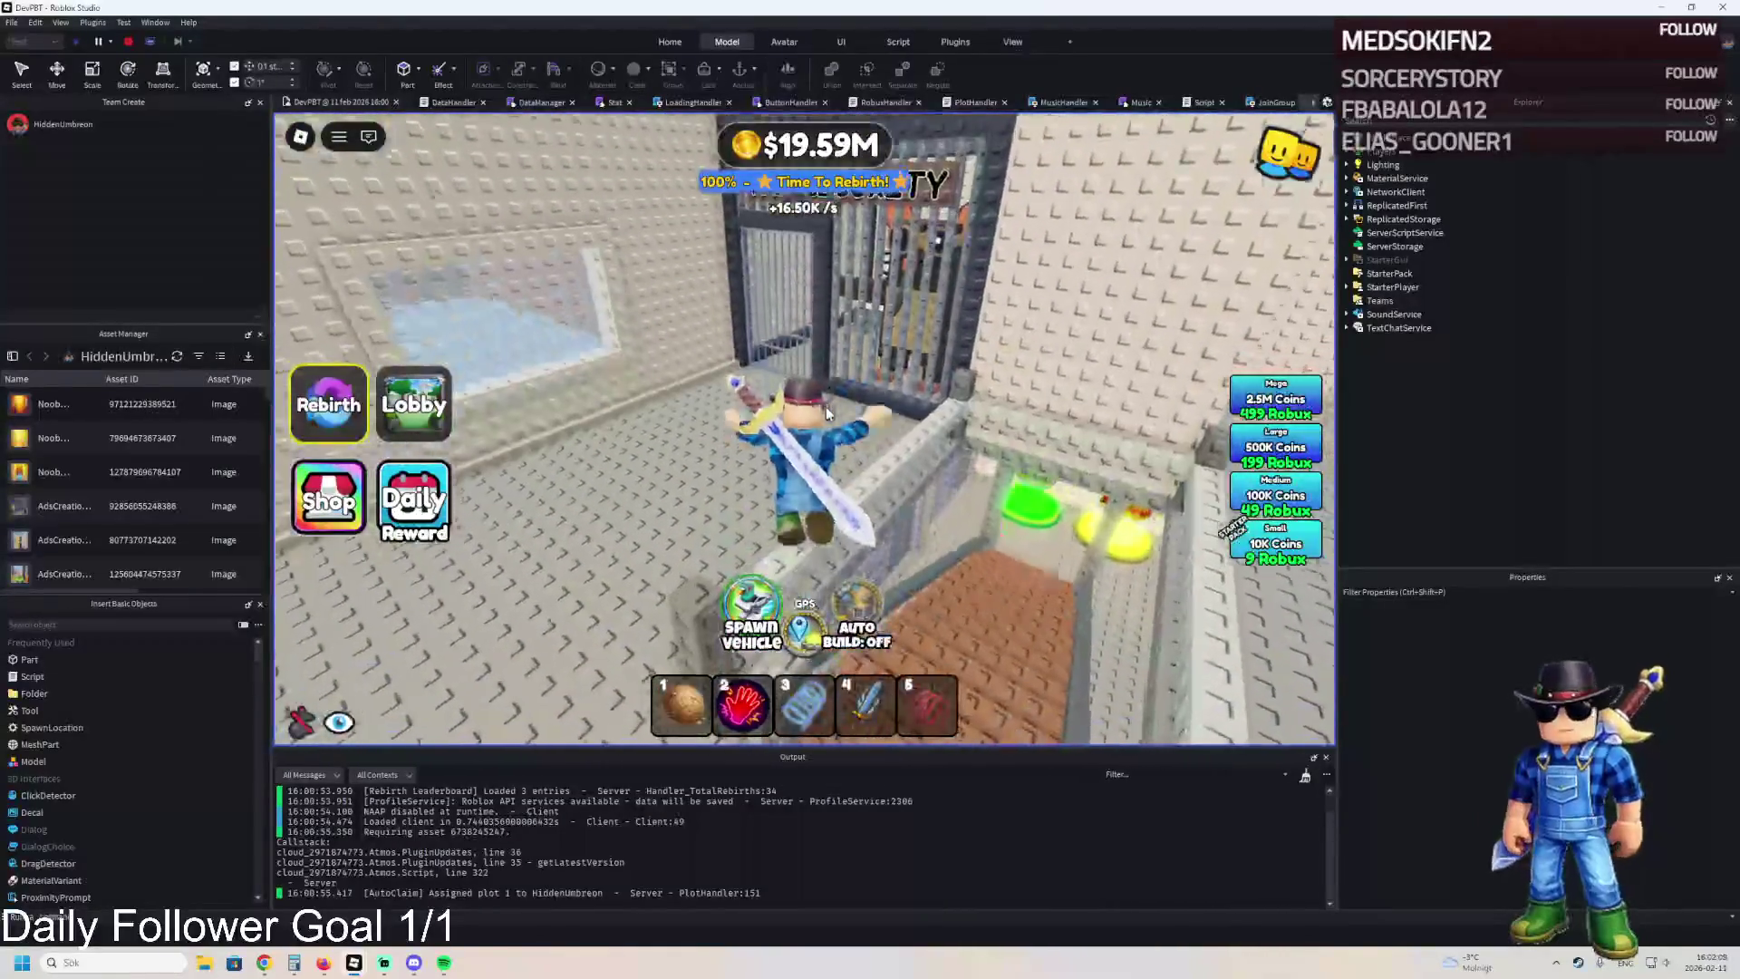
Walk toward the back corner of the room and swing the equipped sword.
{"action": "key", "text": "s"}
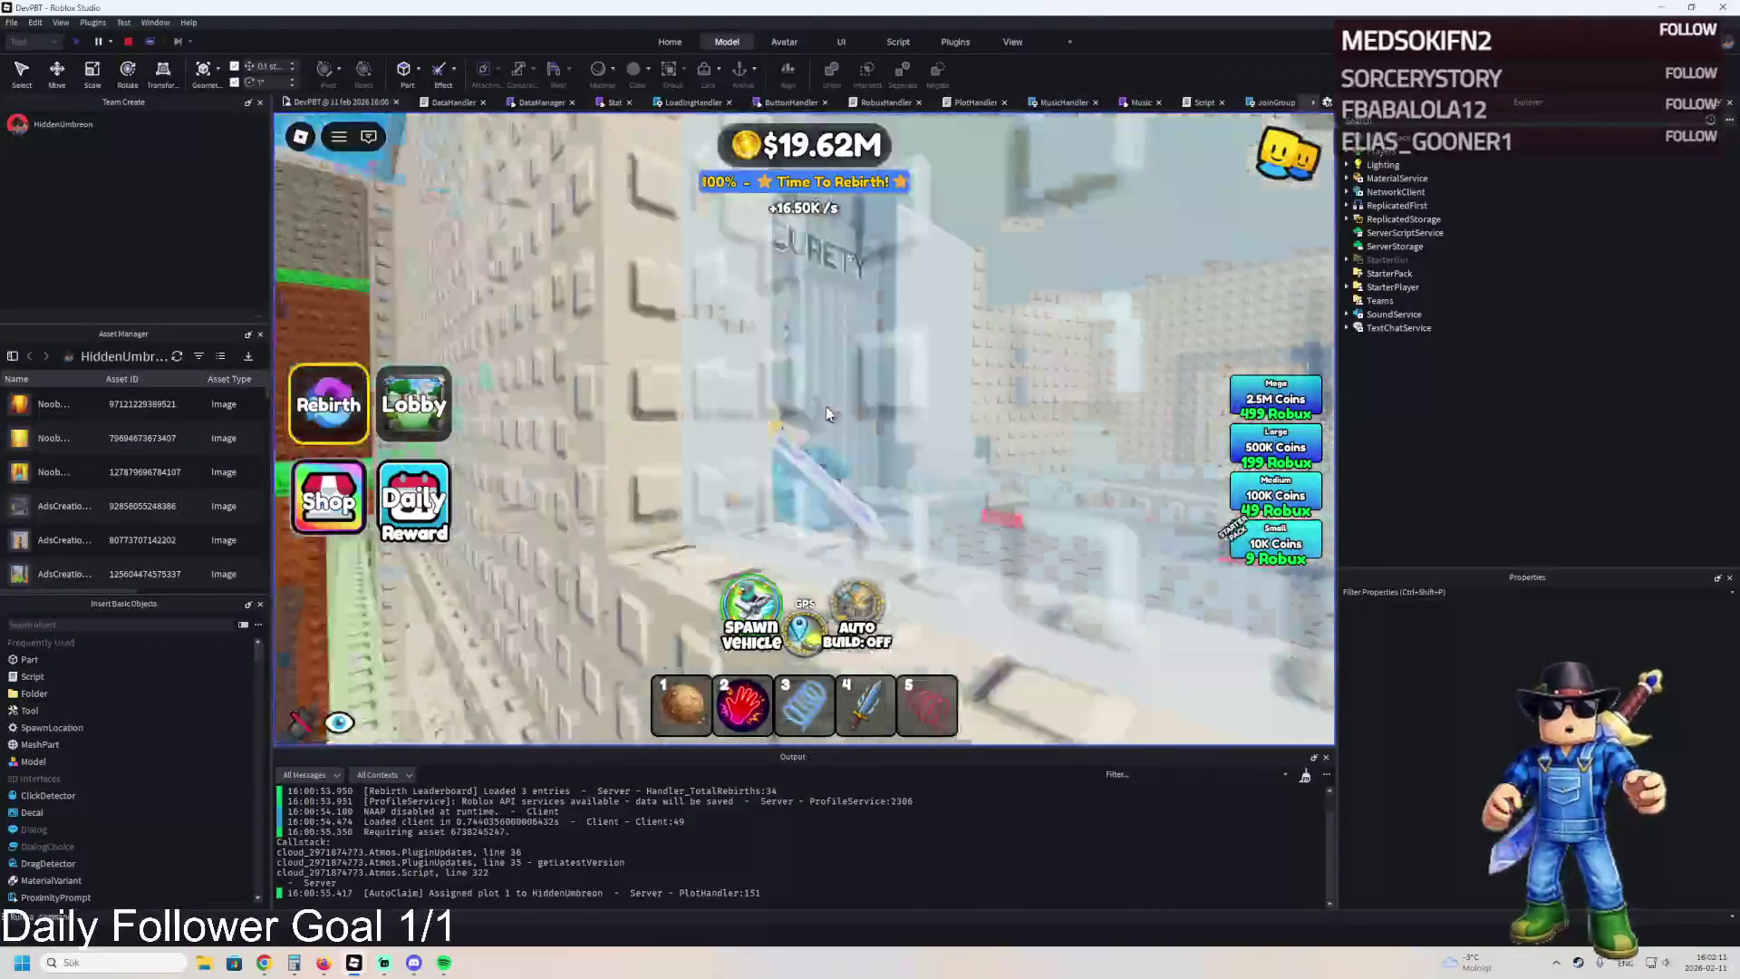
{"action": "key", "text": "a"}
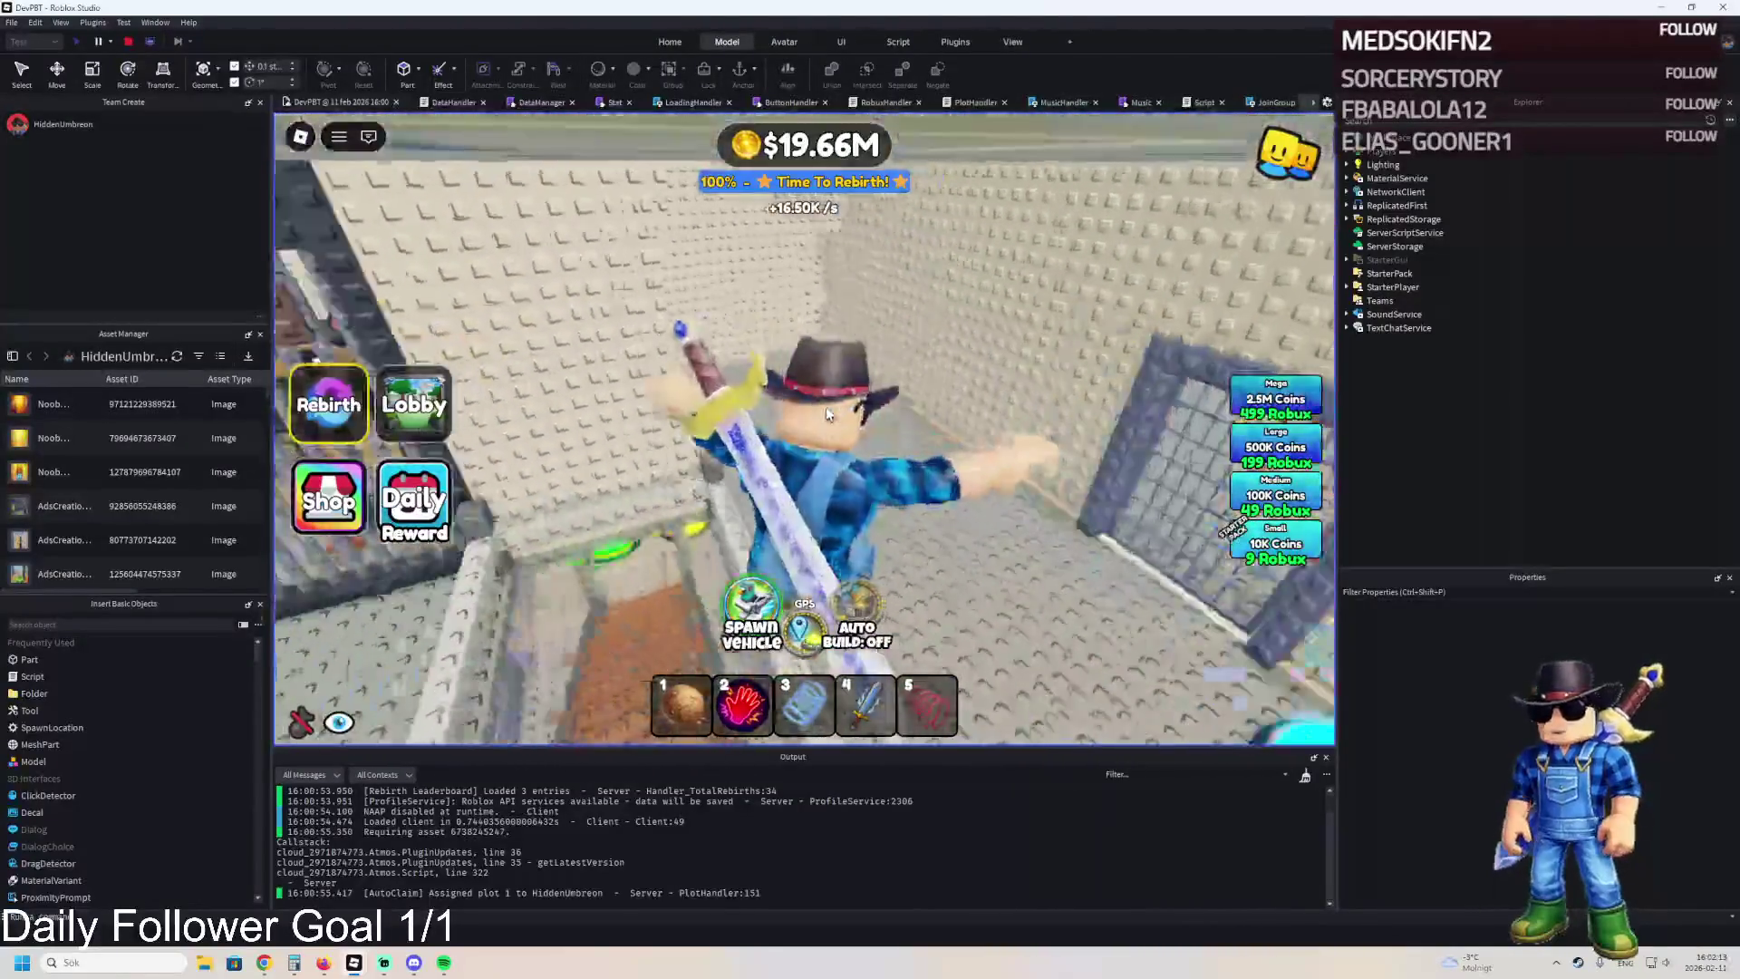
{"action": "key", "text": "4"}
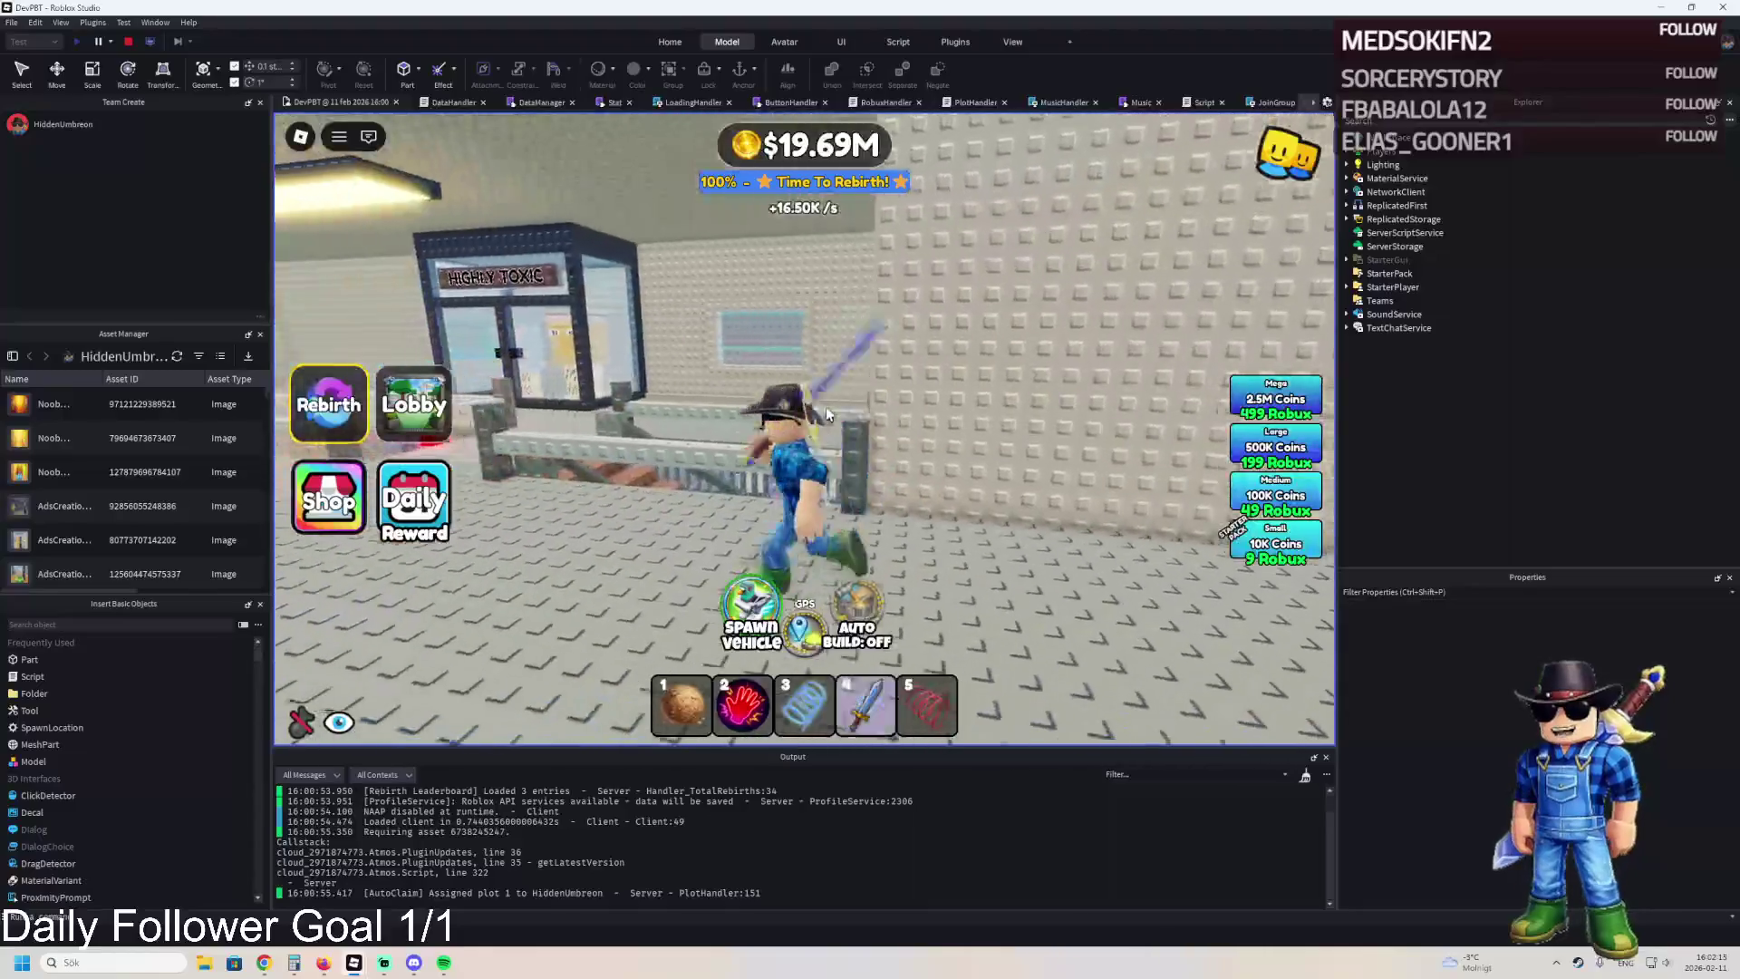
{"action": "left_click", "coordinate": [826, 409]}
Walk past the Highly Toxic room and security cells onto the open floor, then switch to the browser.
{"action": "key", "text": "w"}
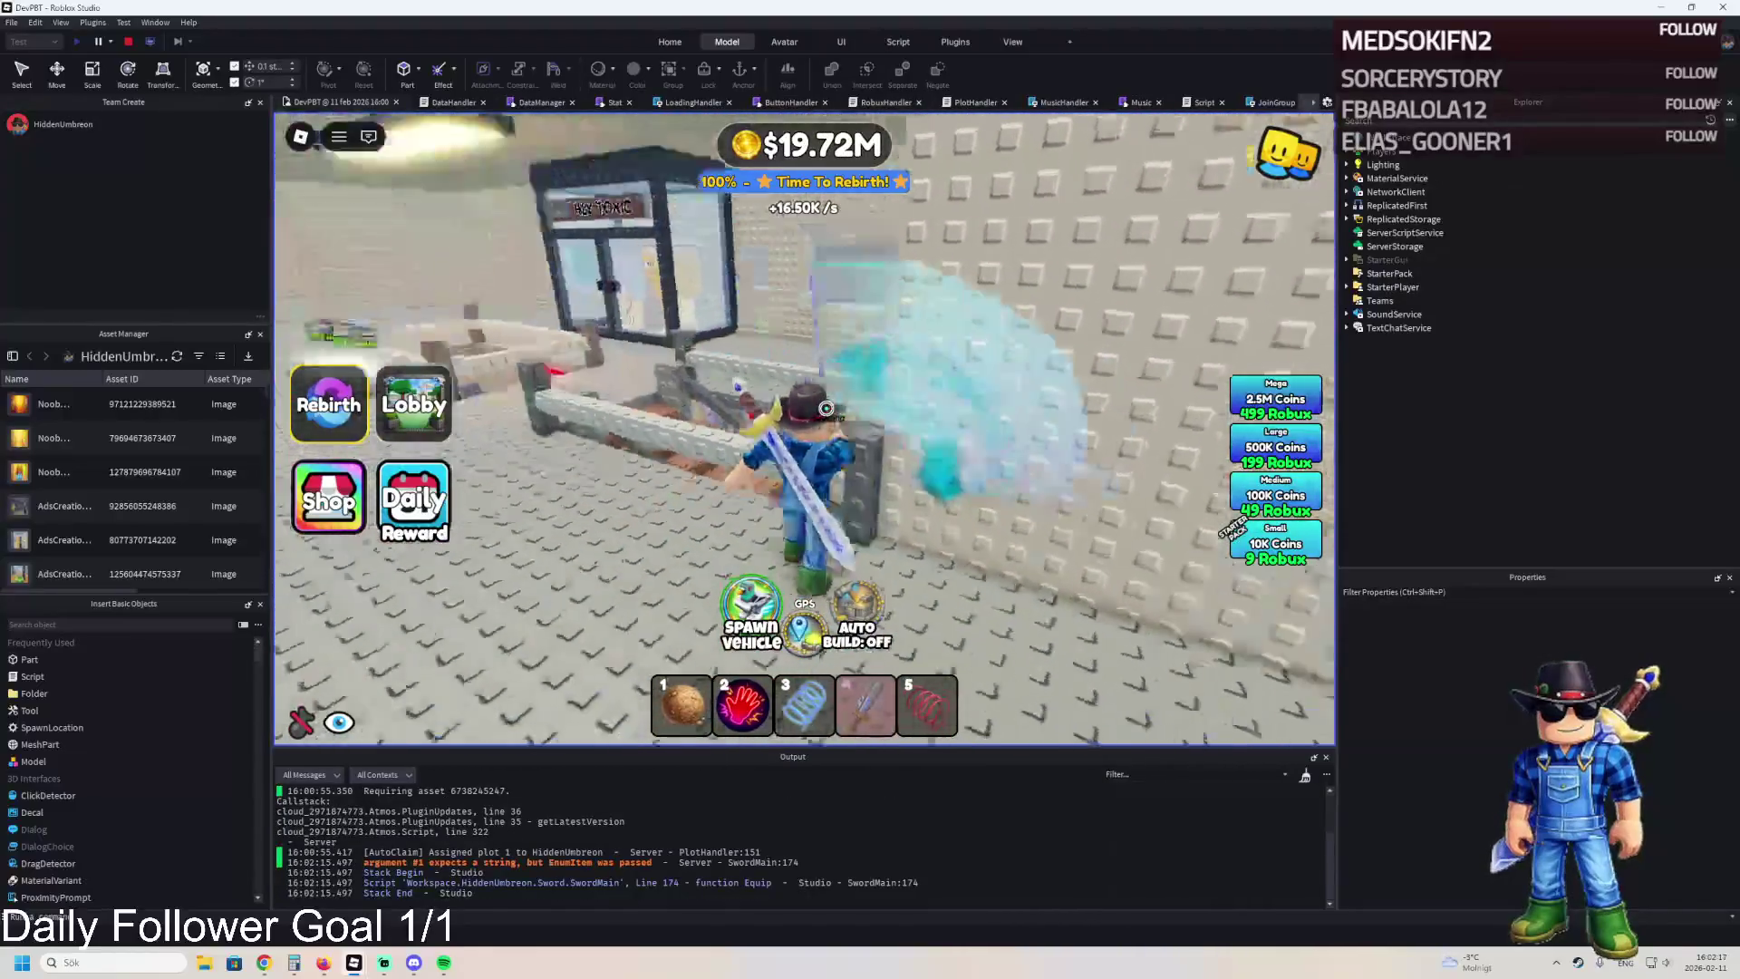
{"action": "key", "text": "w"}
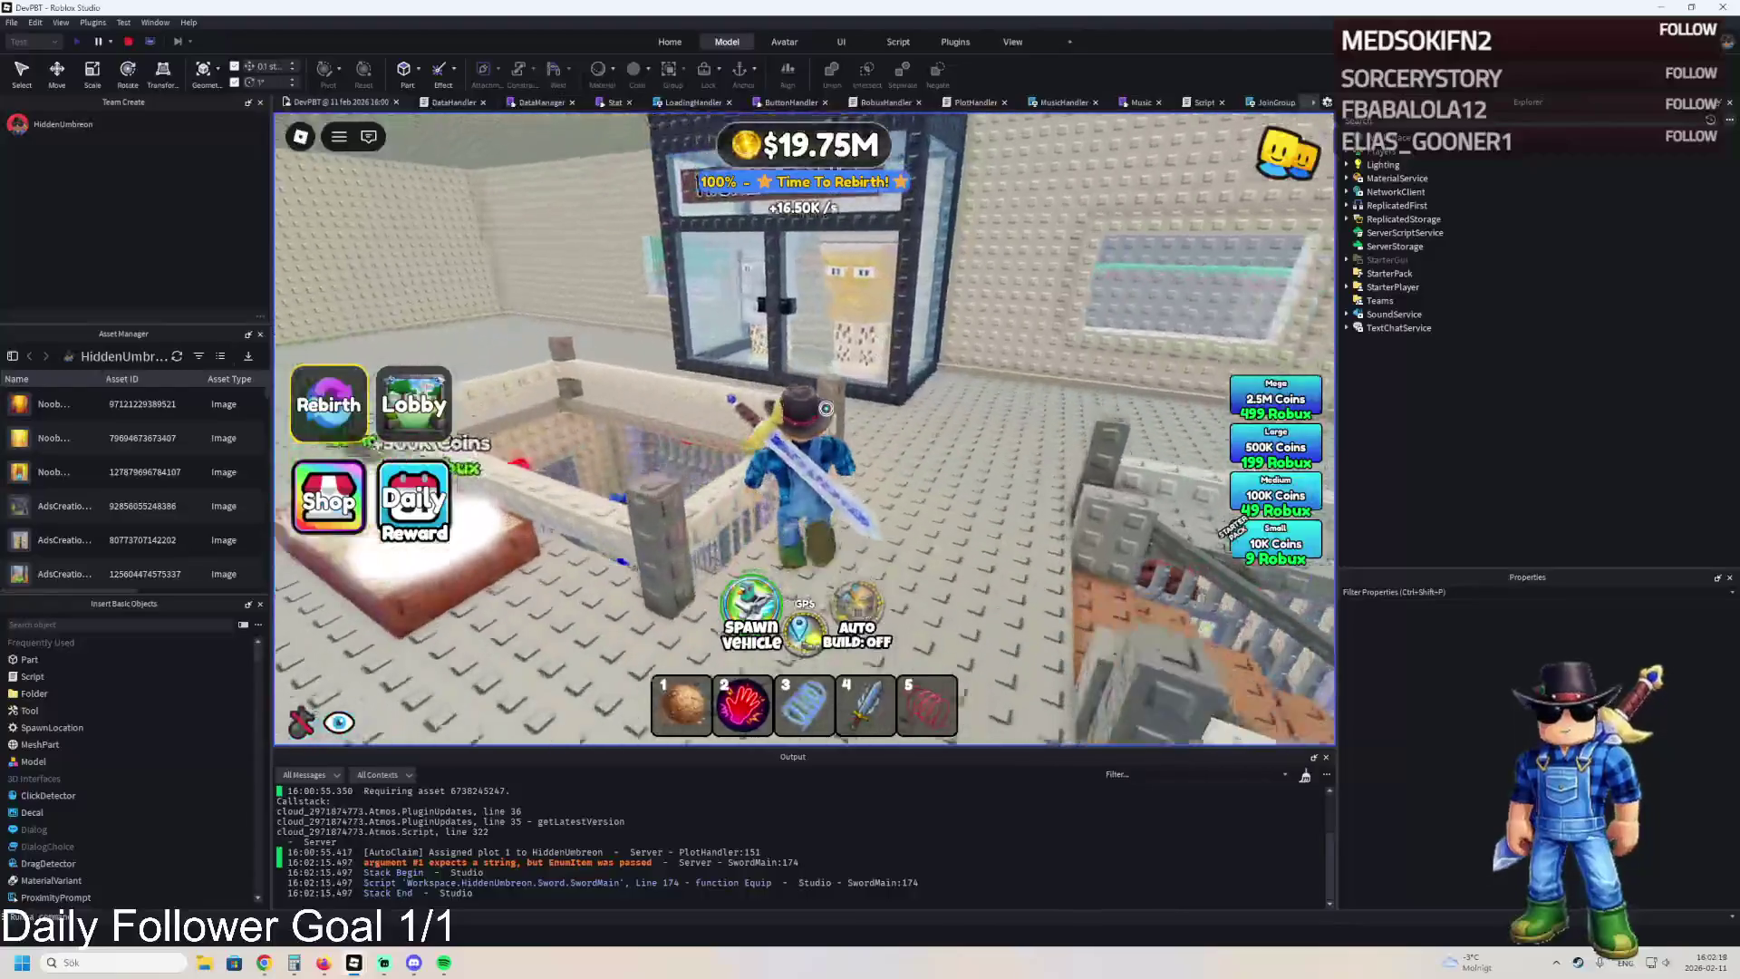
{"action": "key", "text": "4"}
{"action": "key", "text": "w"}
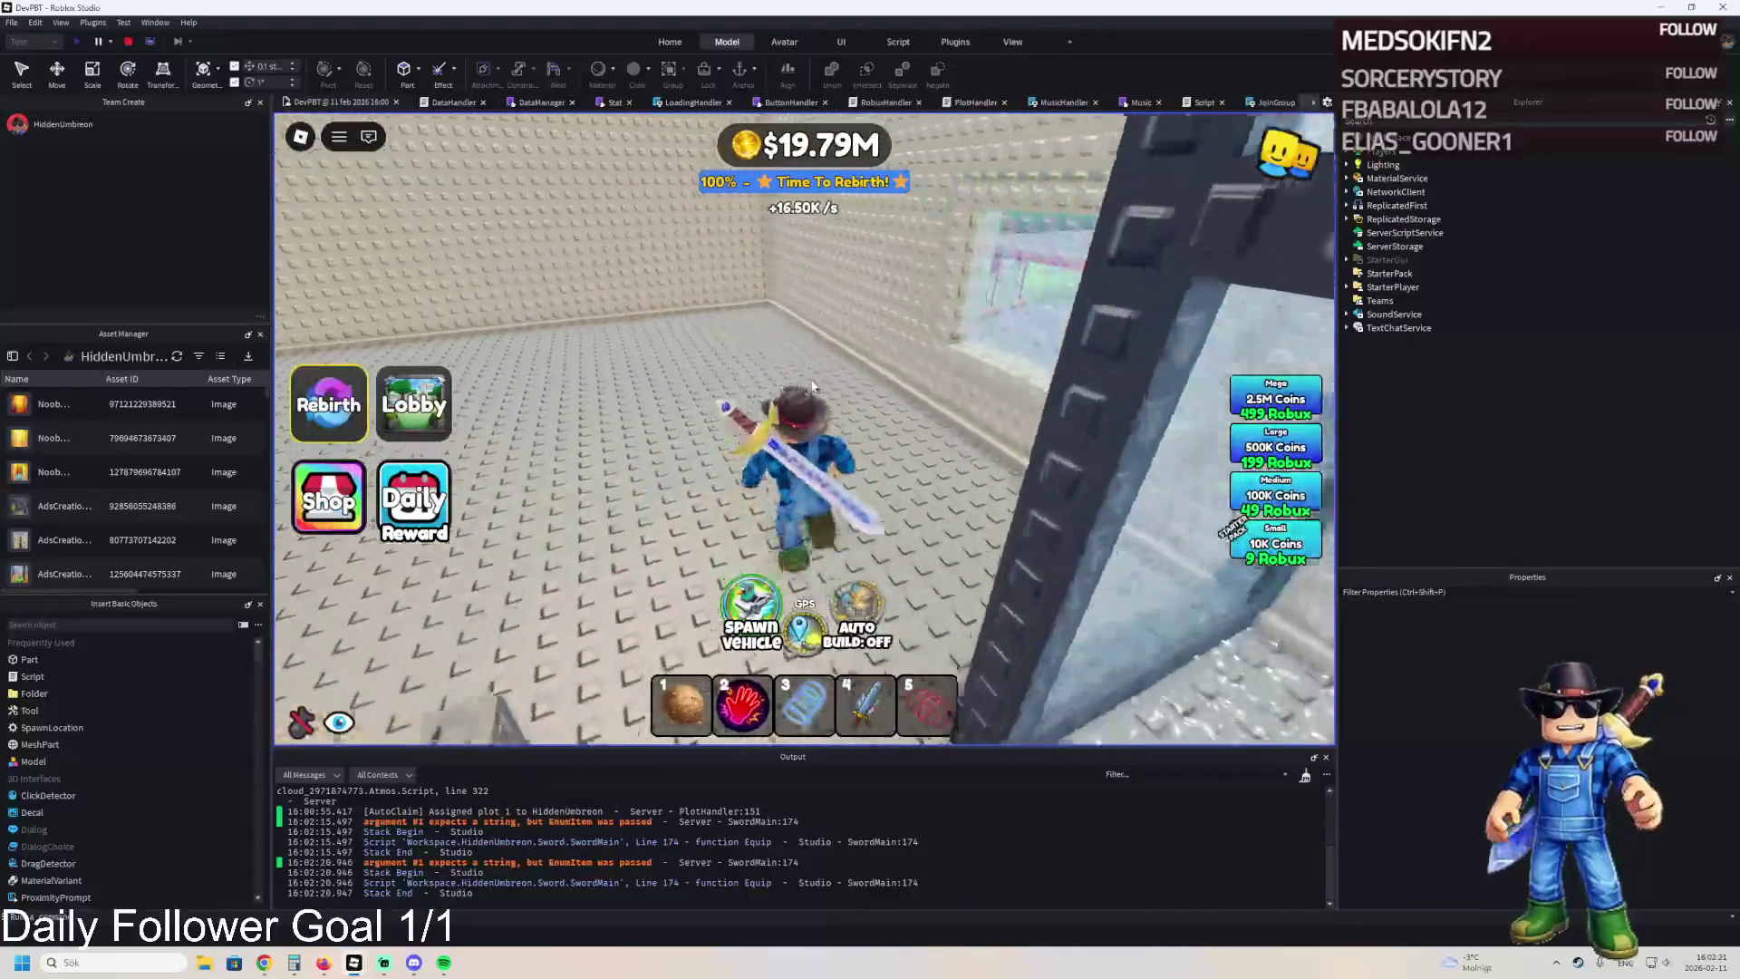
{"action": "key", "text": "w"}
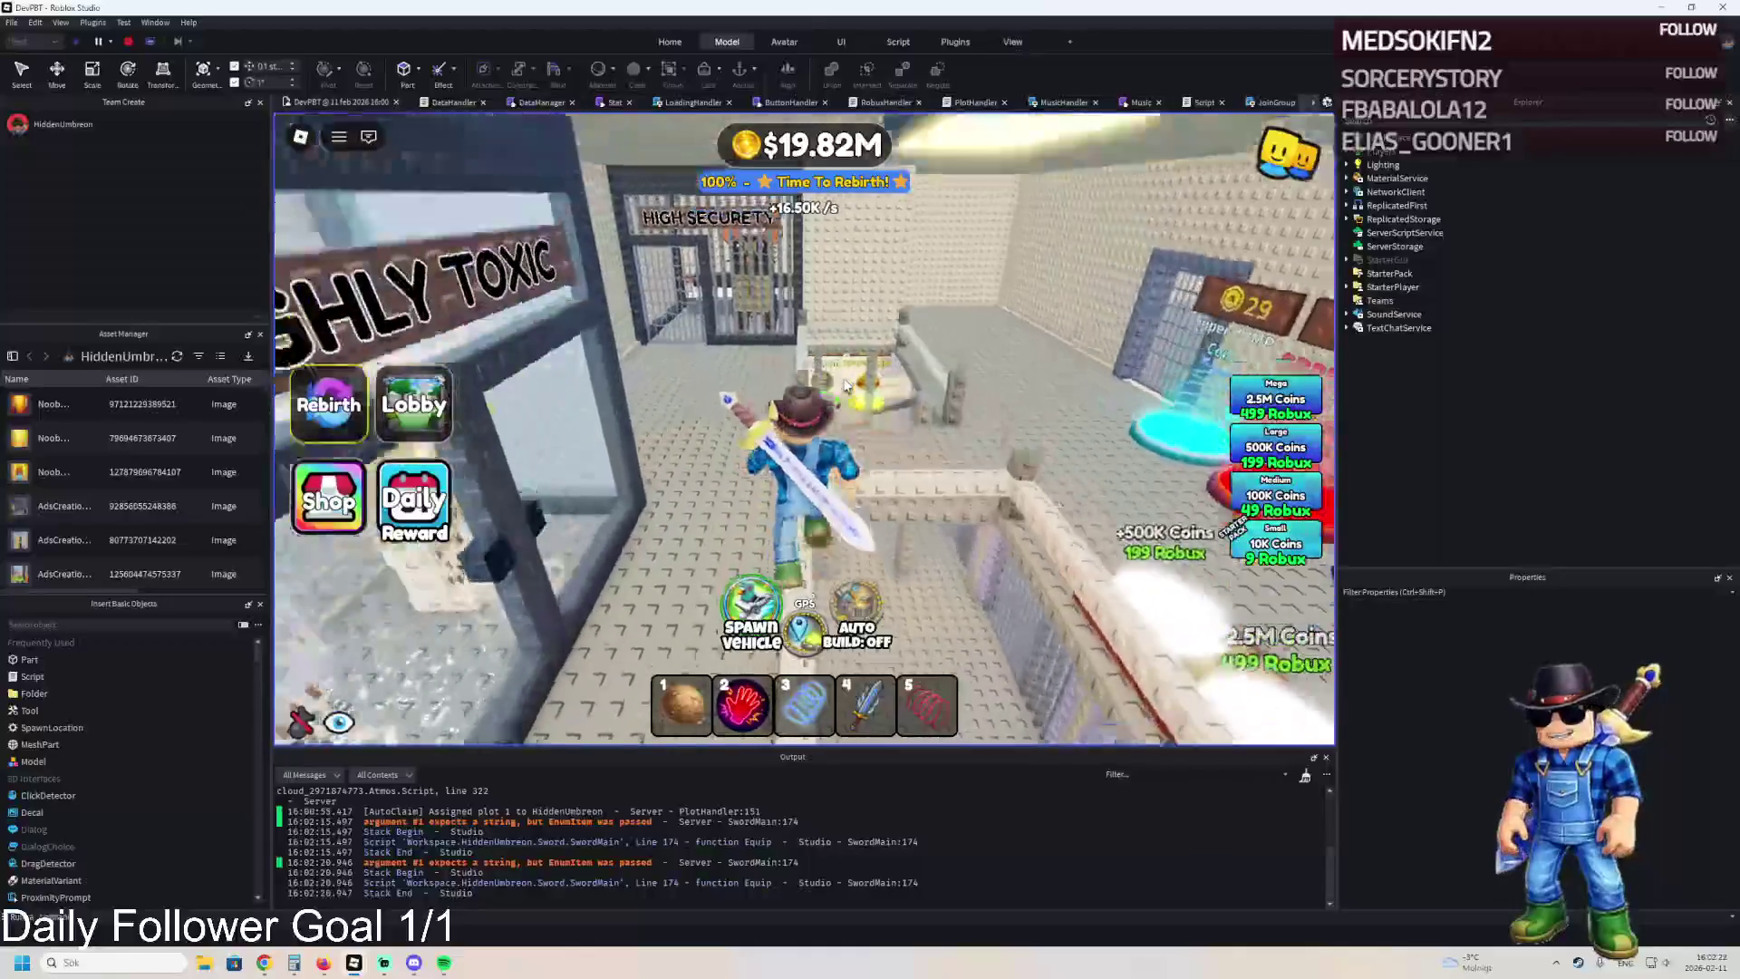
{"action": "key", "text": "w"}
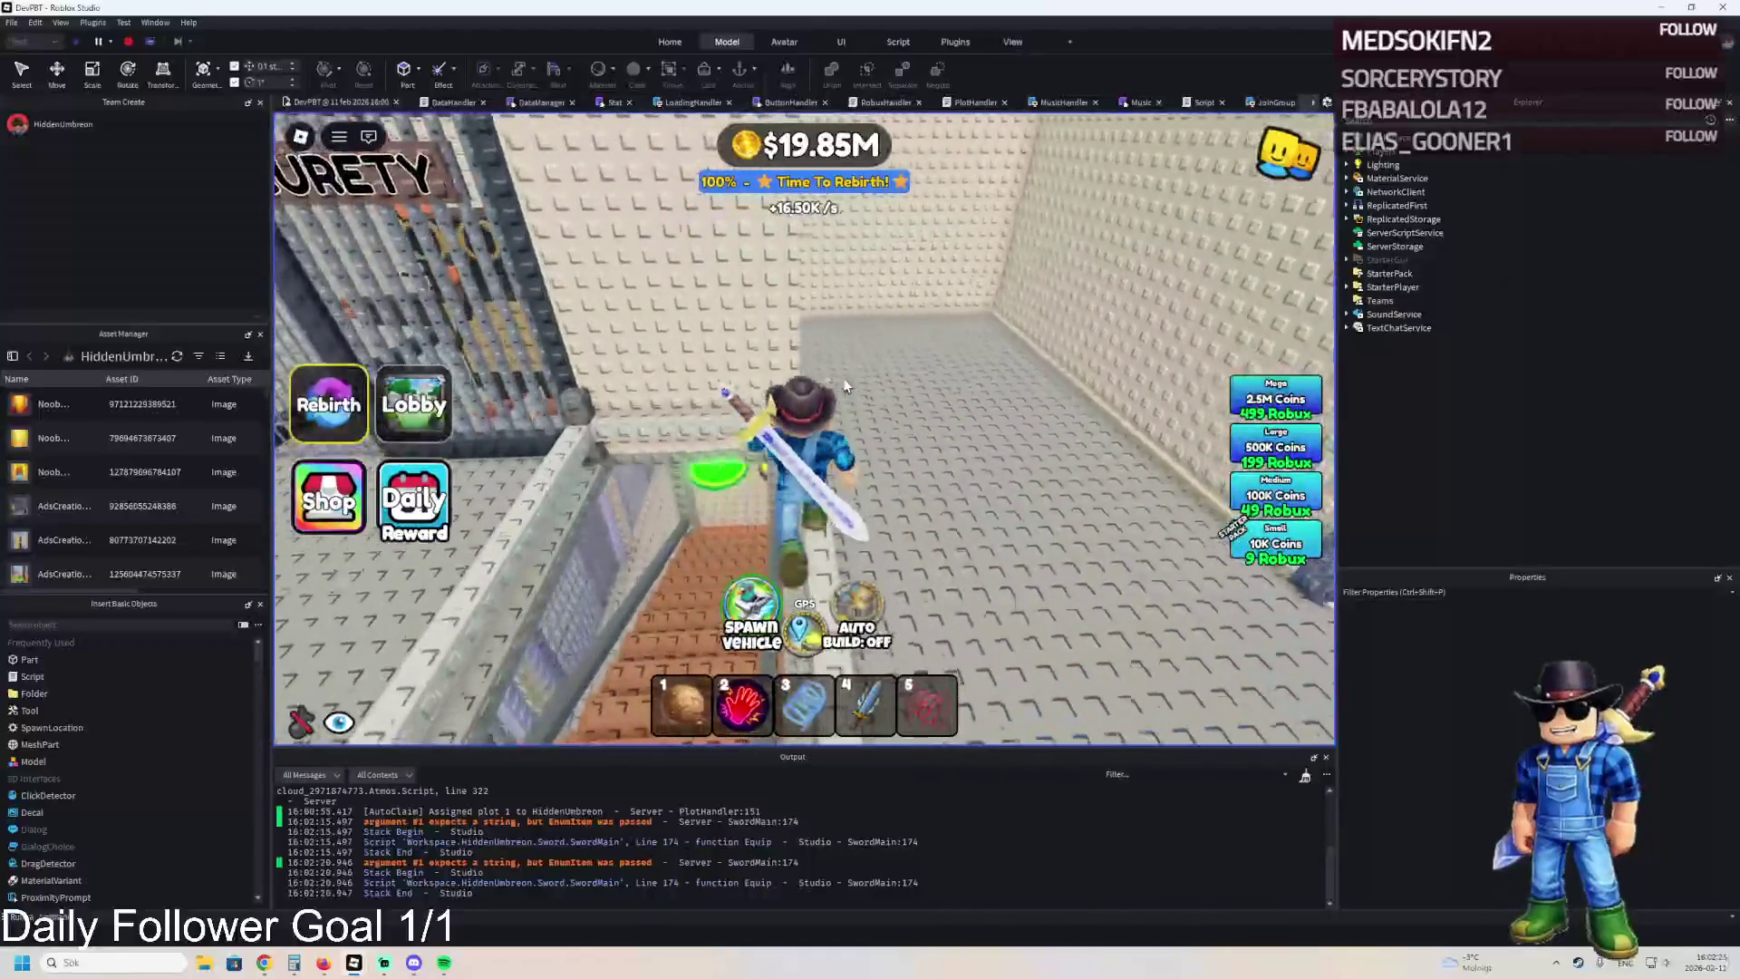
{"action": "key", "text": "w"}
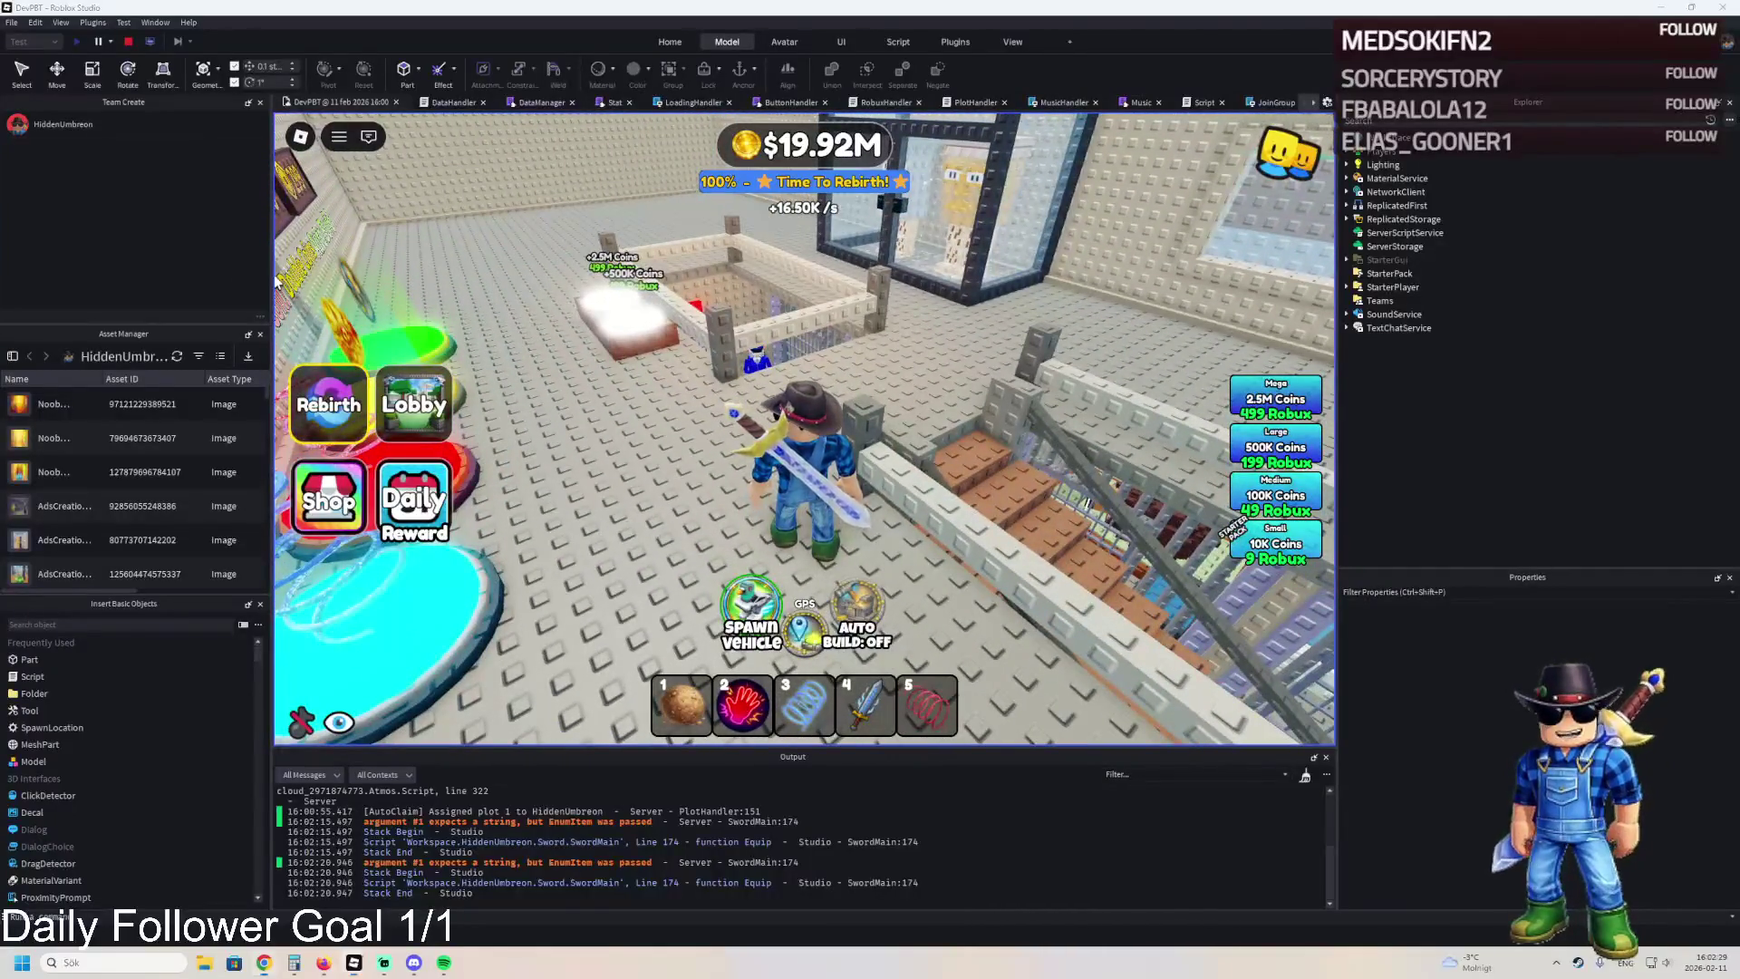
{"action": "key", "text": "alt+Tab"}
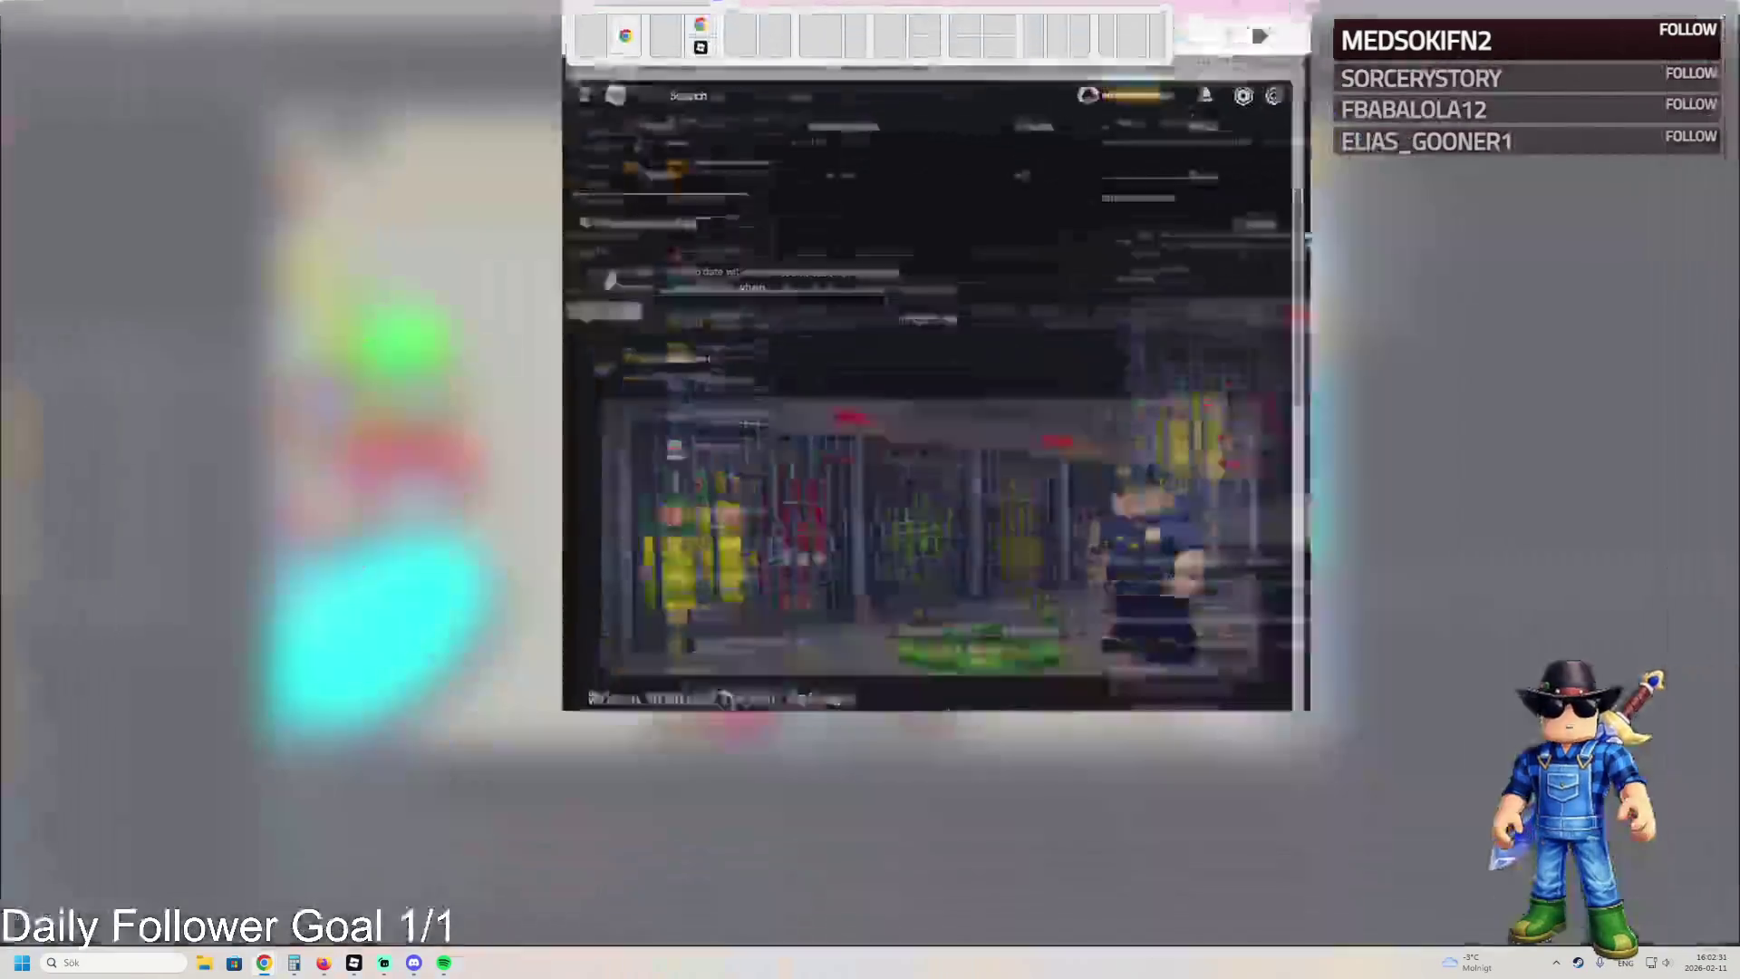
{"action": "scroll", "coordinate": [820, 308], "scroll_direction": "up", "scroll_amount": 3}
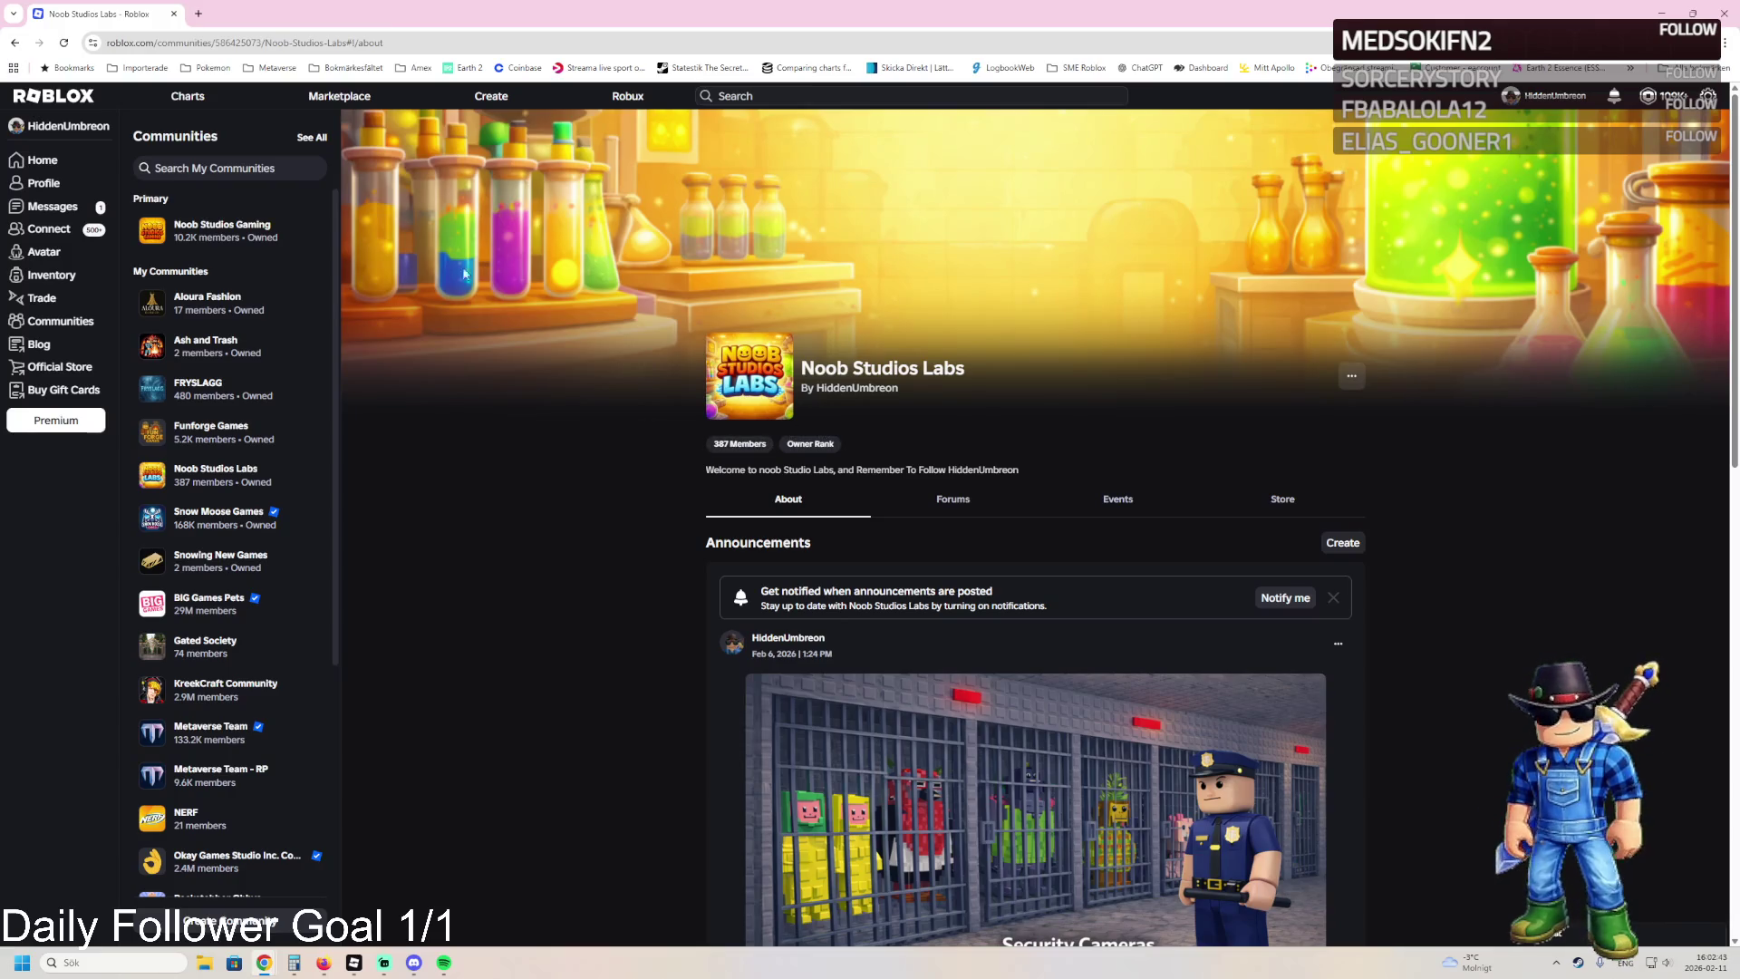
{"action": "key", "text": "alt+Tab"}
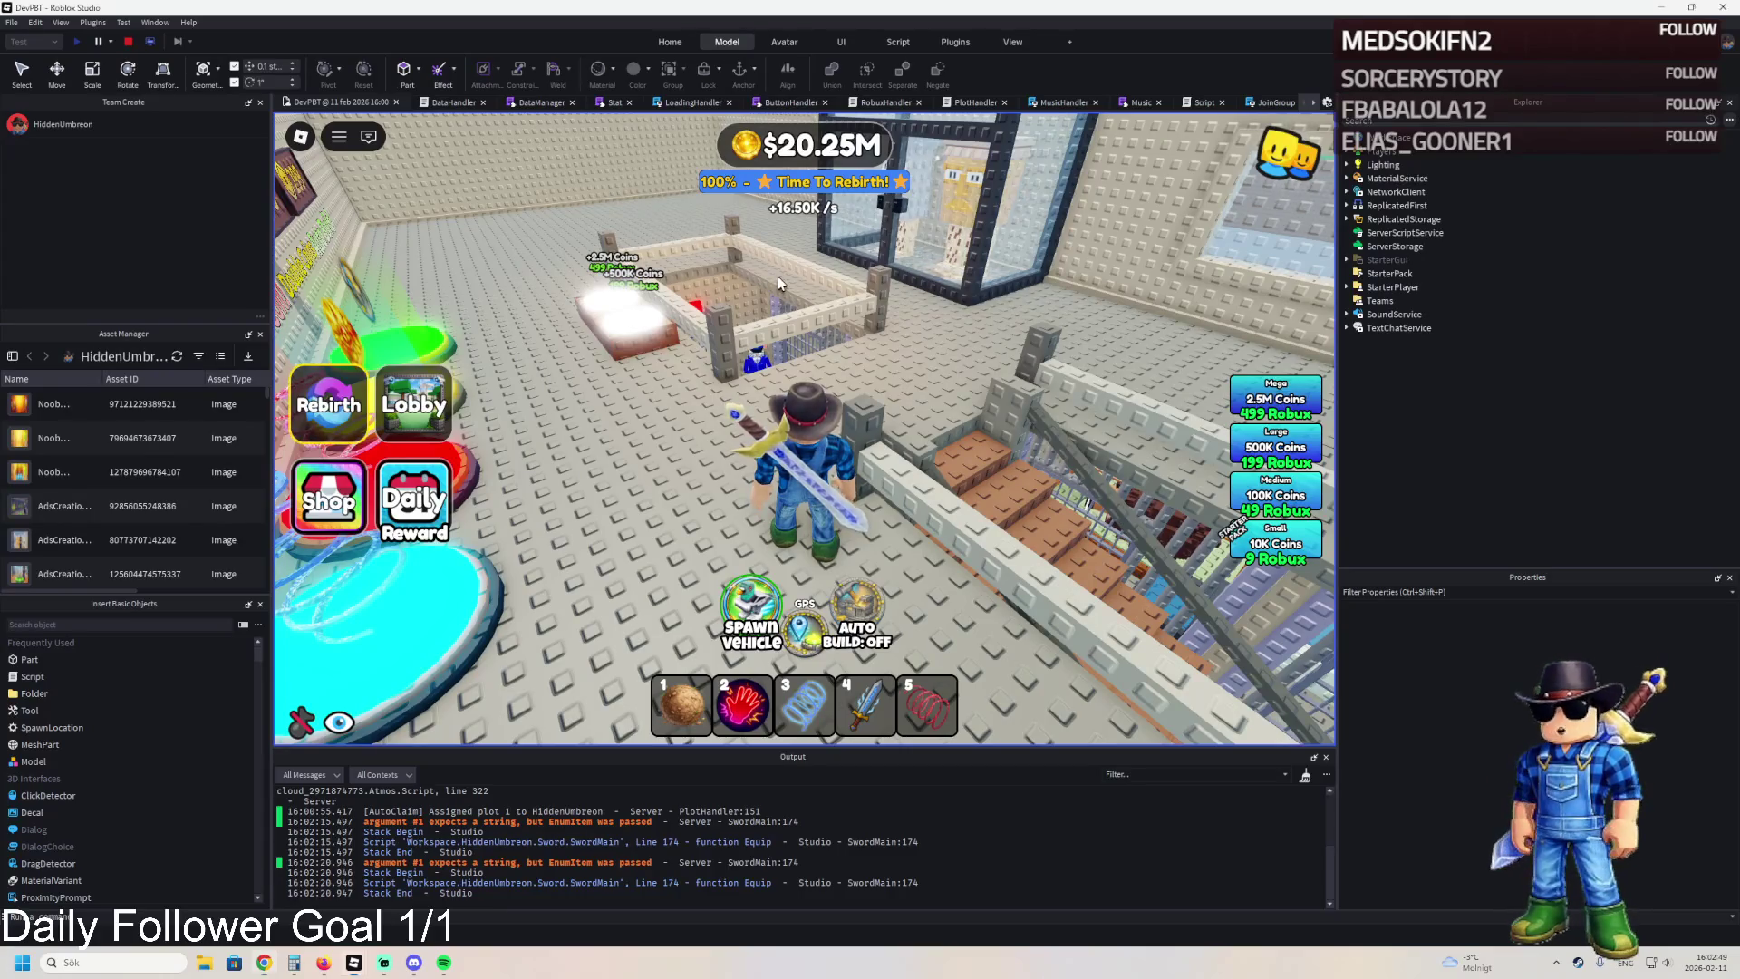
Walk through the security cells and barred corridor to the HIGHLY TOXIC booth and coin pad room.
{"action": "key", "text": "w"}
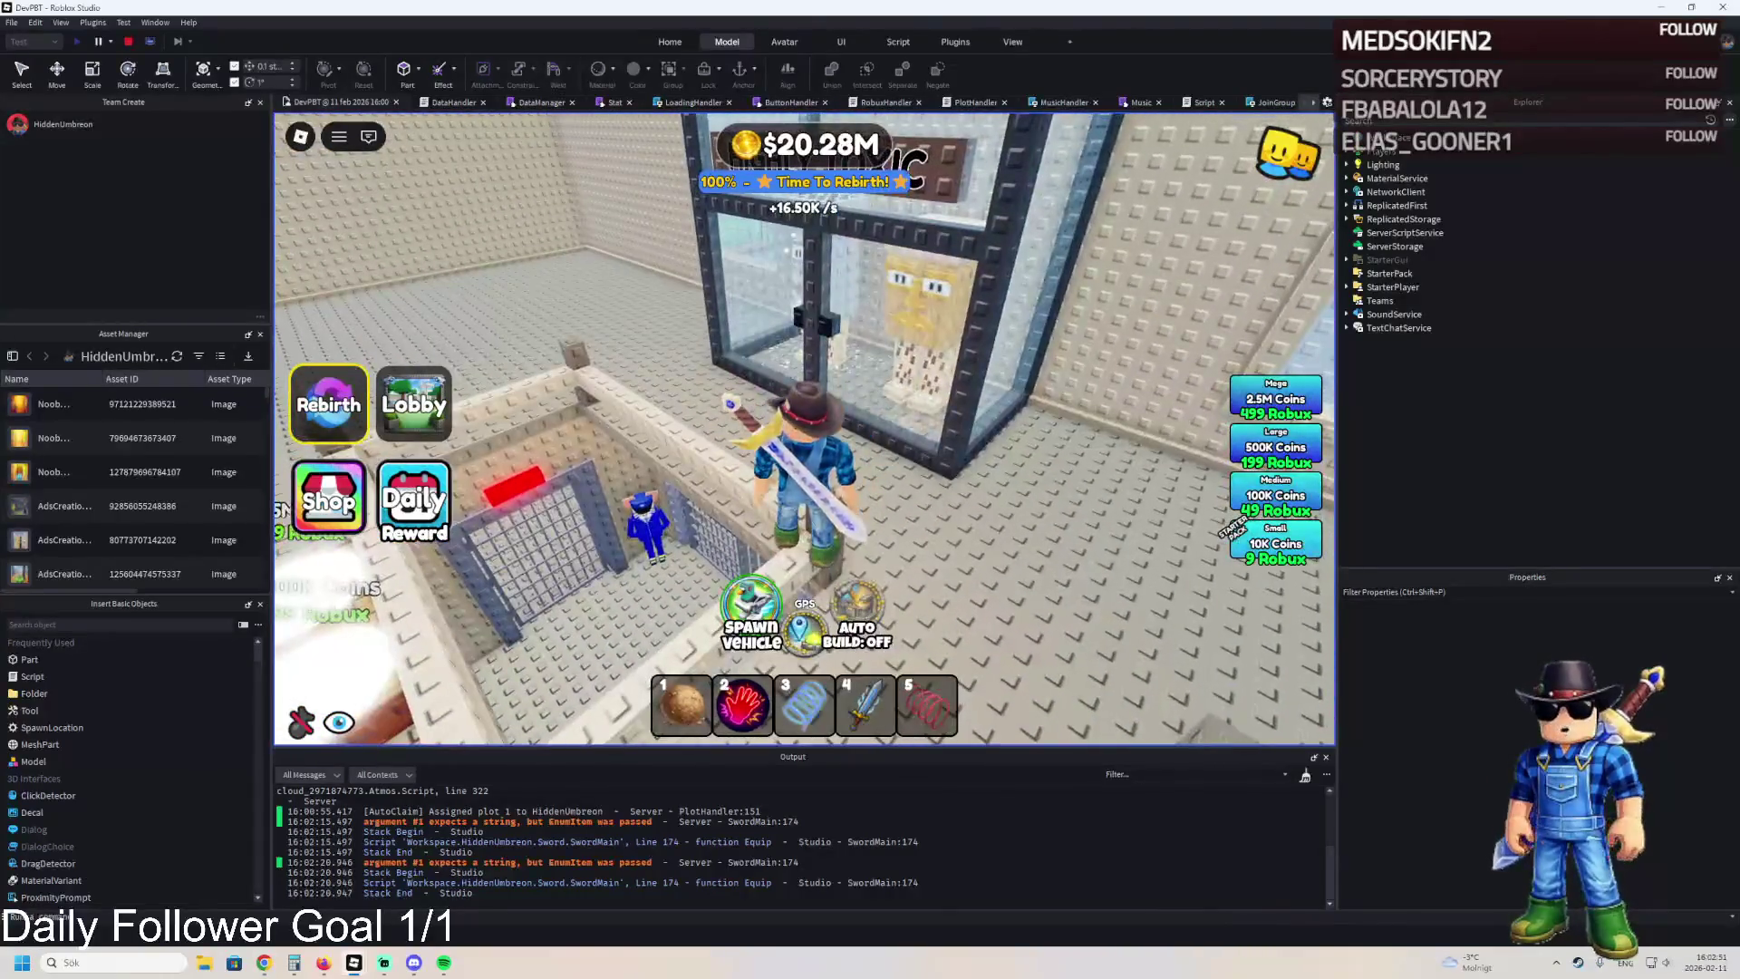
{"action": "key", "text": "Right"}
{"action": "key", "text": "w"}
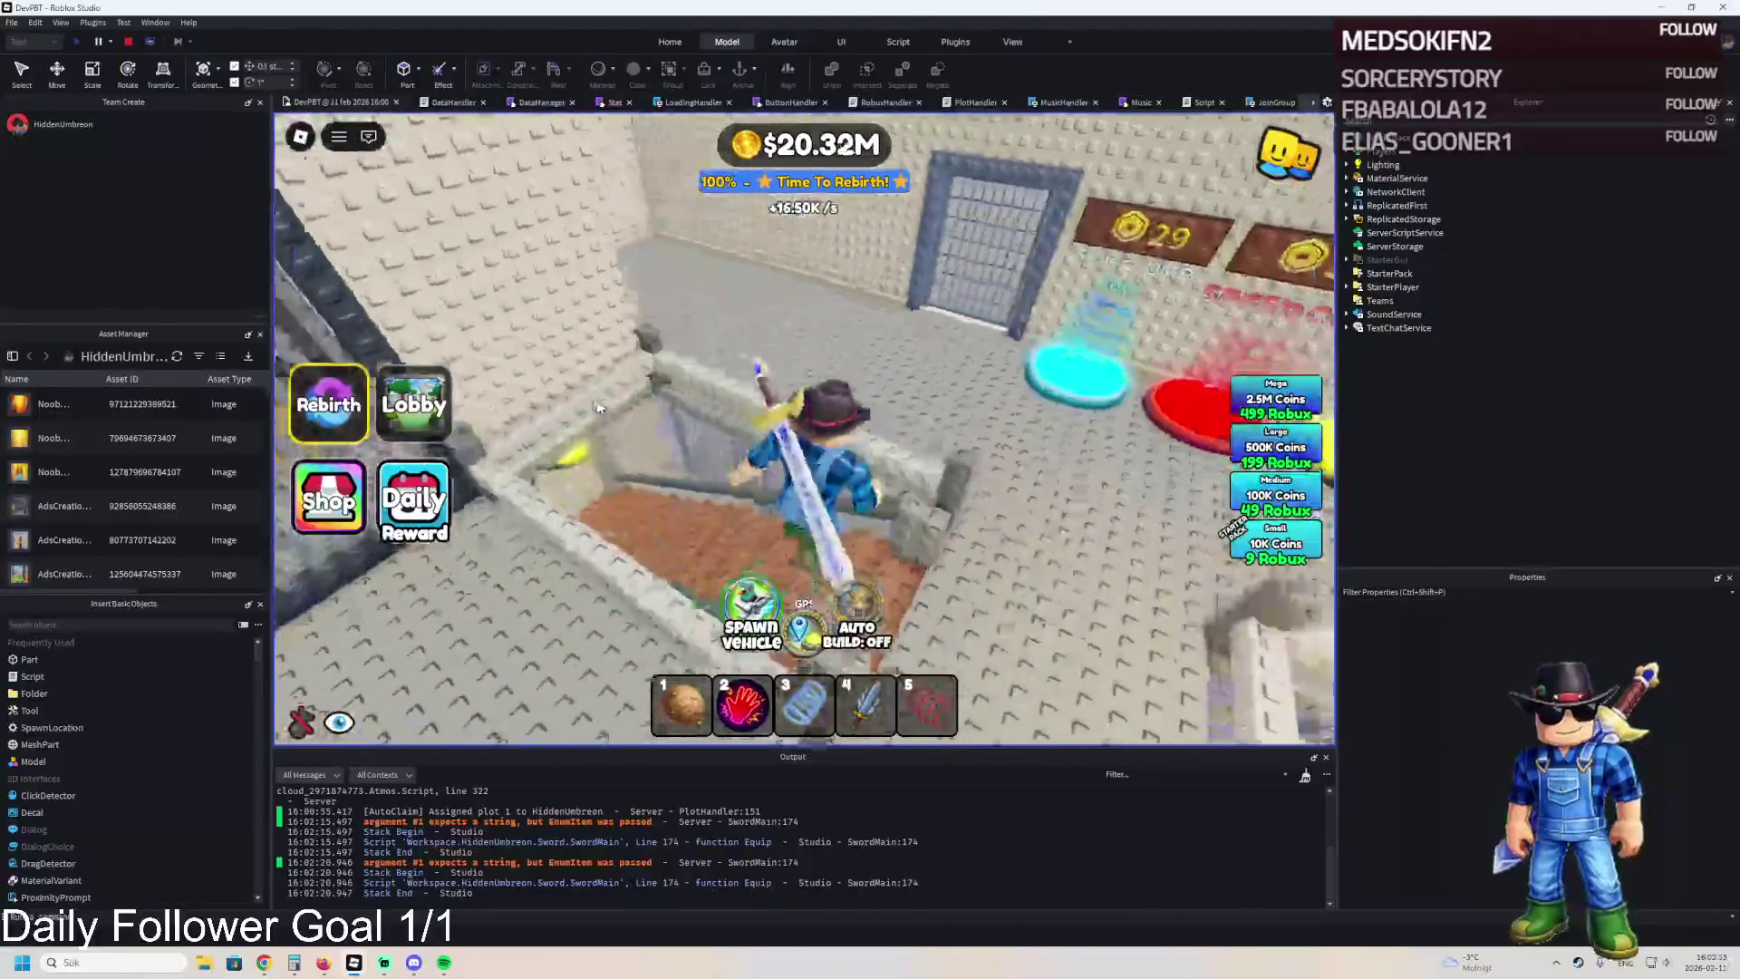
{"action": "key", "text": "w"}
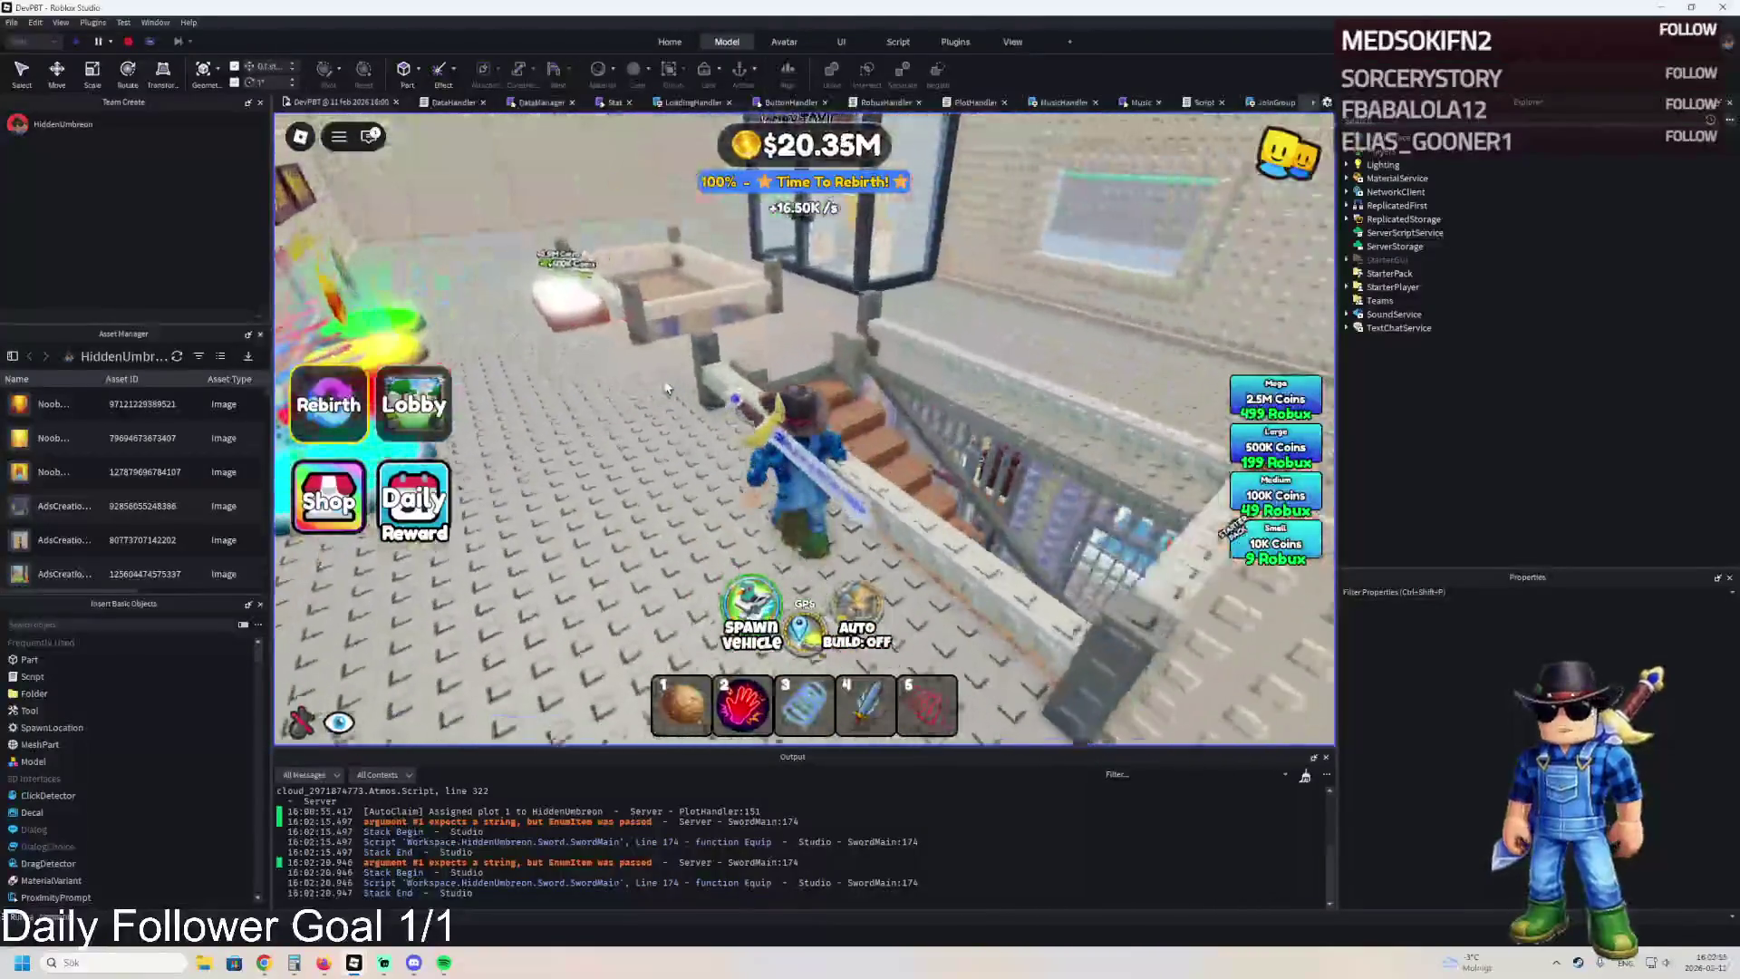
{"action": "key", "text": "w"}
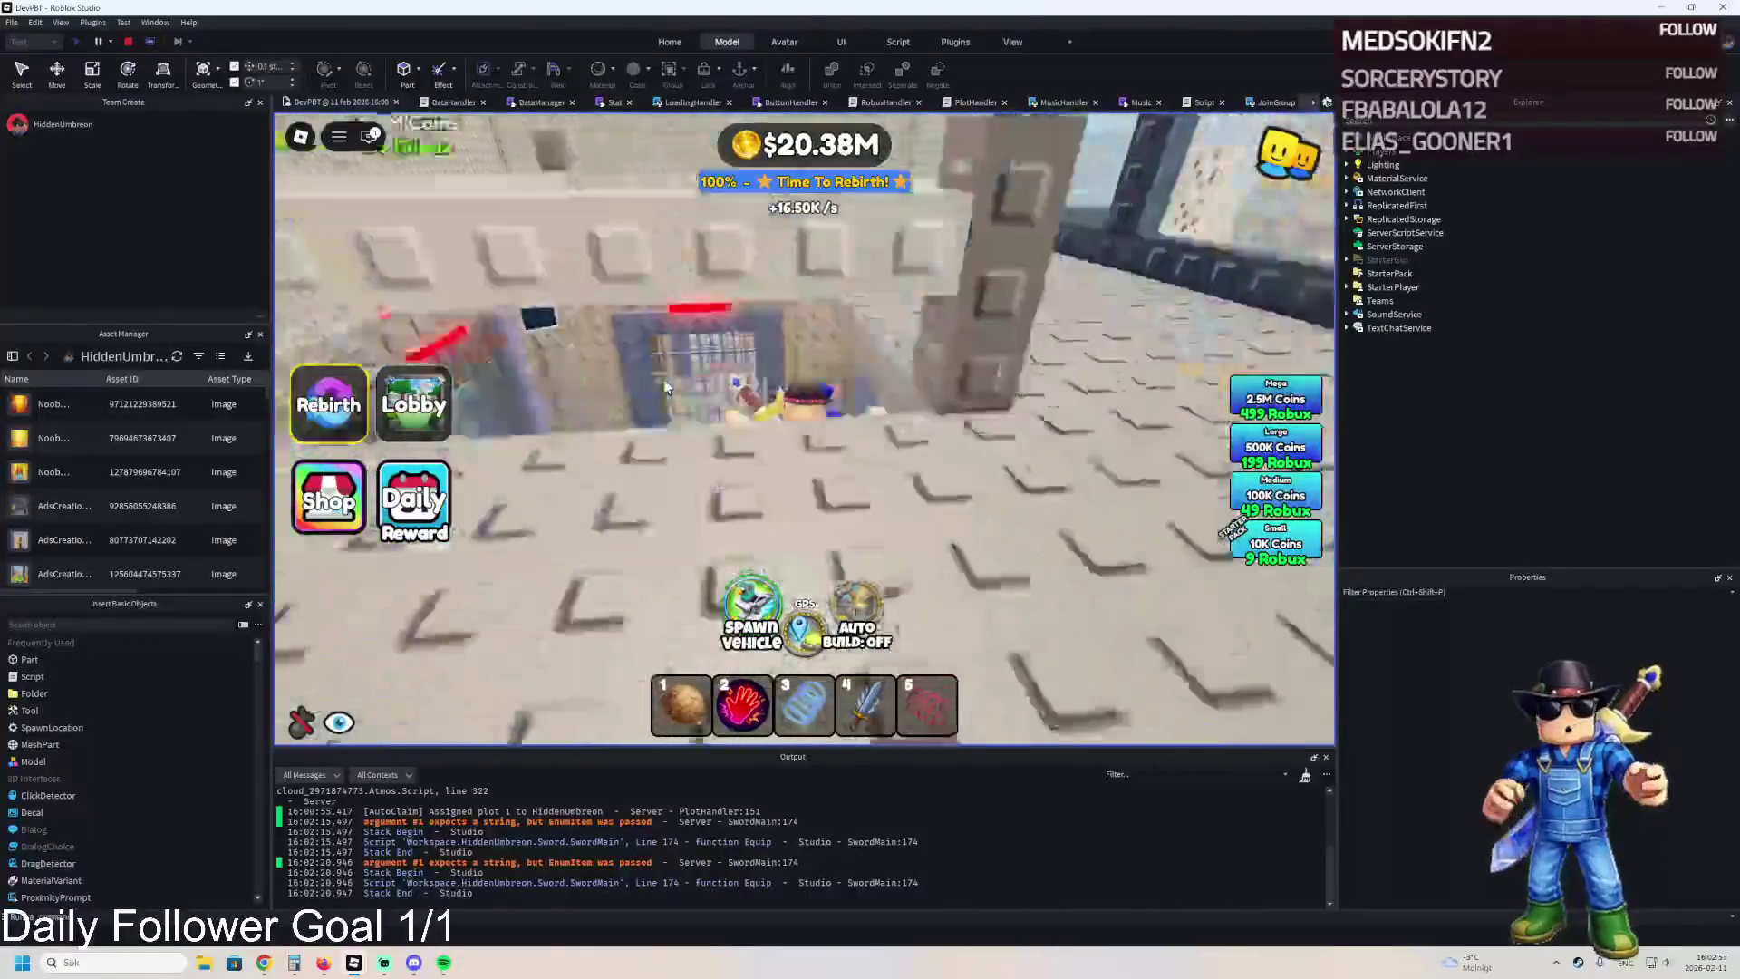
{"action": "key", "text": "w"}
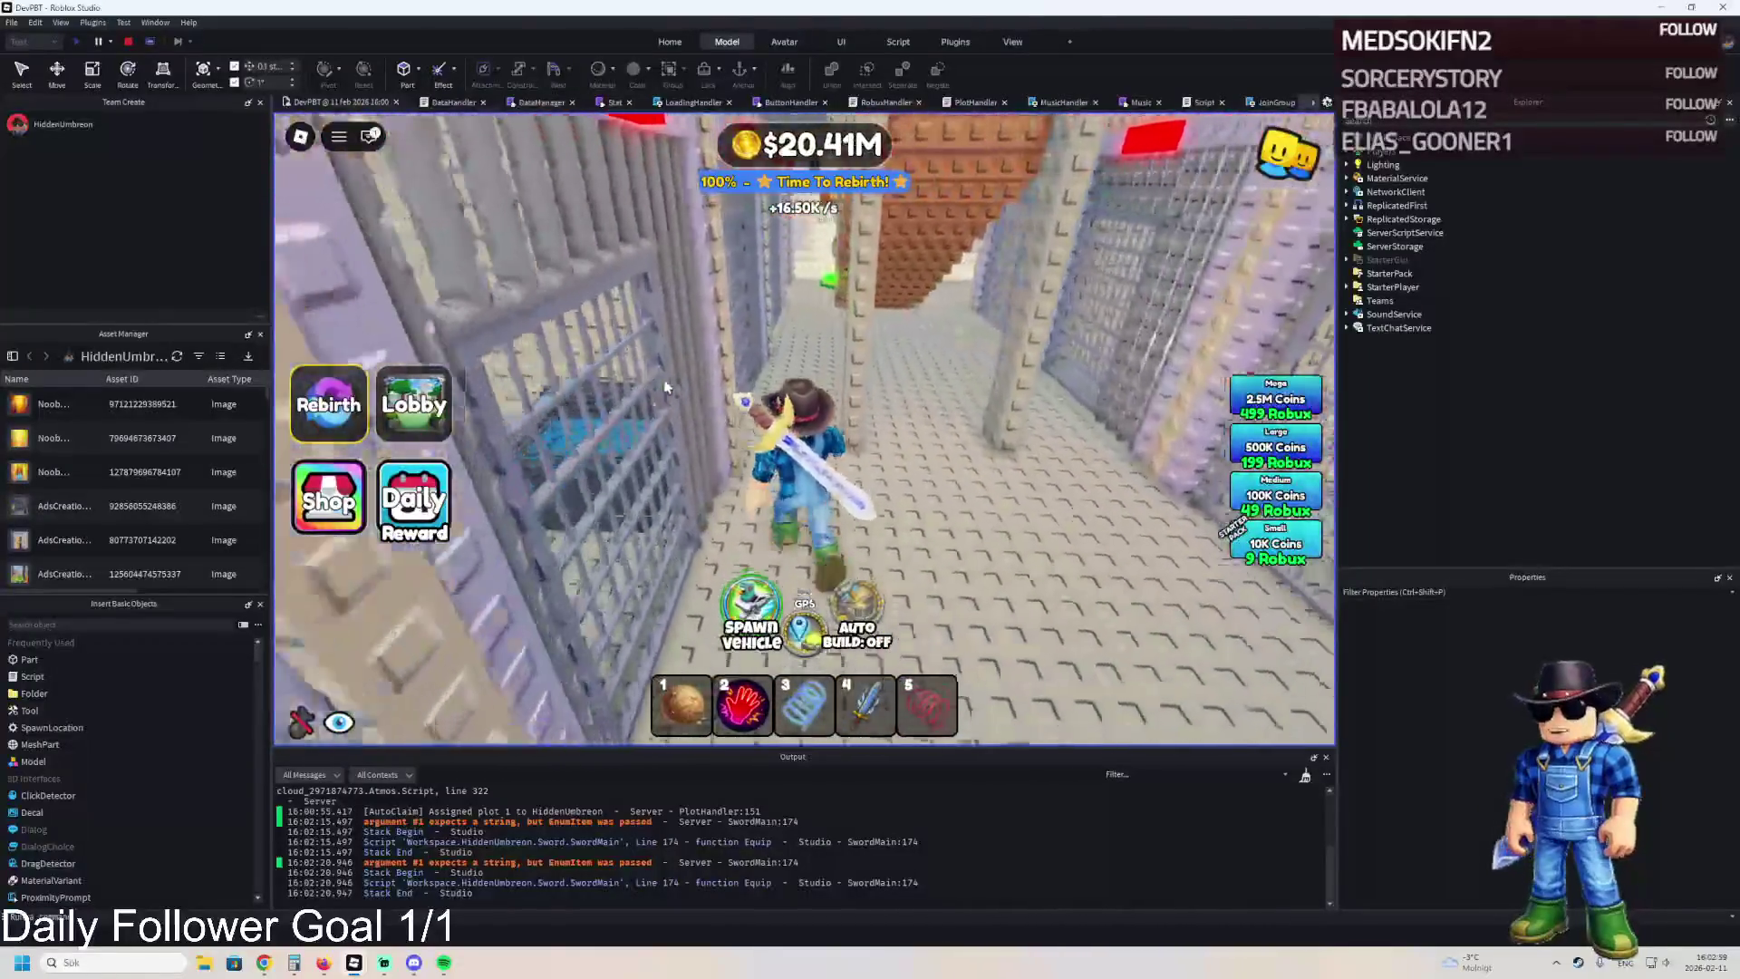
{"action": "key", "text": "w"}
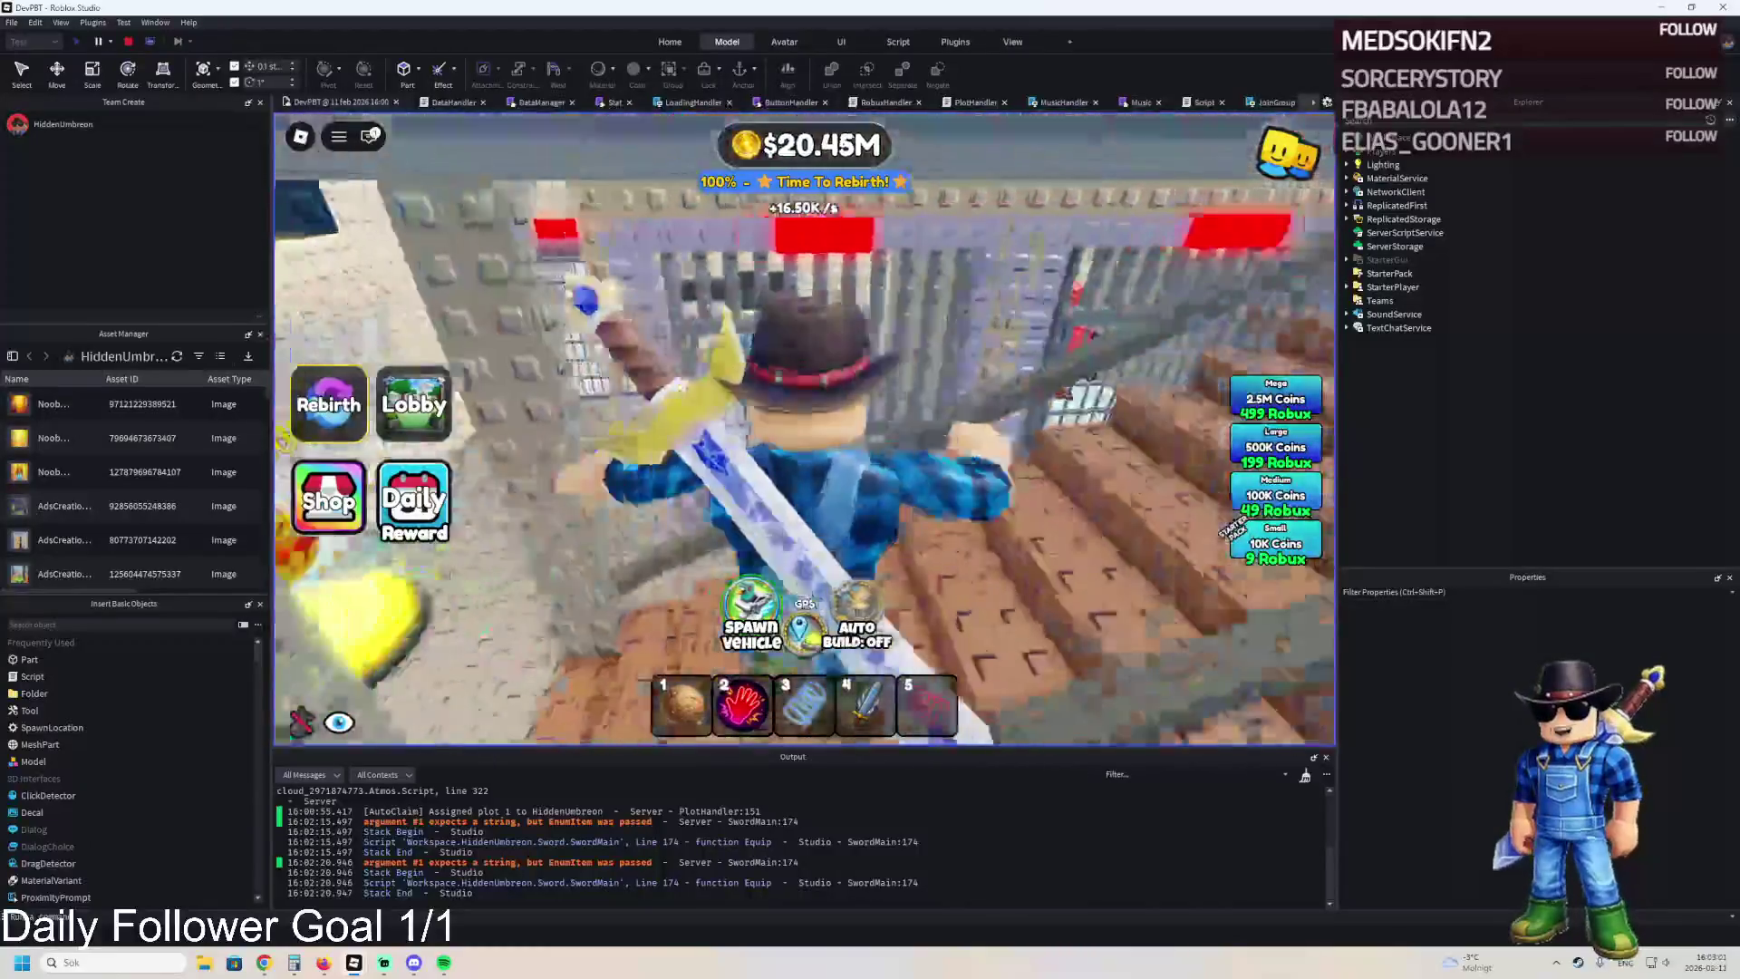
{"action": "key", "text": "w"}
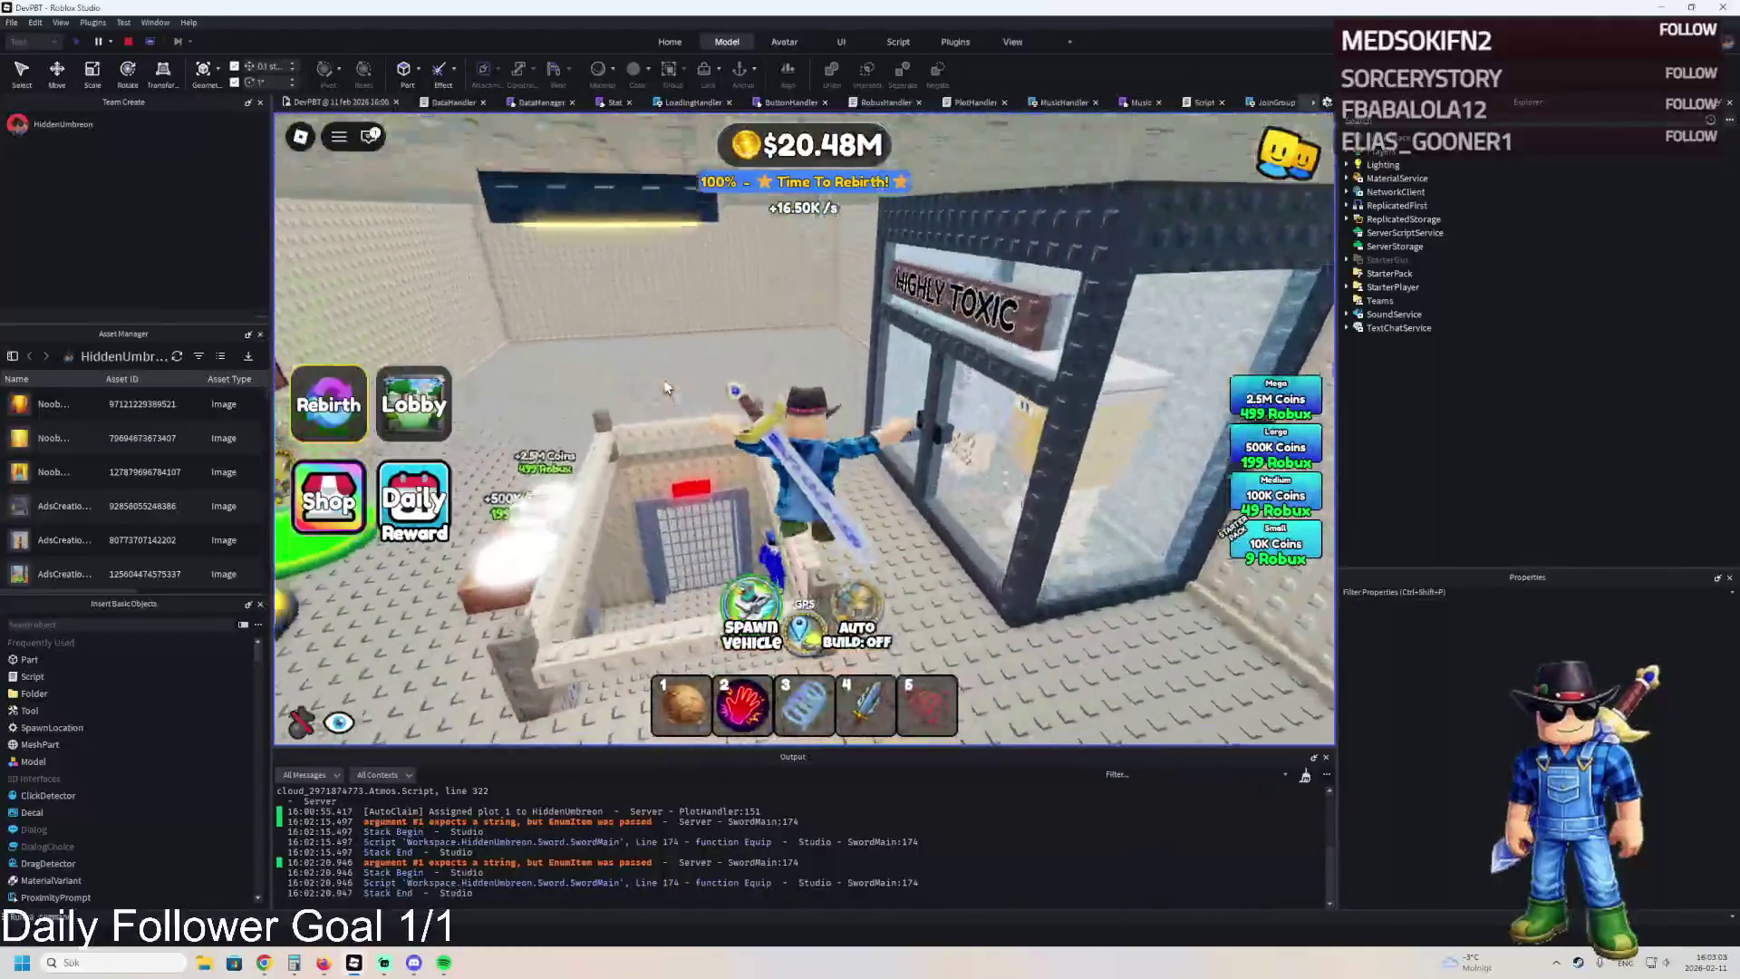
{"action": "key", "text": "w"}
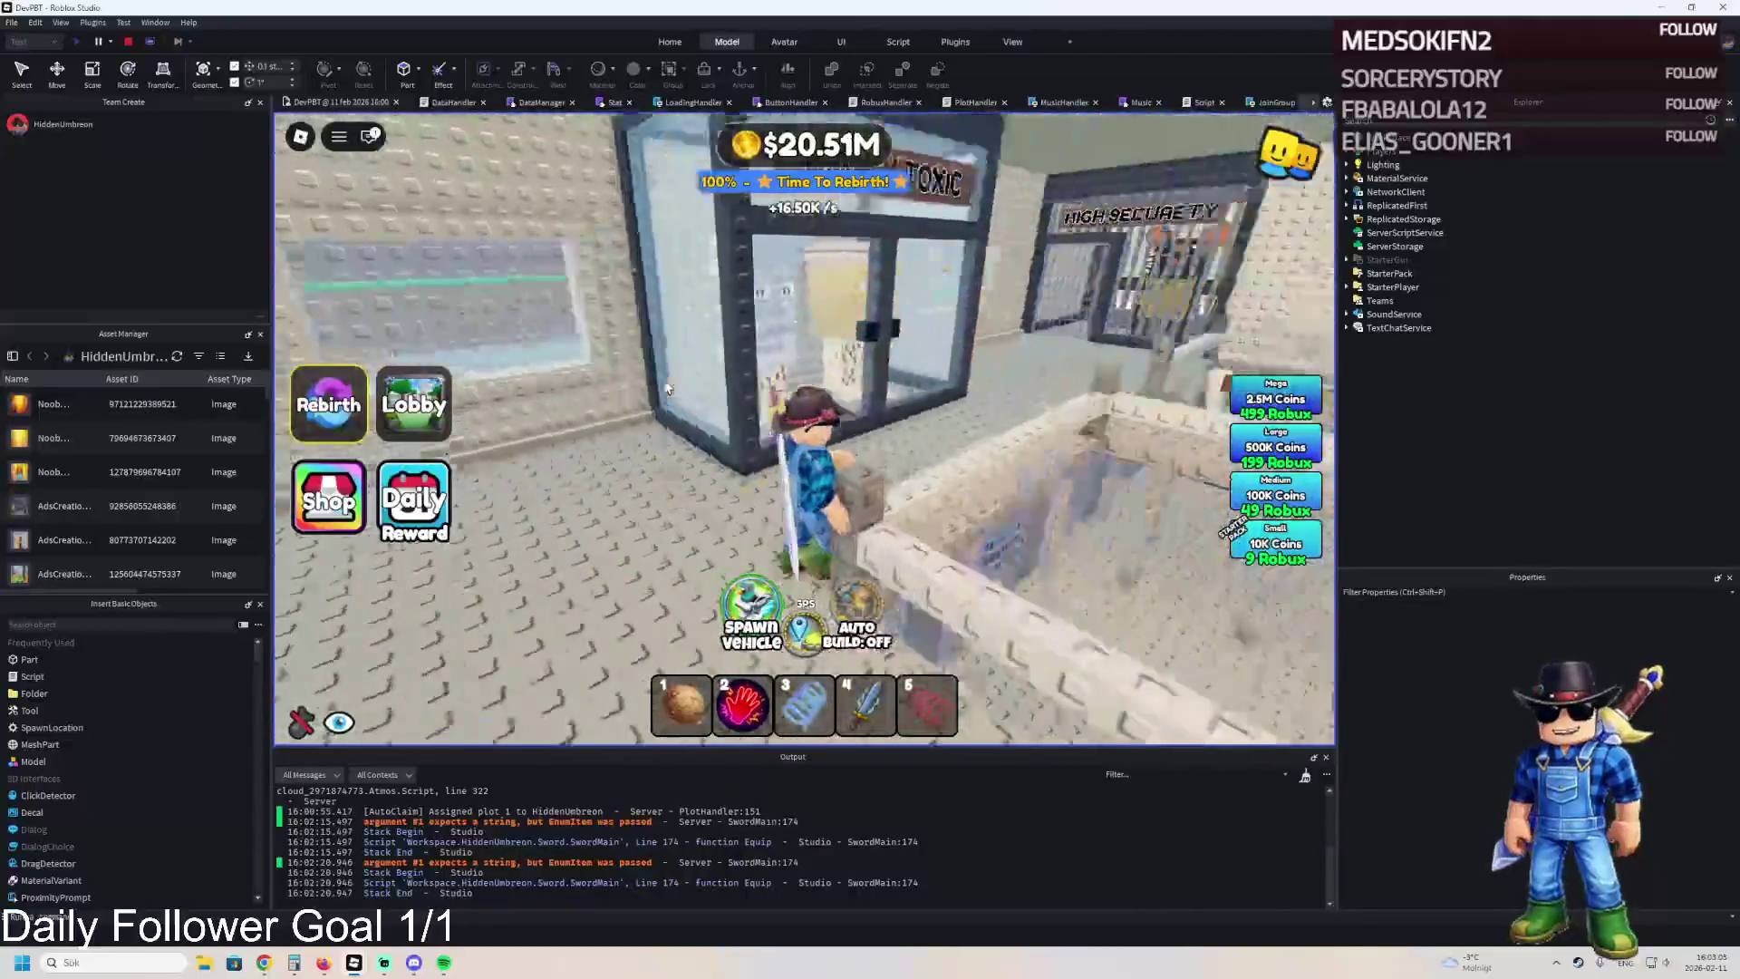
{"action": "key", "text": "w"}
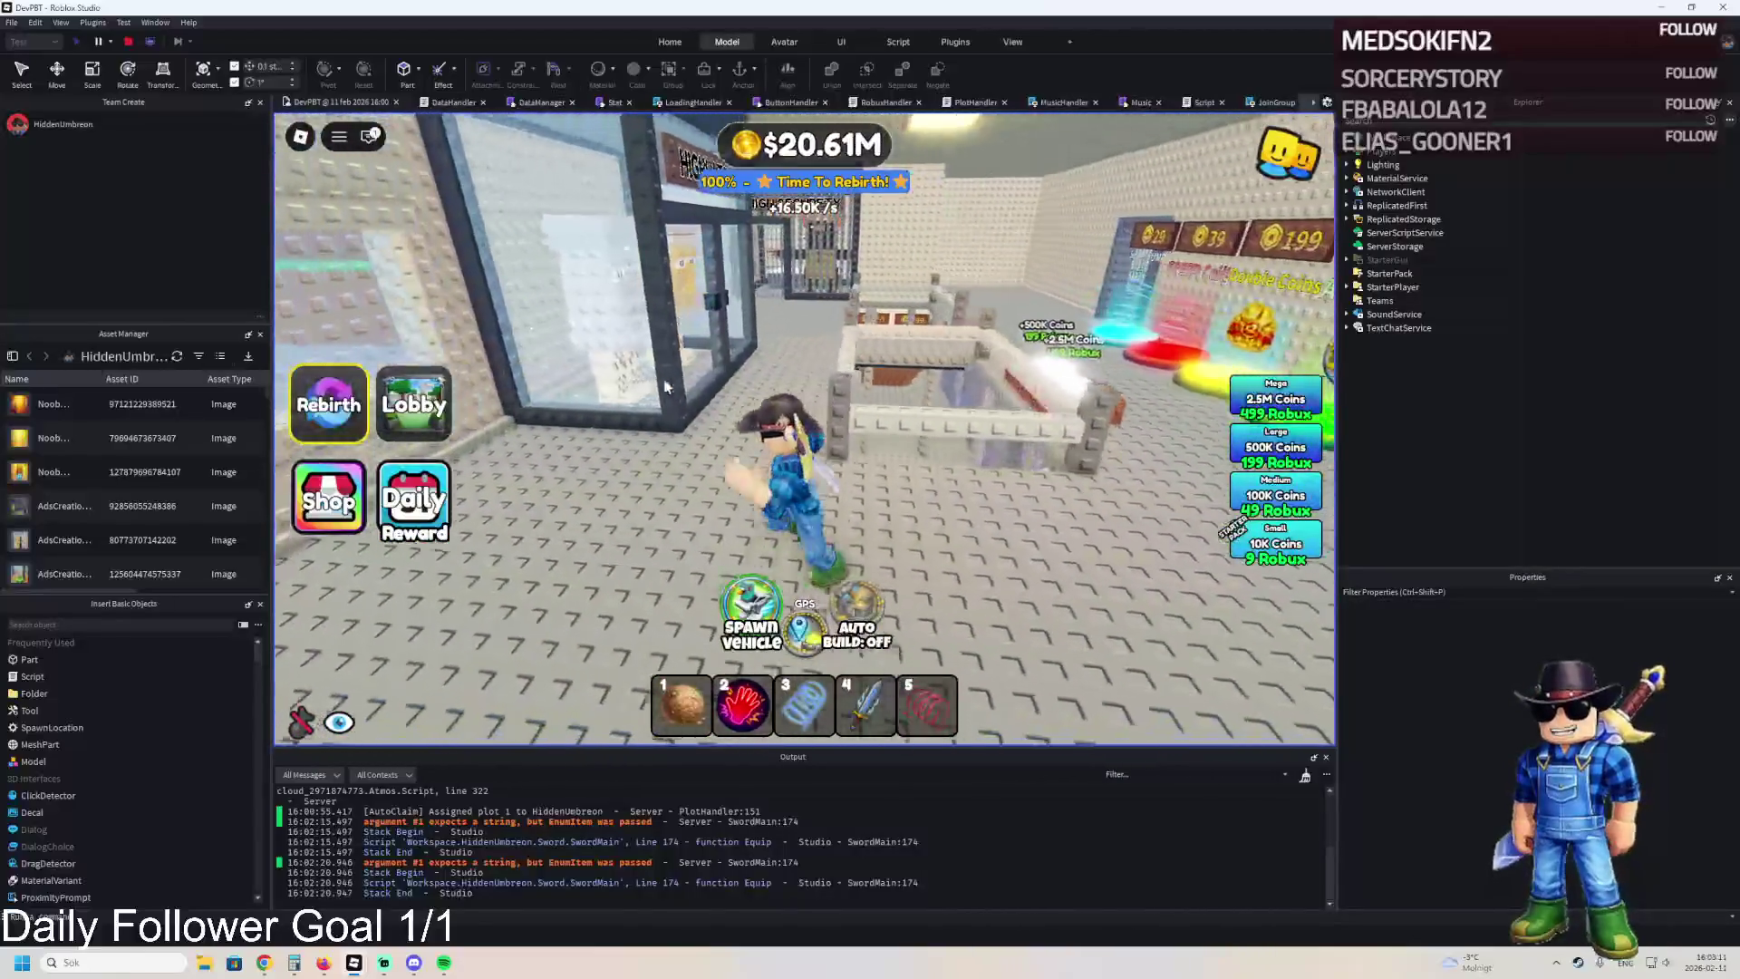
Walk into the High Security cell, then back onto the 500K Coins purchase pad.
{"action": "key", "text": "w"}
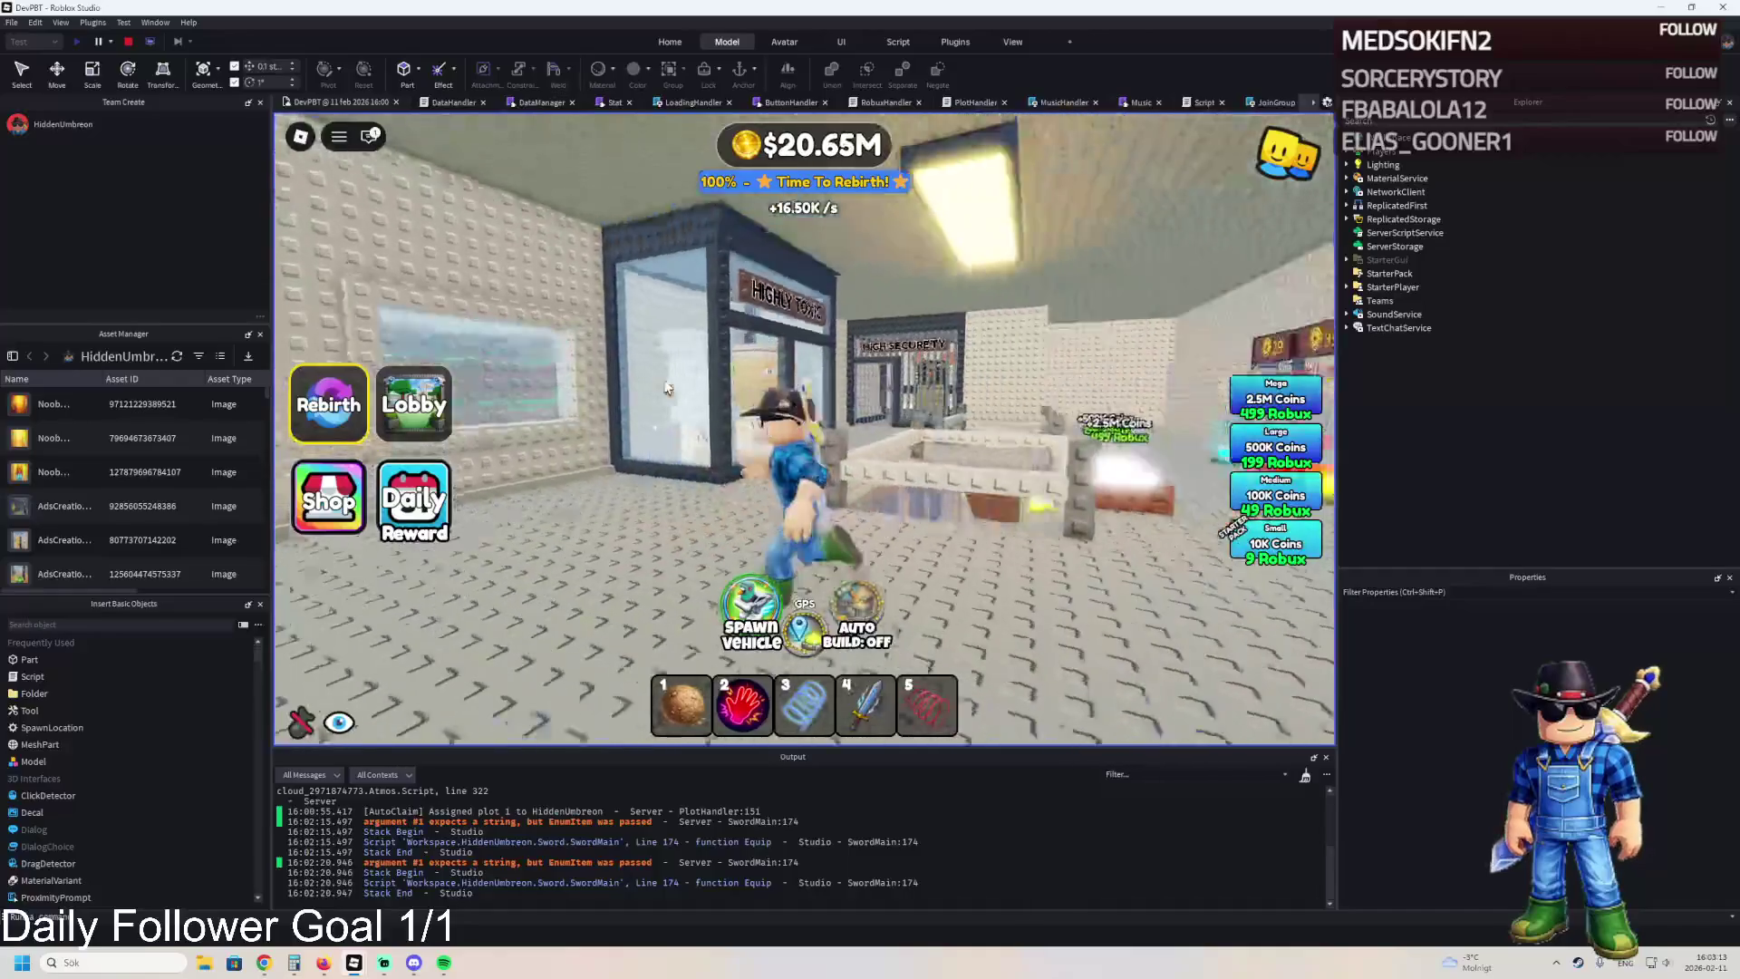
{"action": "key", "text": "w"}
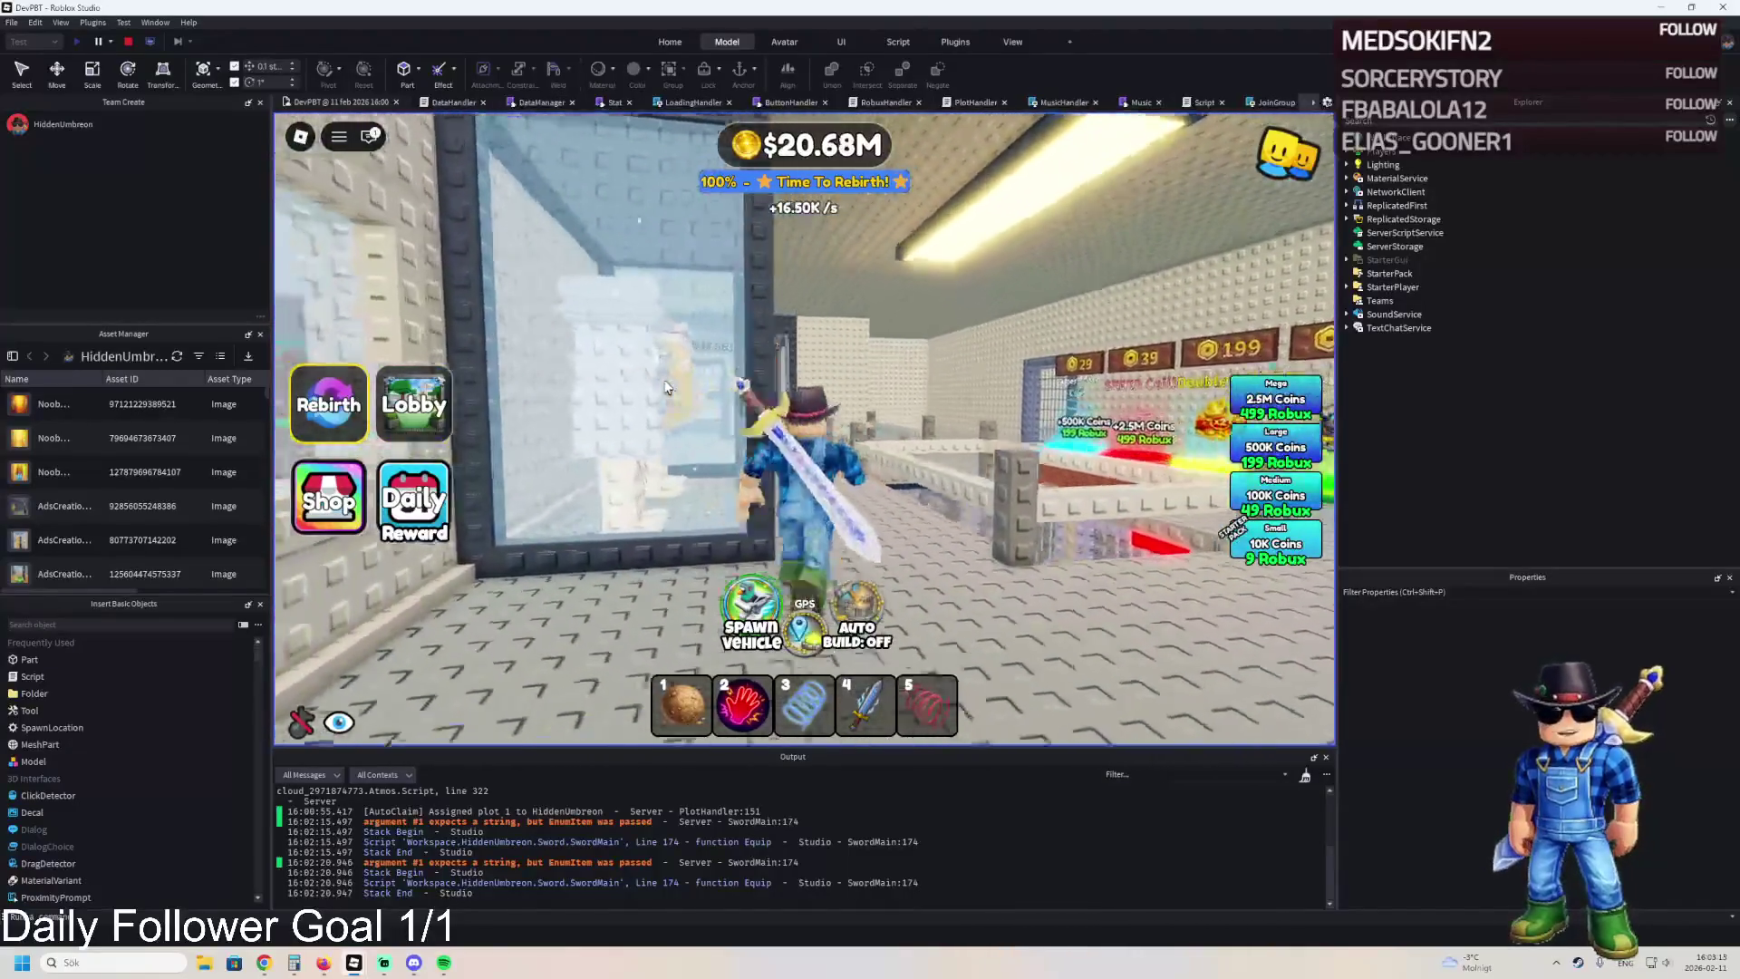
{"action": "key", "text": "w"}
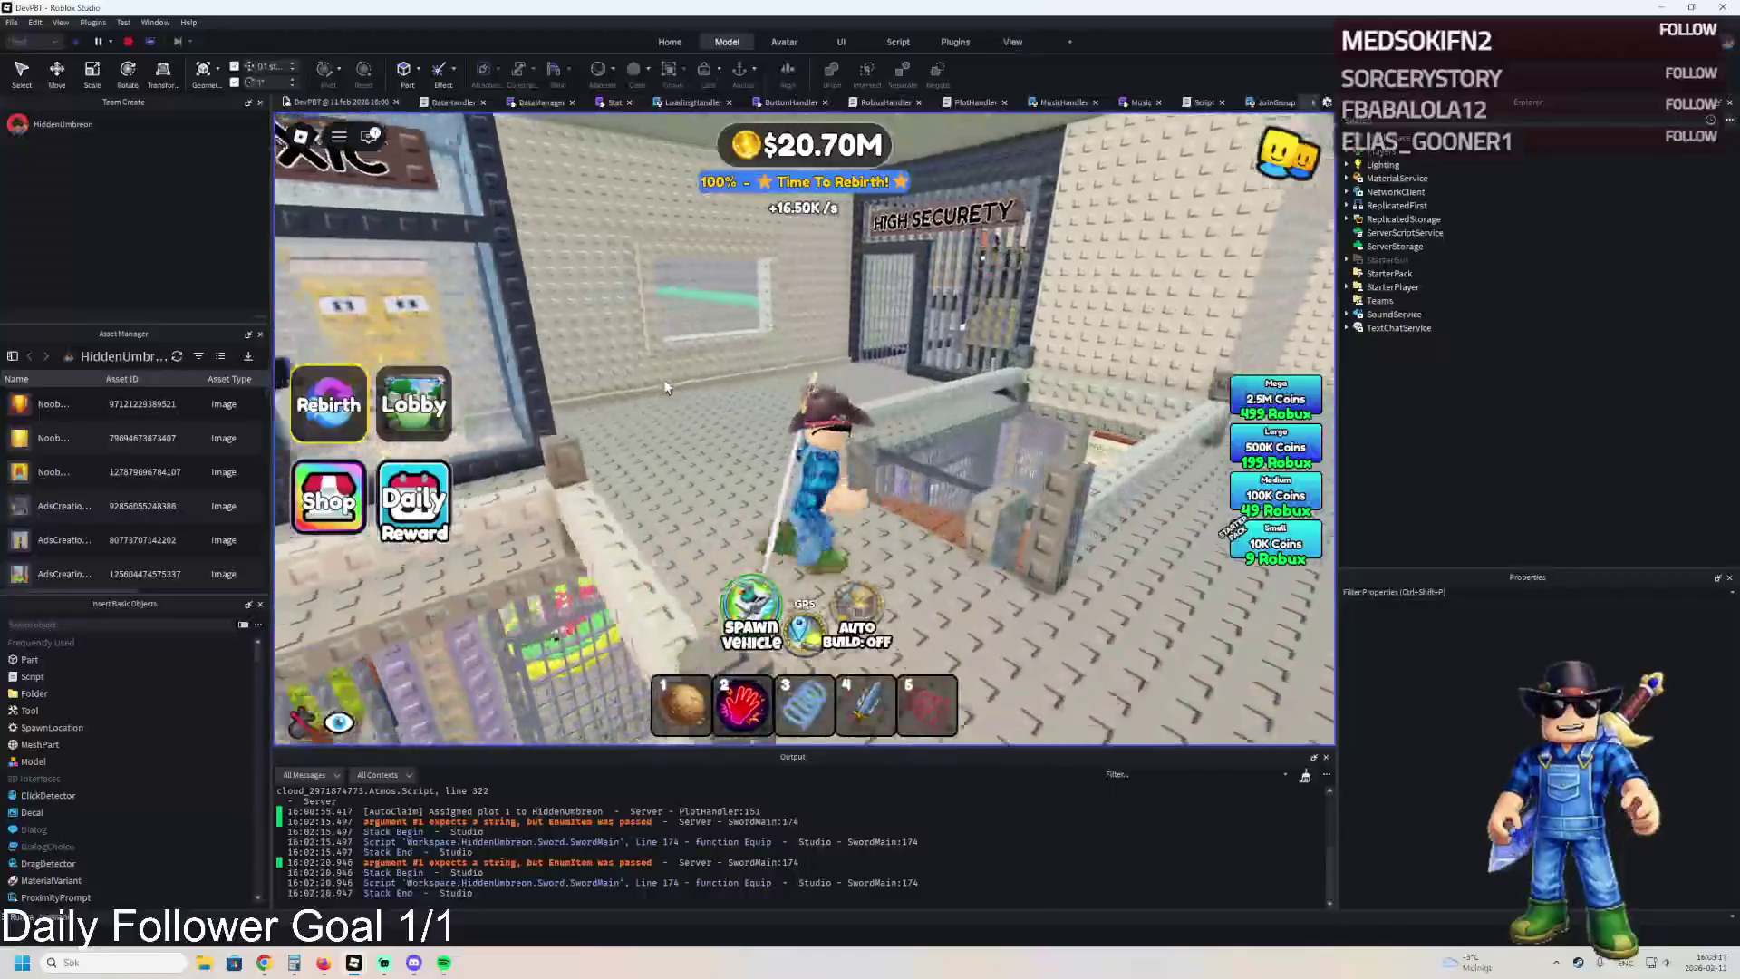
{"action": "key", "text": "w"}
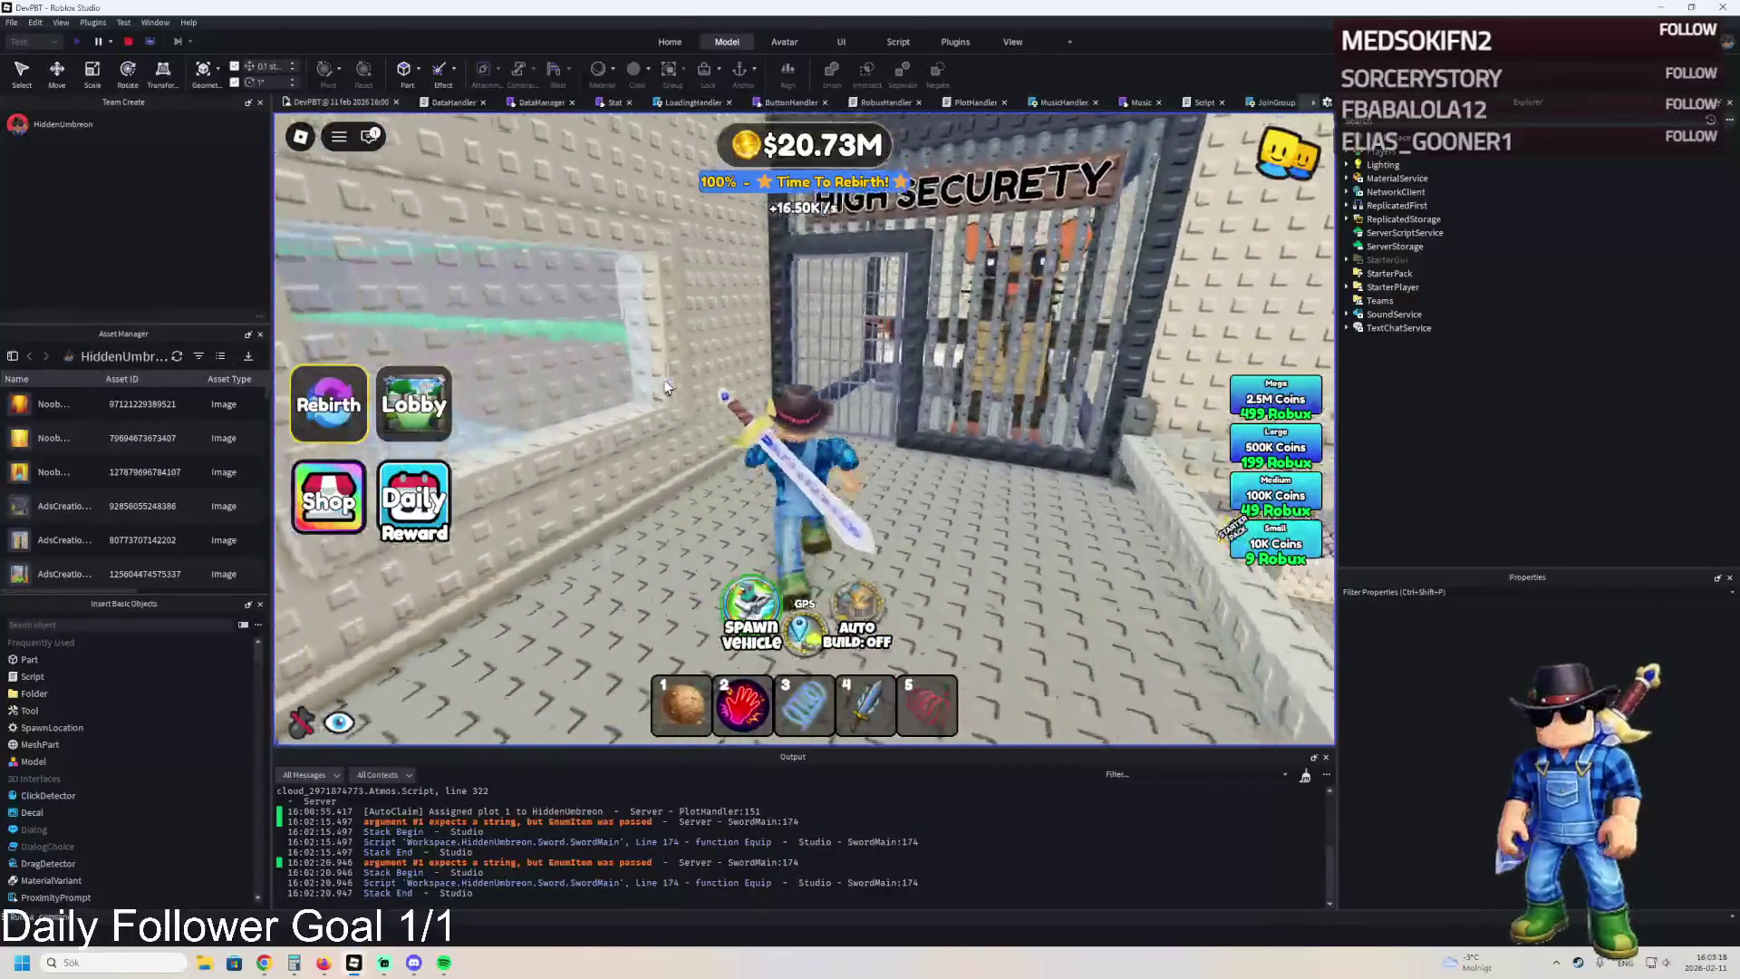
{"action": "key", "text": "w"}
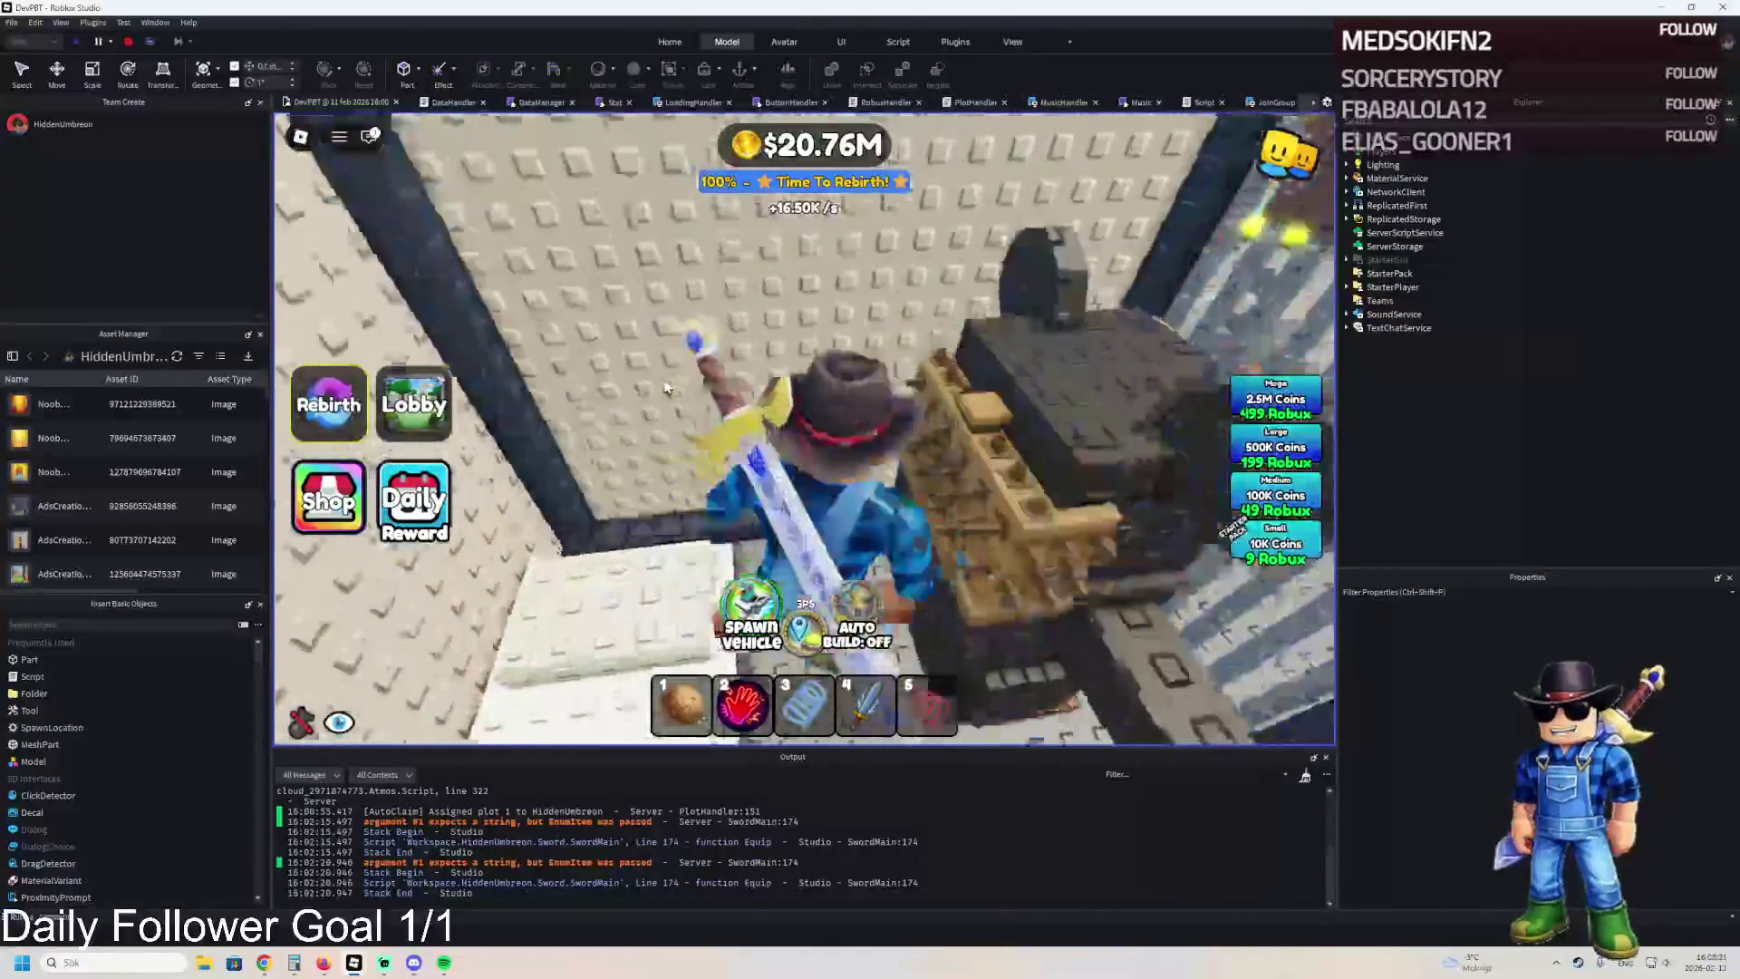
{"action": "key", "text": "w"}
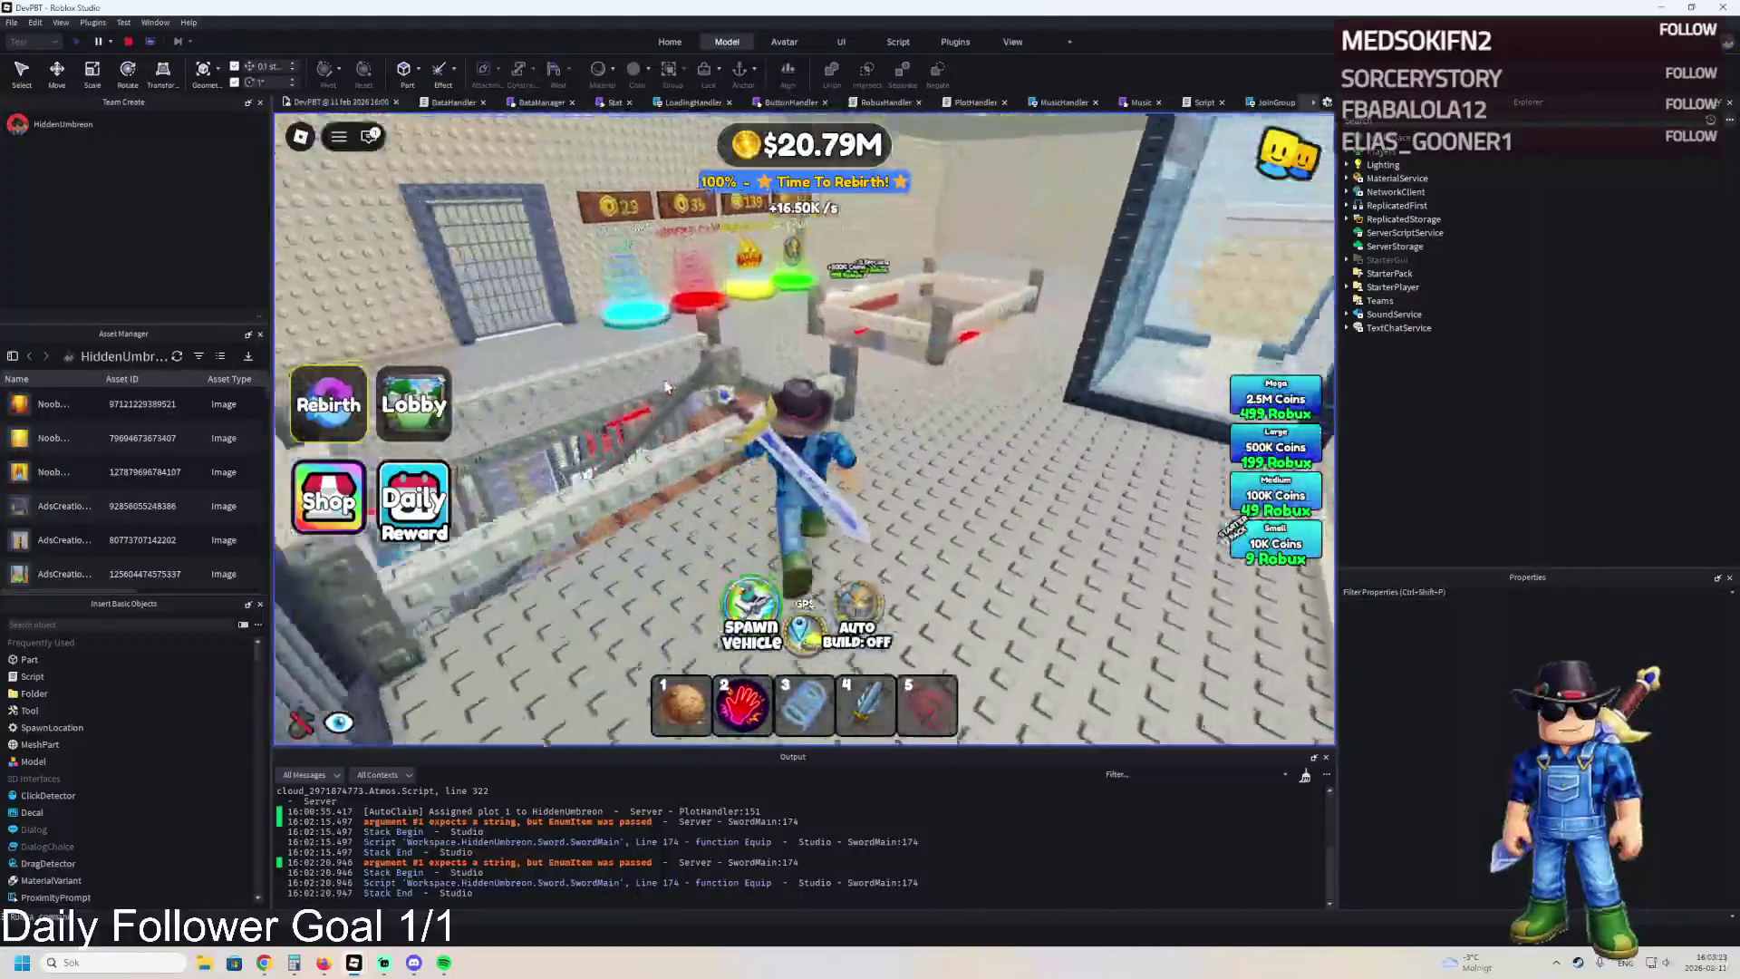
{"action": "key", "text": "w"}
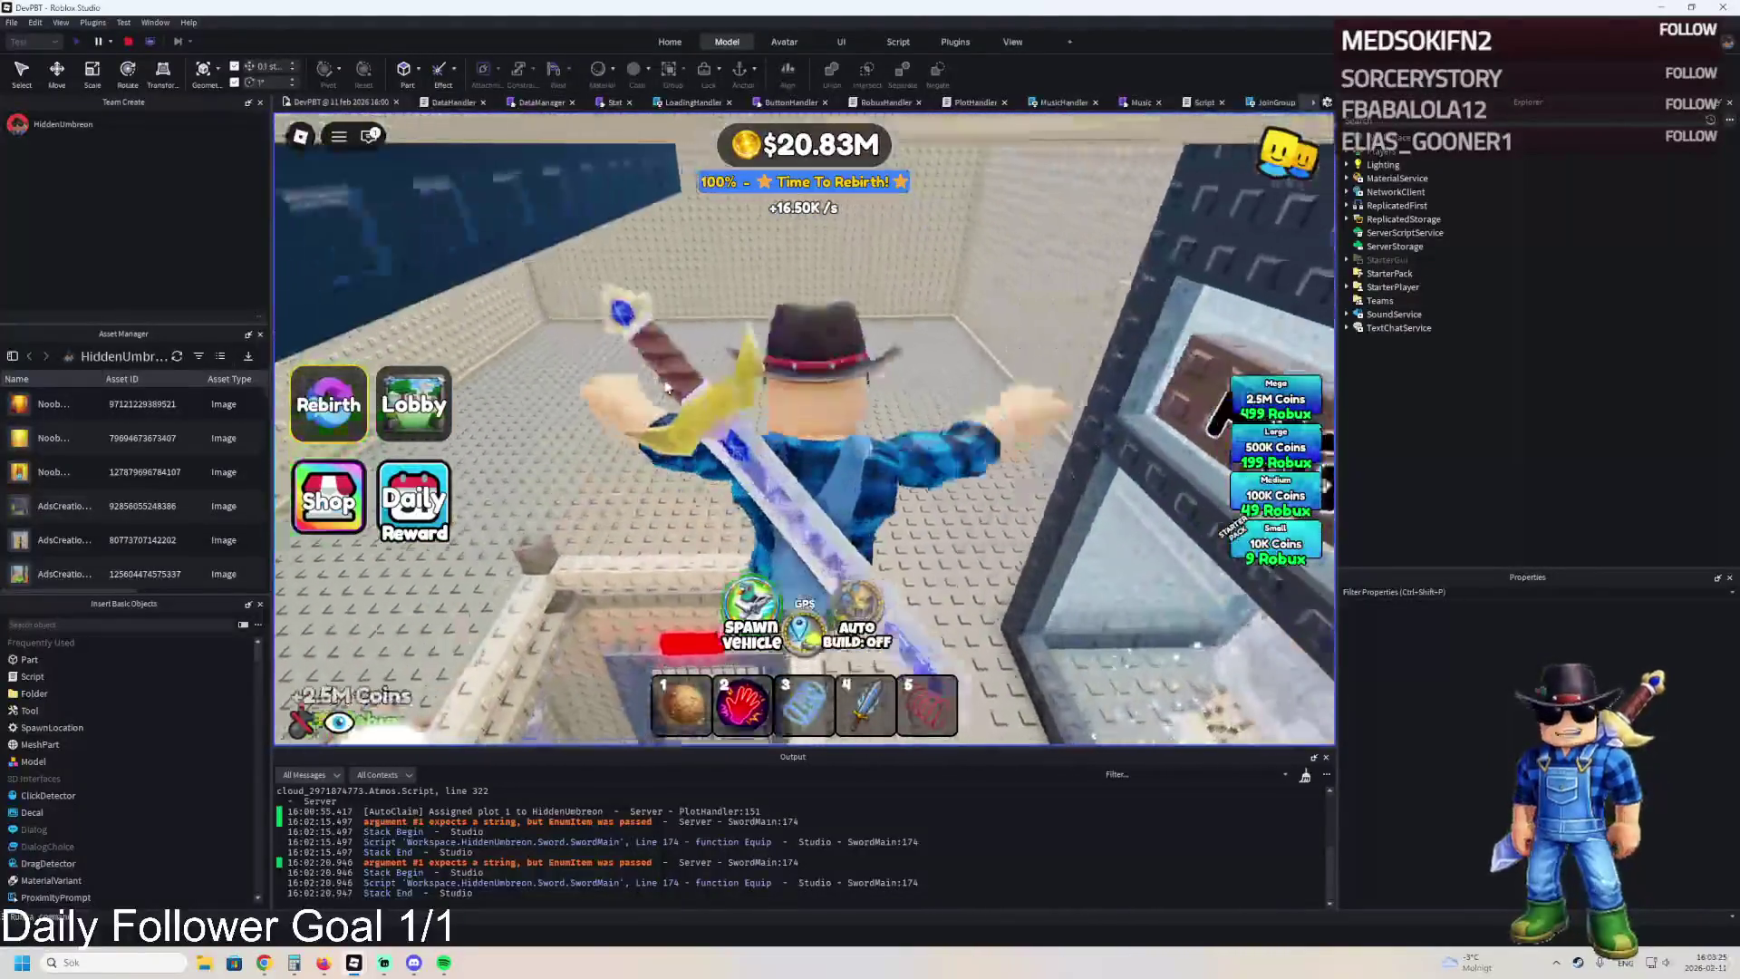
{"action": "key", "text": "w"}
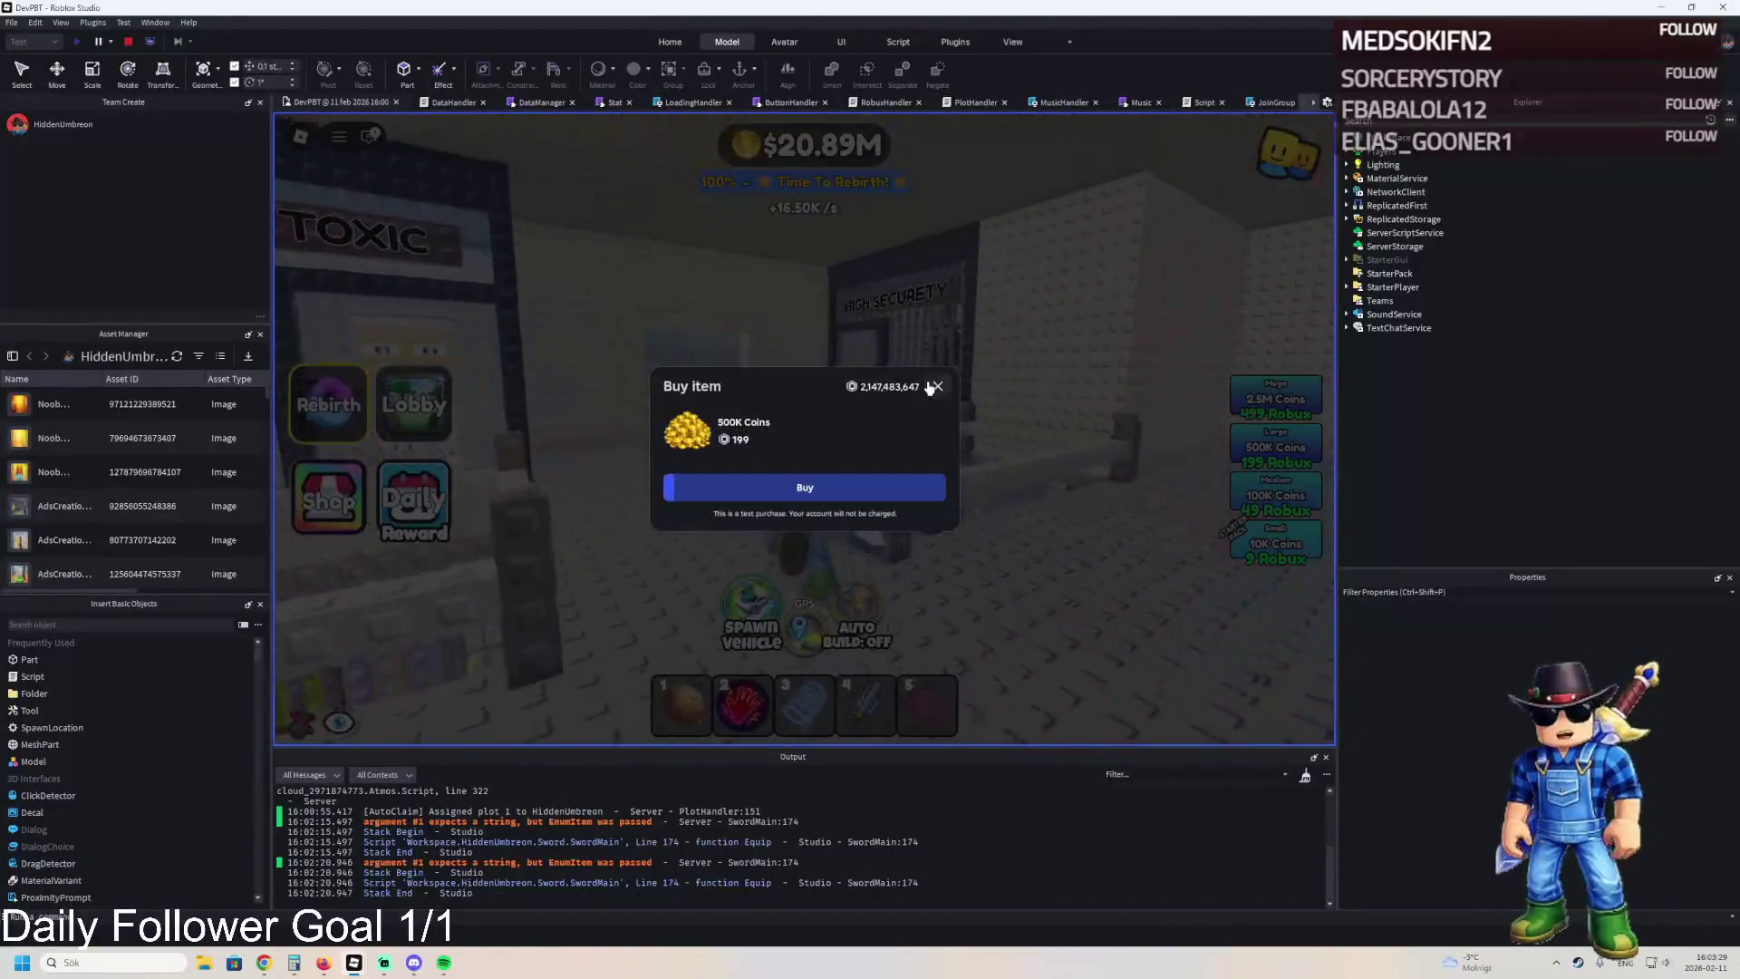
Dismiss the 500K Coins prompt, tour the Highly Toxic cell and High Security cage, then stop the playtest.
{"action": "left_click", "coordinate": [938, 386]}
{"action": "key", "text": "w"}
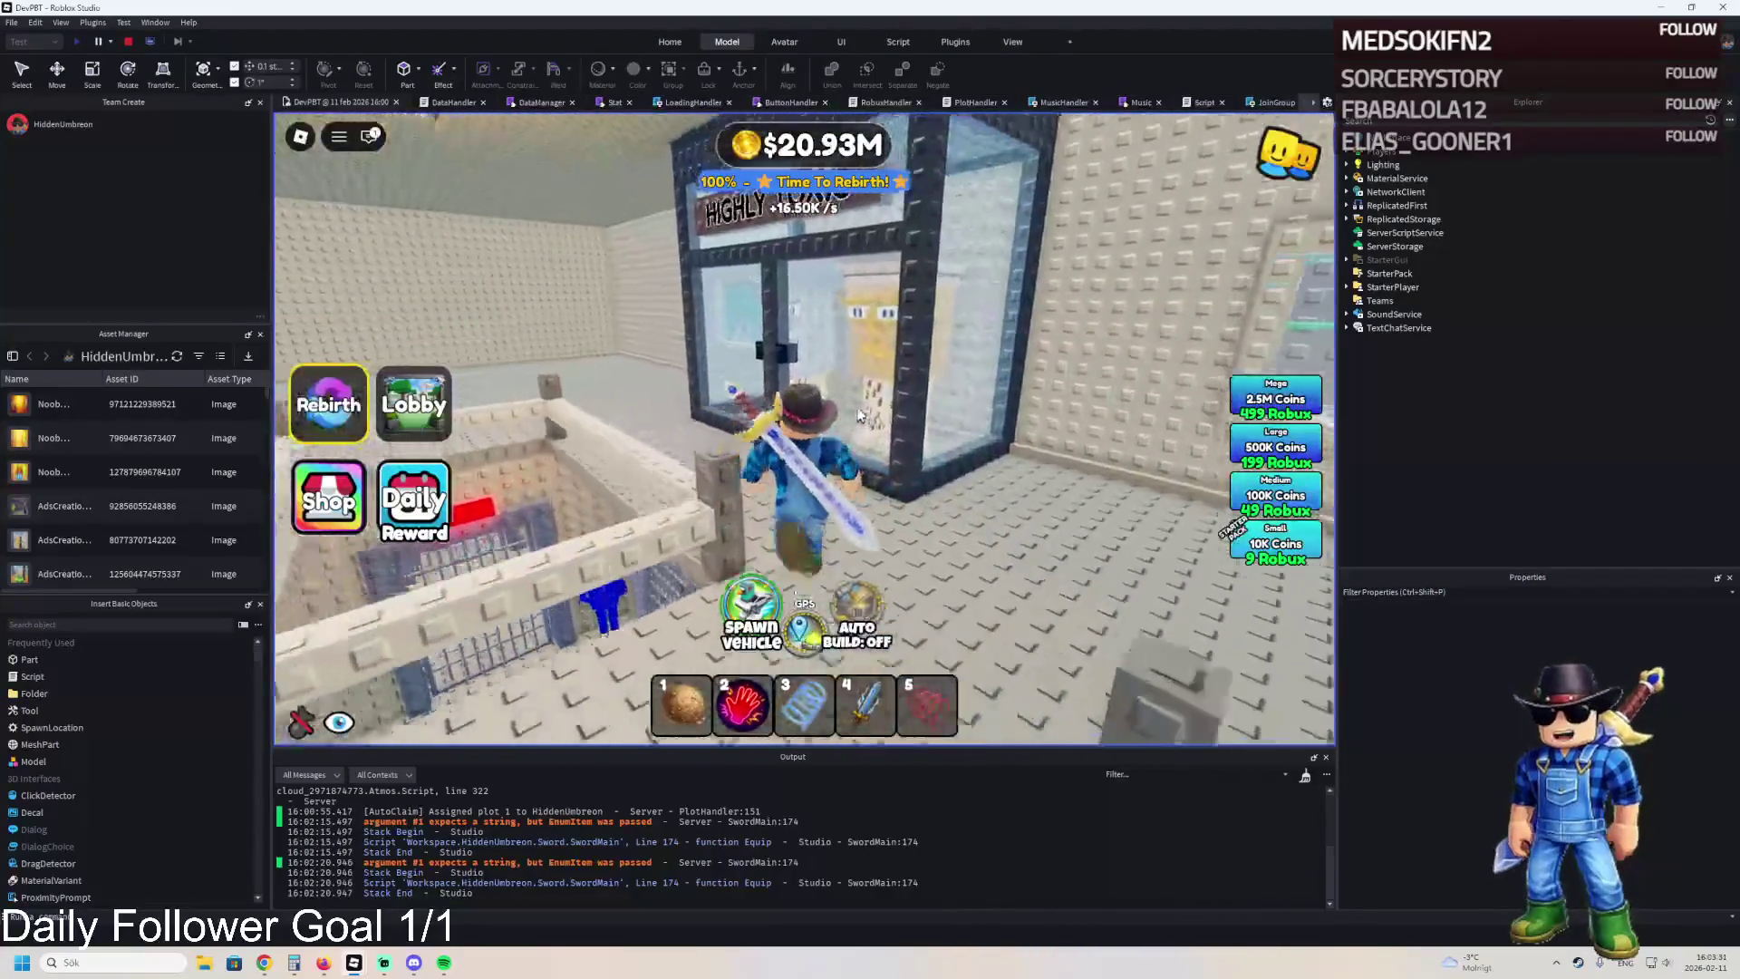
{"action": "key", "text": "w"}
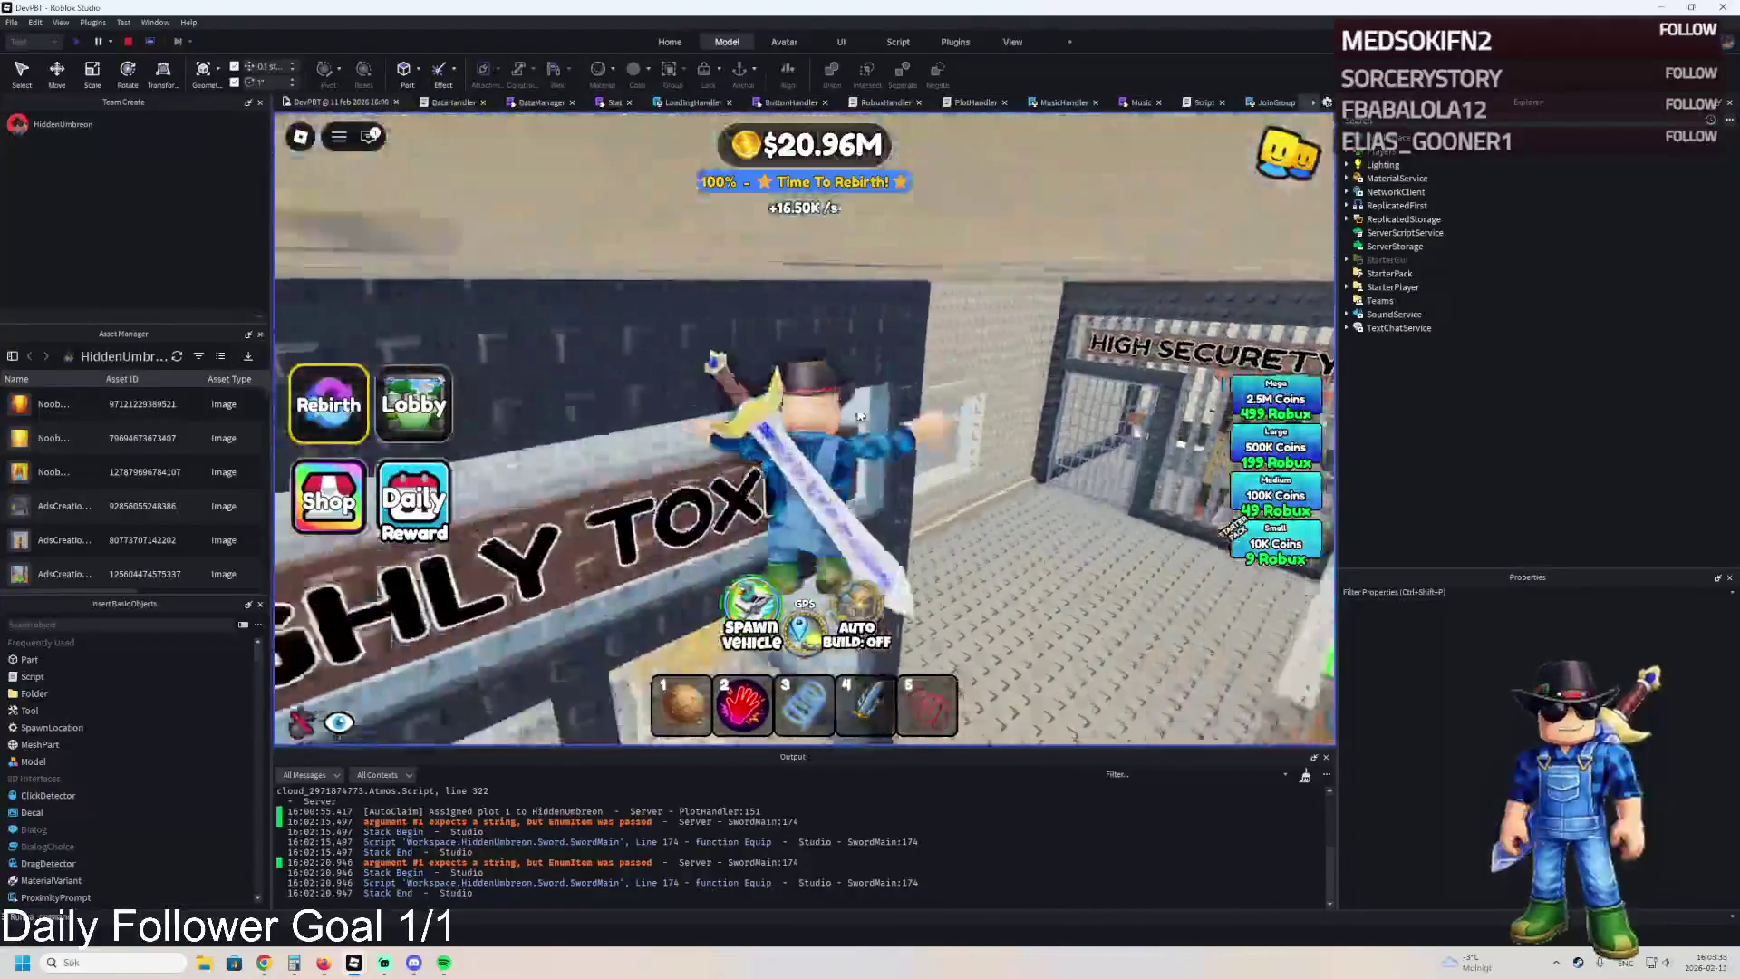
{"action": "key", "text": "w"}
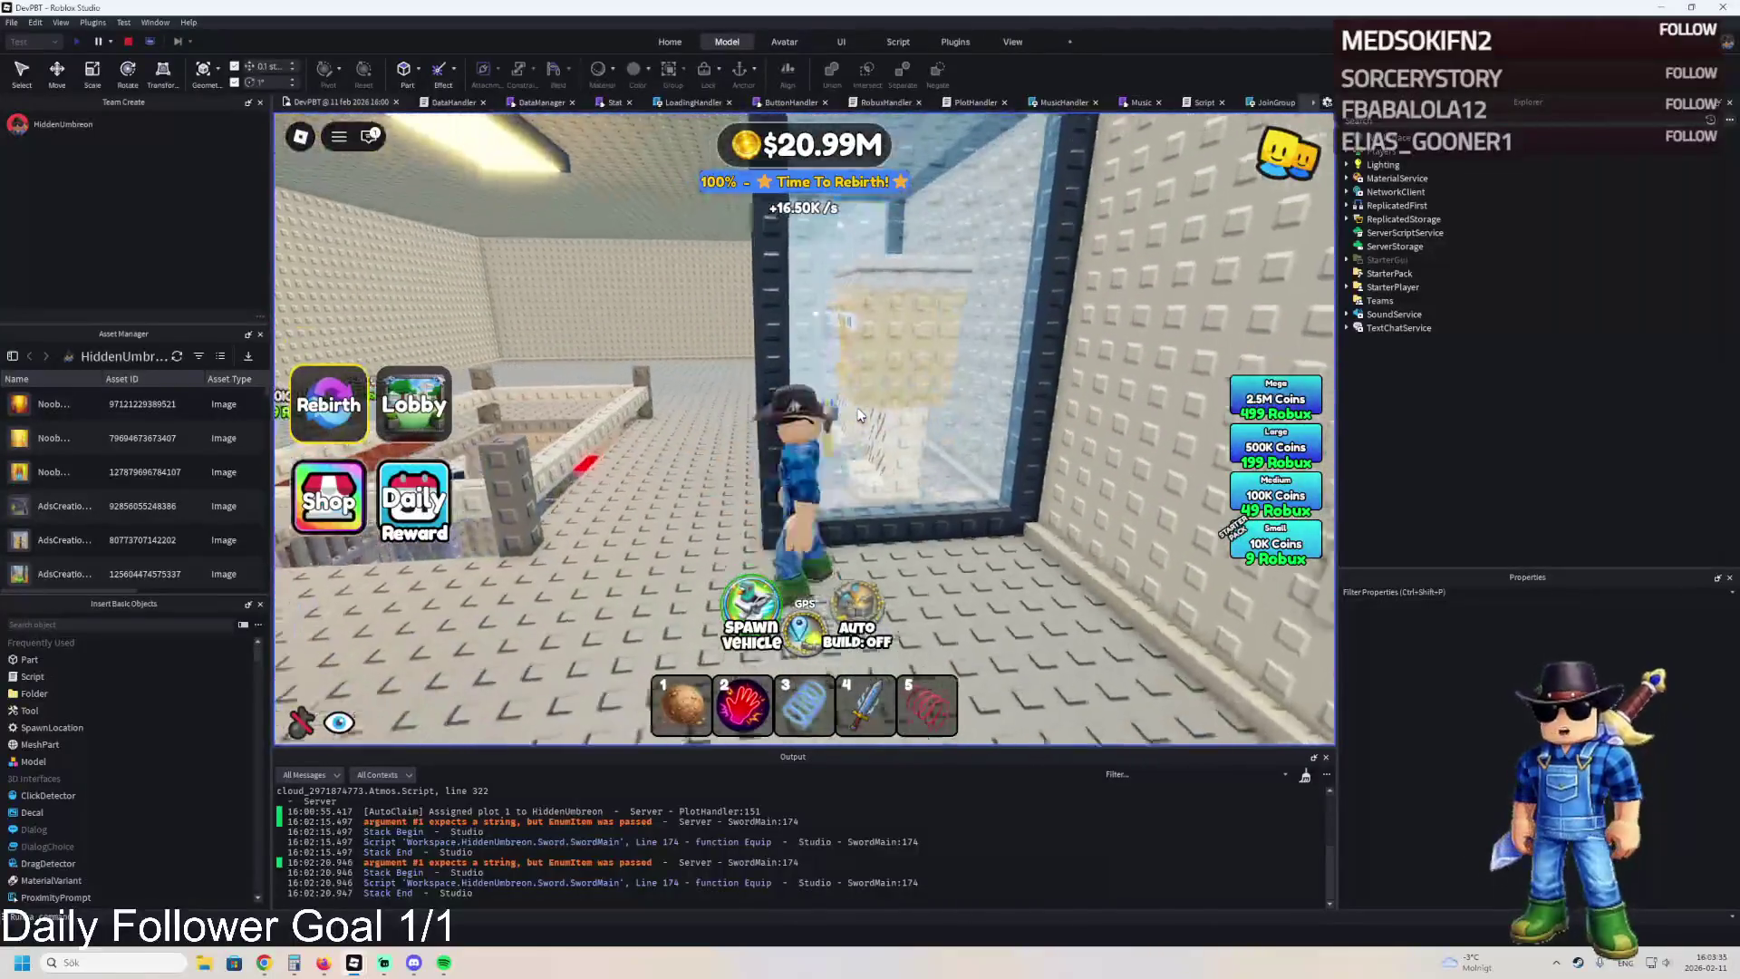
{"action": "key", "text": "w"}
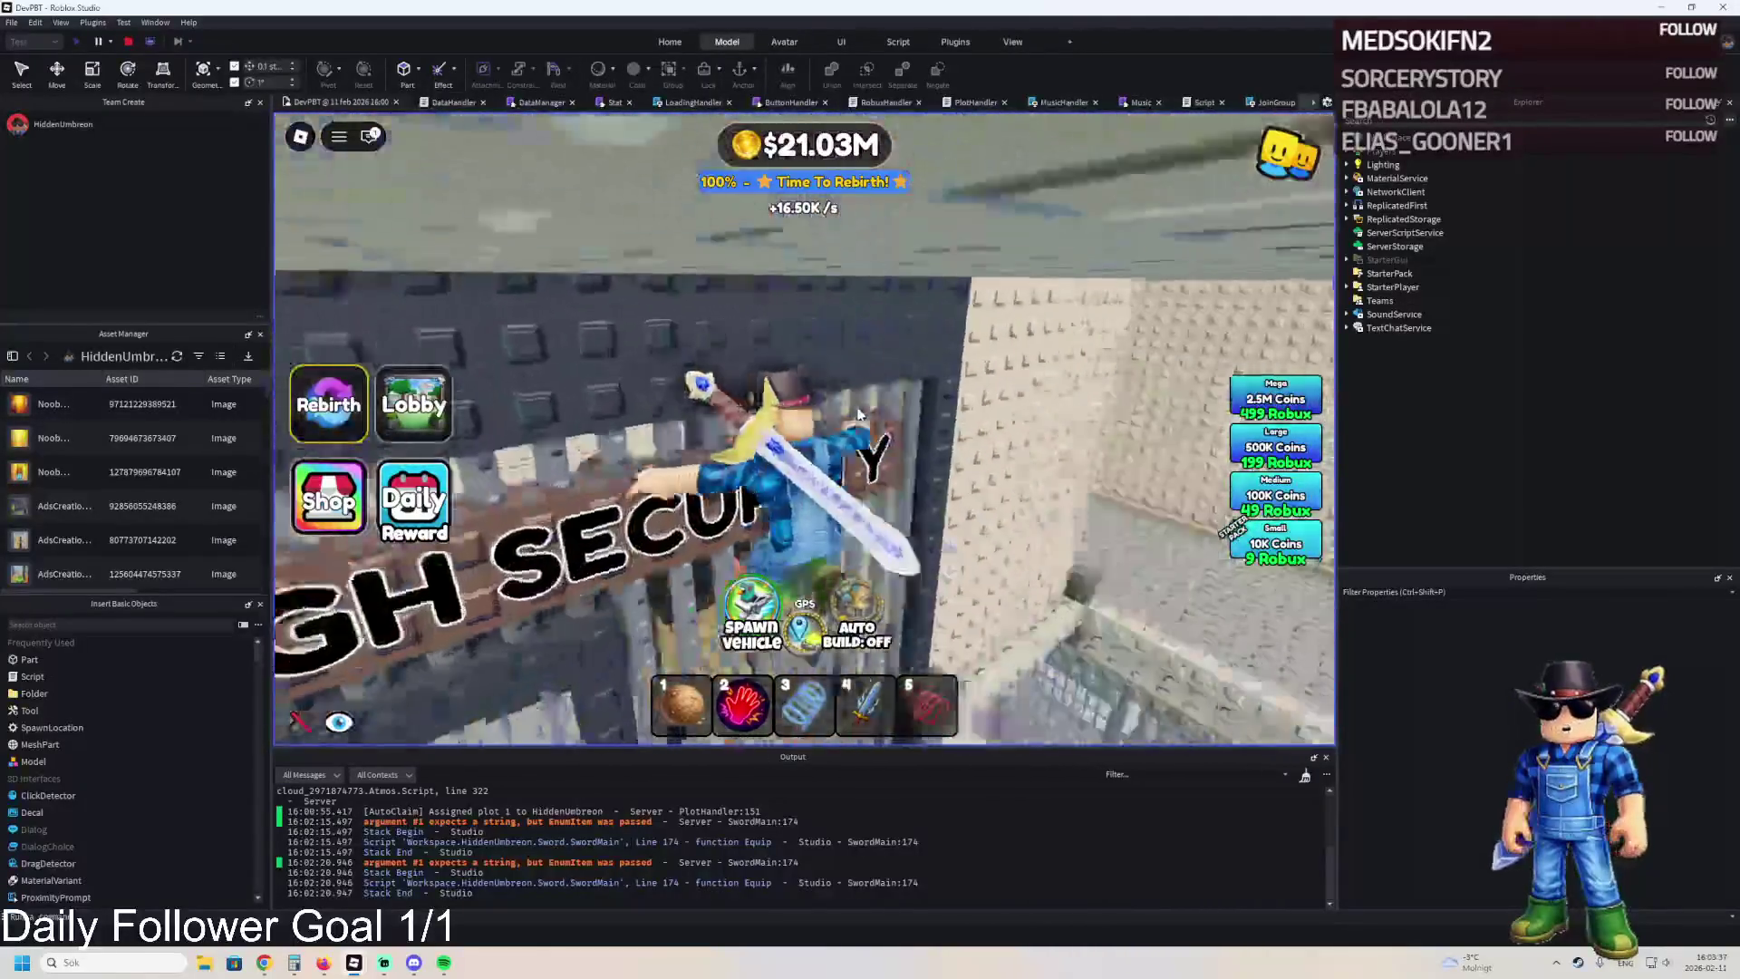
{"action": "key", "text": "w"}
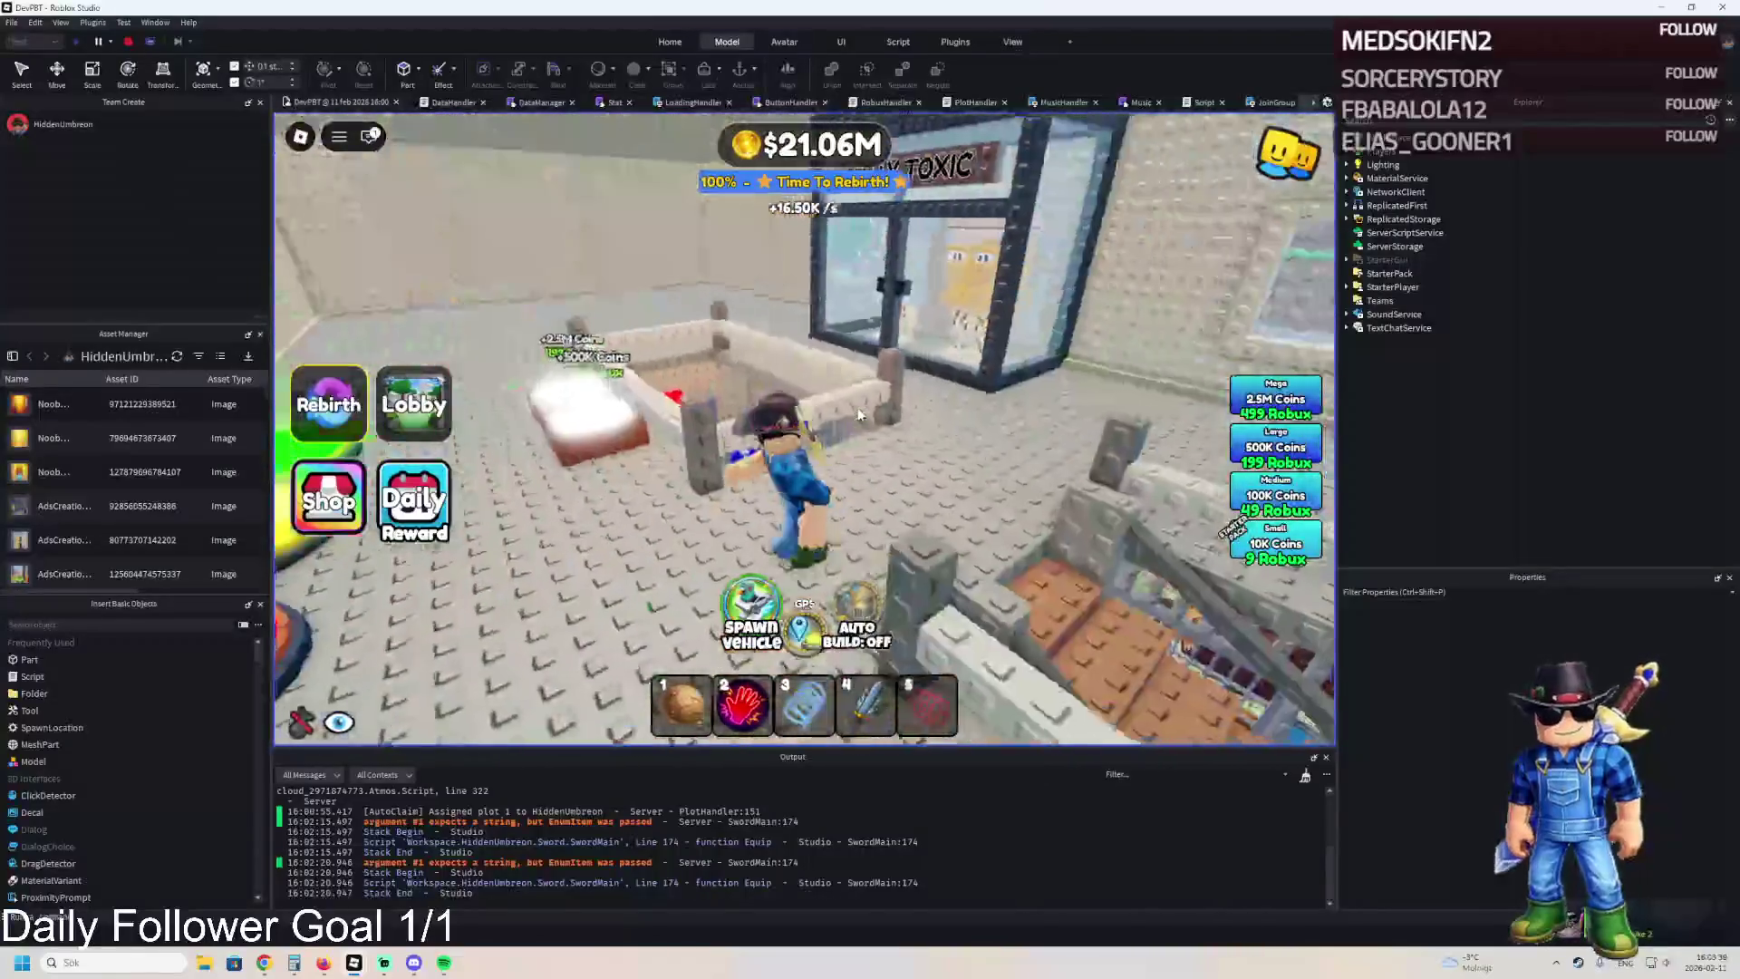
{"action": "key", "text": "shift+F5"}
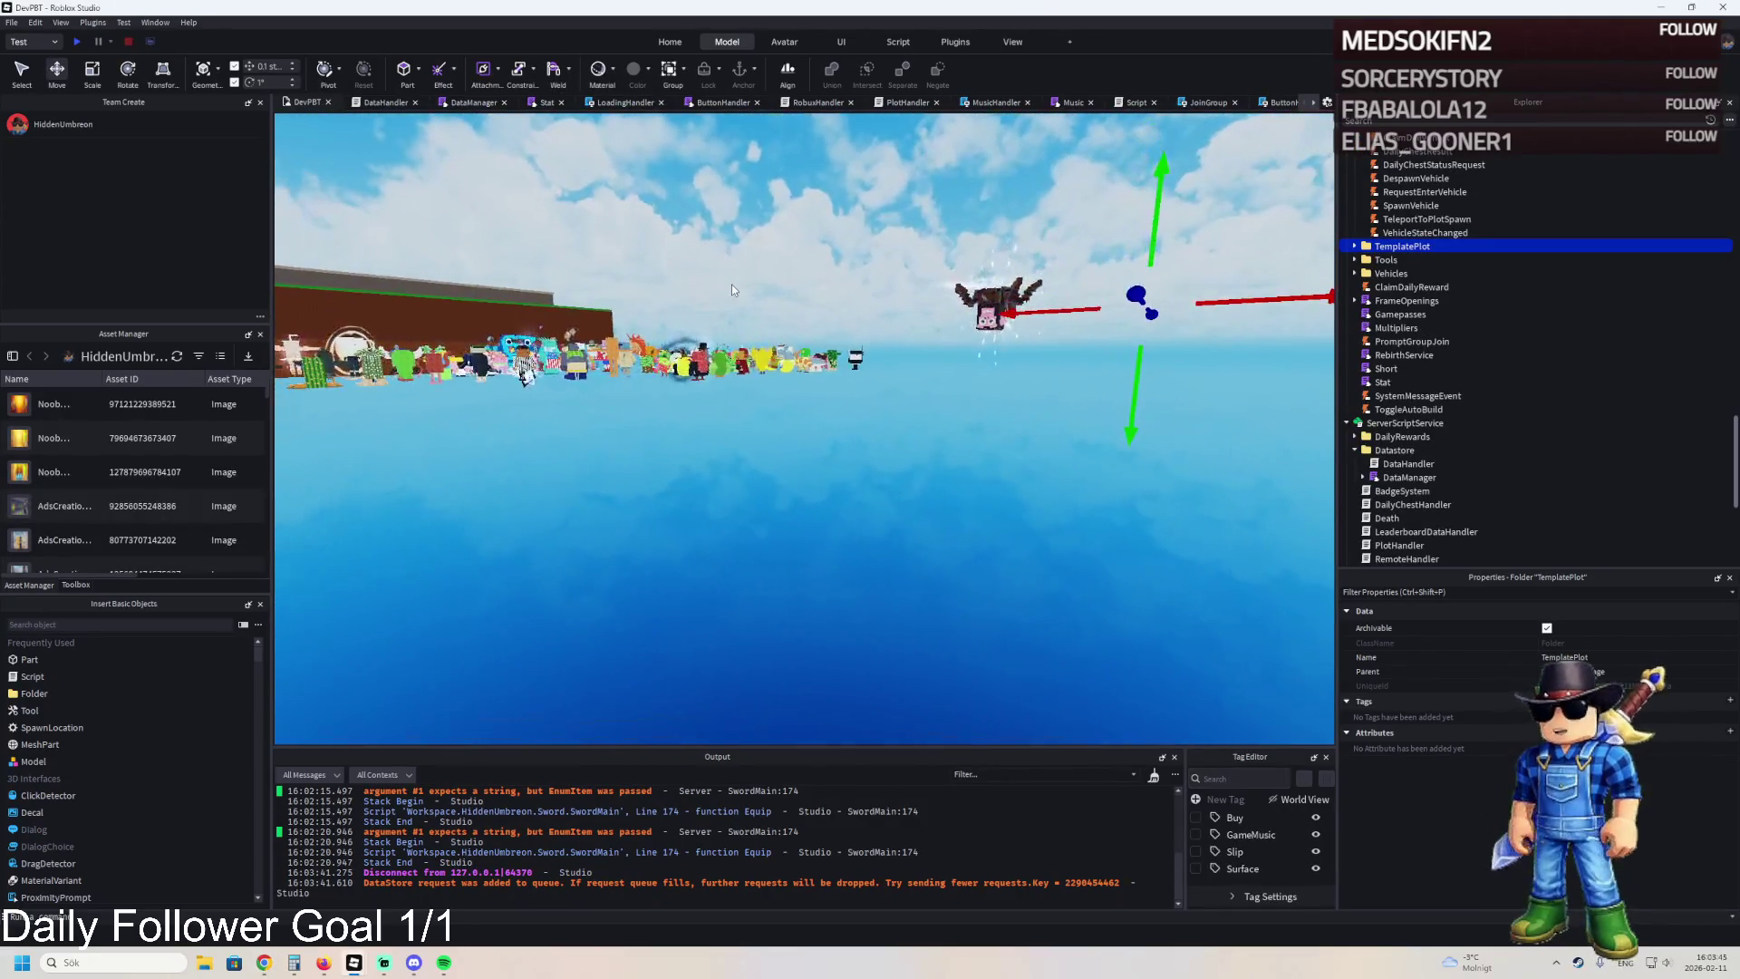
Fly the camera to the window and select both Door parts to review their CanCollide/CanTouch.
{"action": "key", "text": "f"}
{"action": "key", "text": "s"}
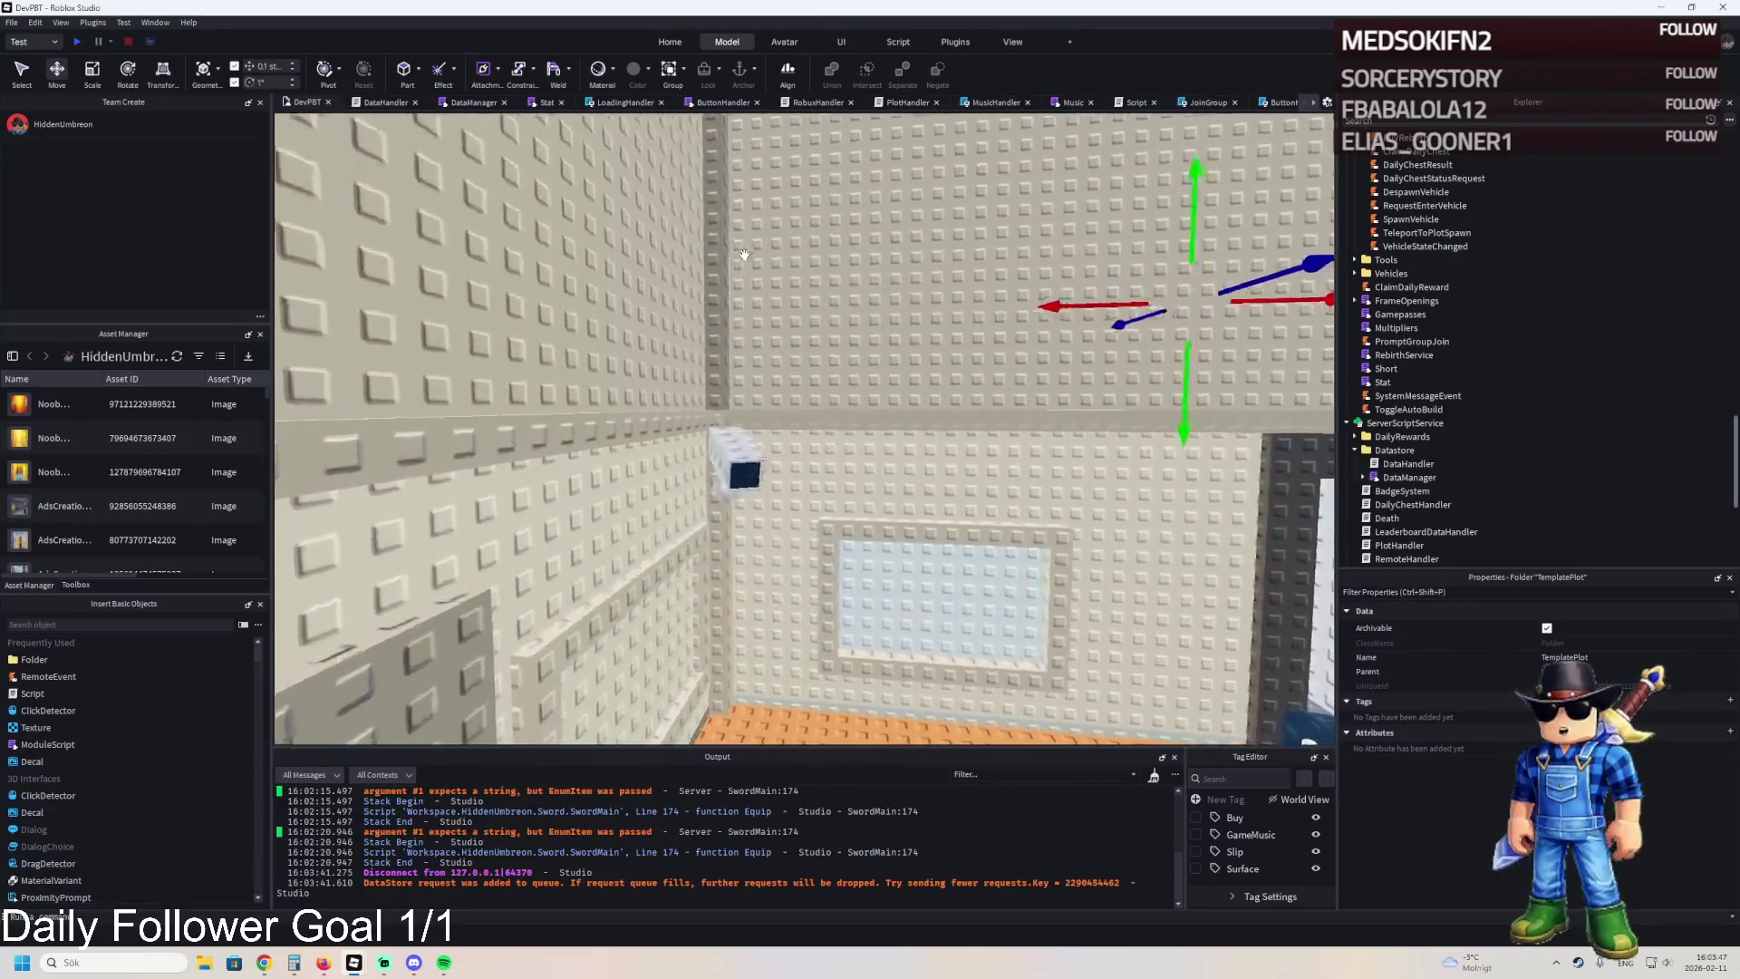
{"action": "key", "text": "w"}
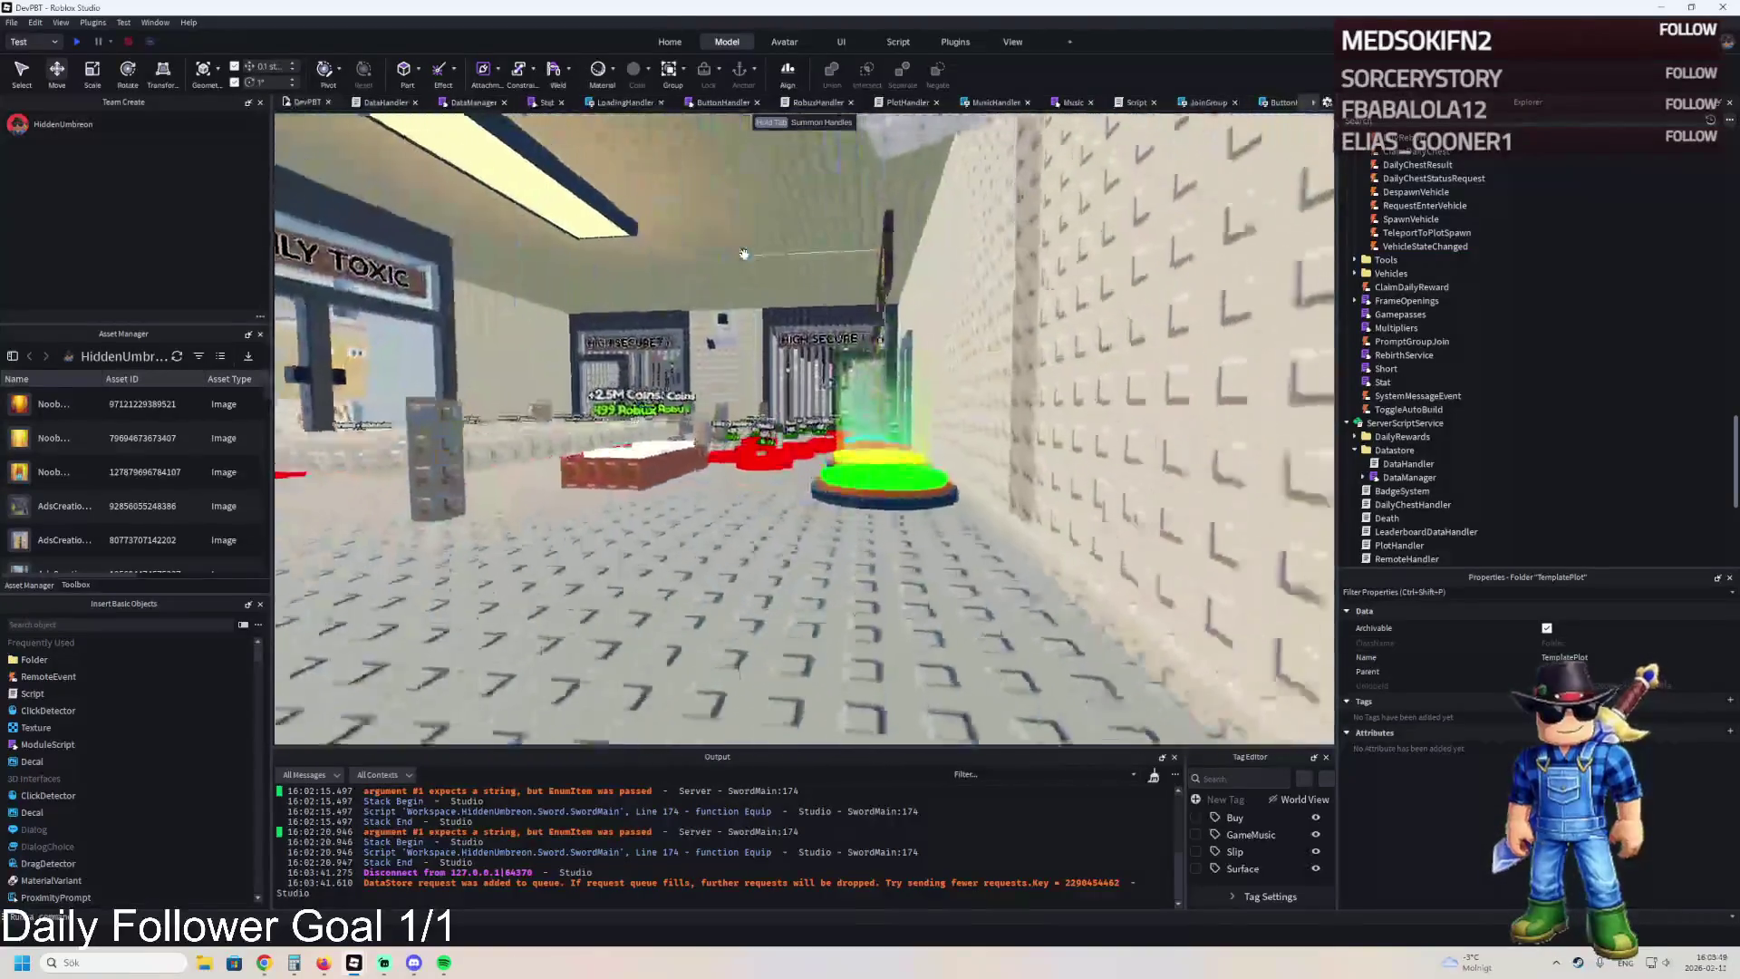
{"action": "key", "text": "a"}
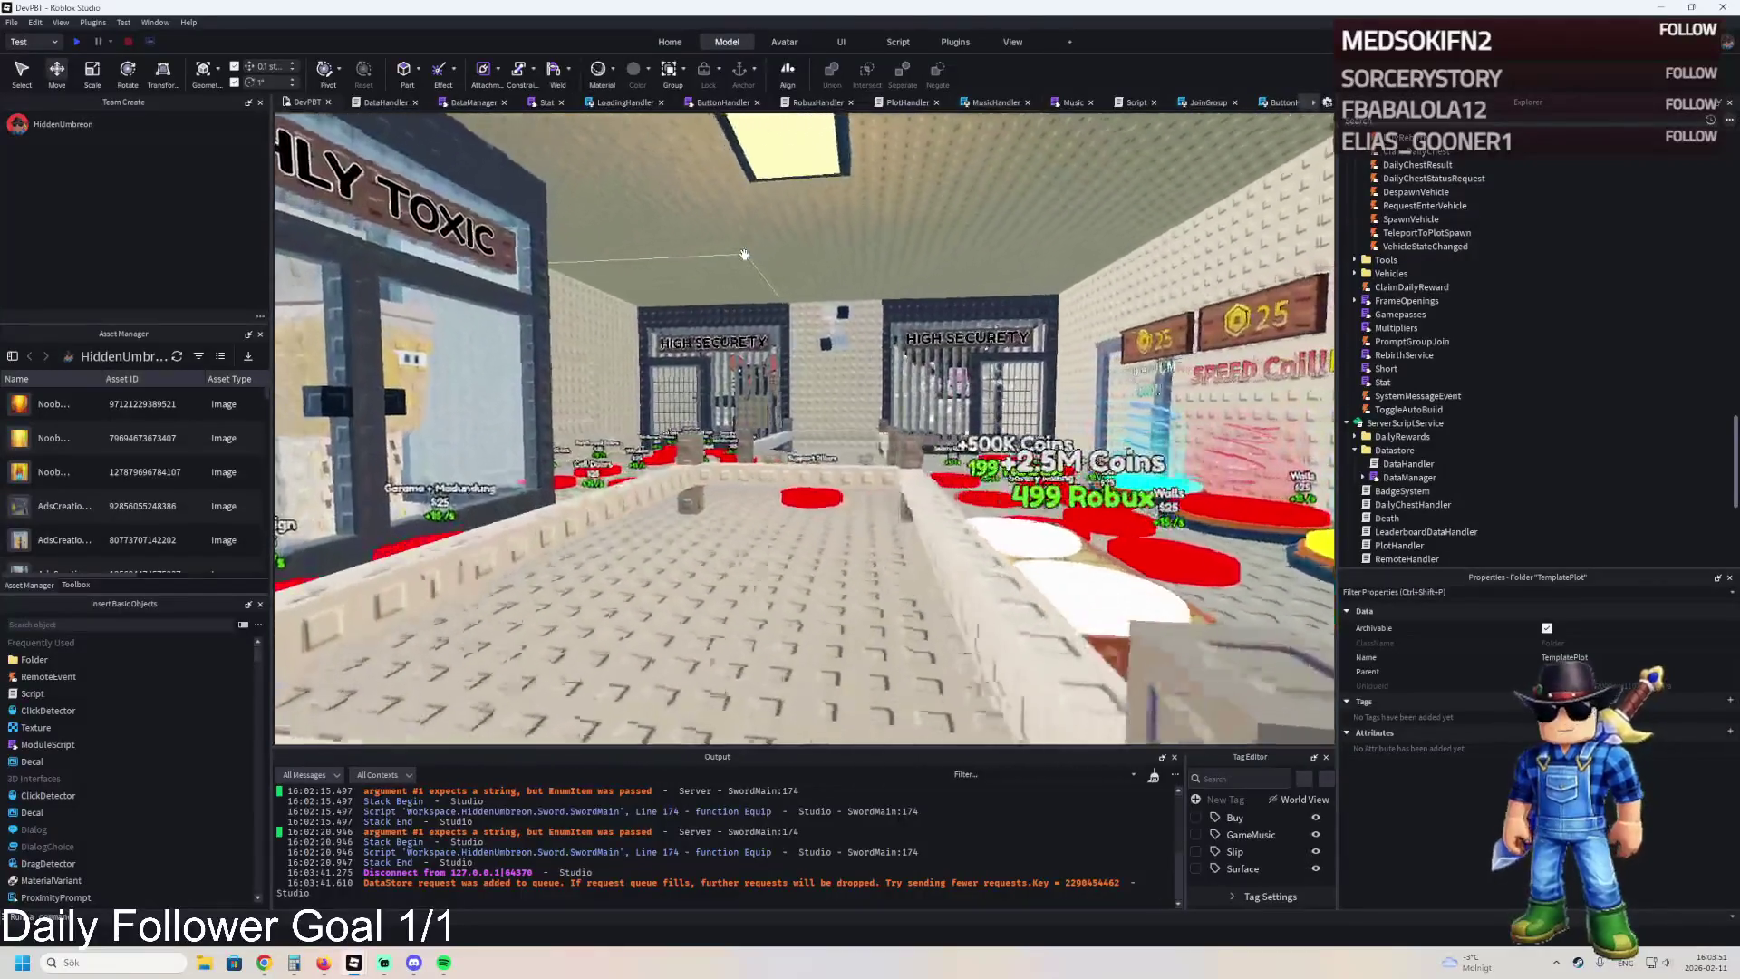
{"action": "key", "text": "w"}
{"action": "left_click", "coordinate": [702, 263]}
{"action": "left_click", "coordinate": [914, 509], "text": "ctrl"}
{"action": "scroll", "coordinate": [1378, 703], "scroll_direction": "down", "scroll_amount": 5}
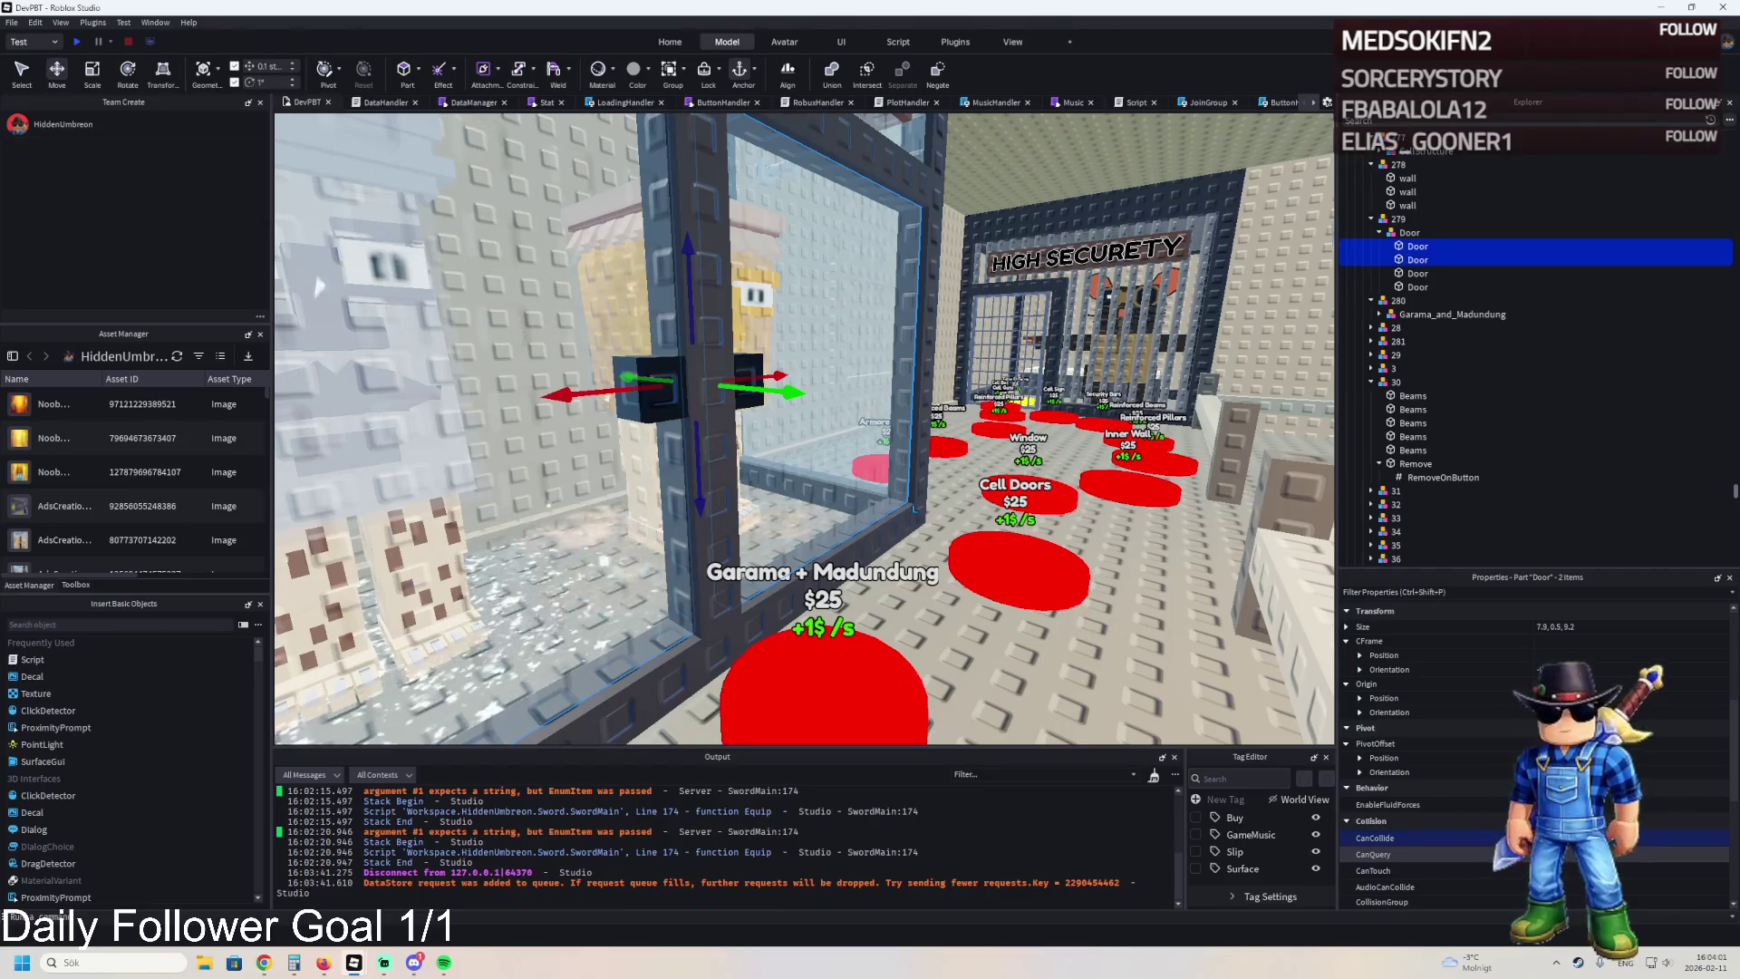
Fly the camera through the cell area to the metal gate, then back out to view the gate.
{"action": "key", "text": "d"}
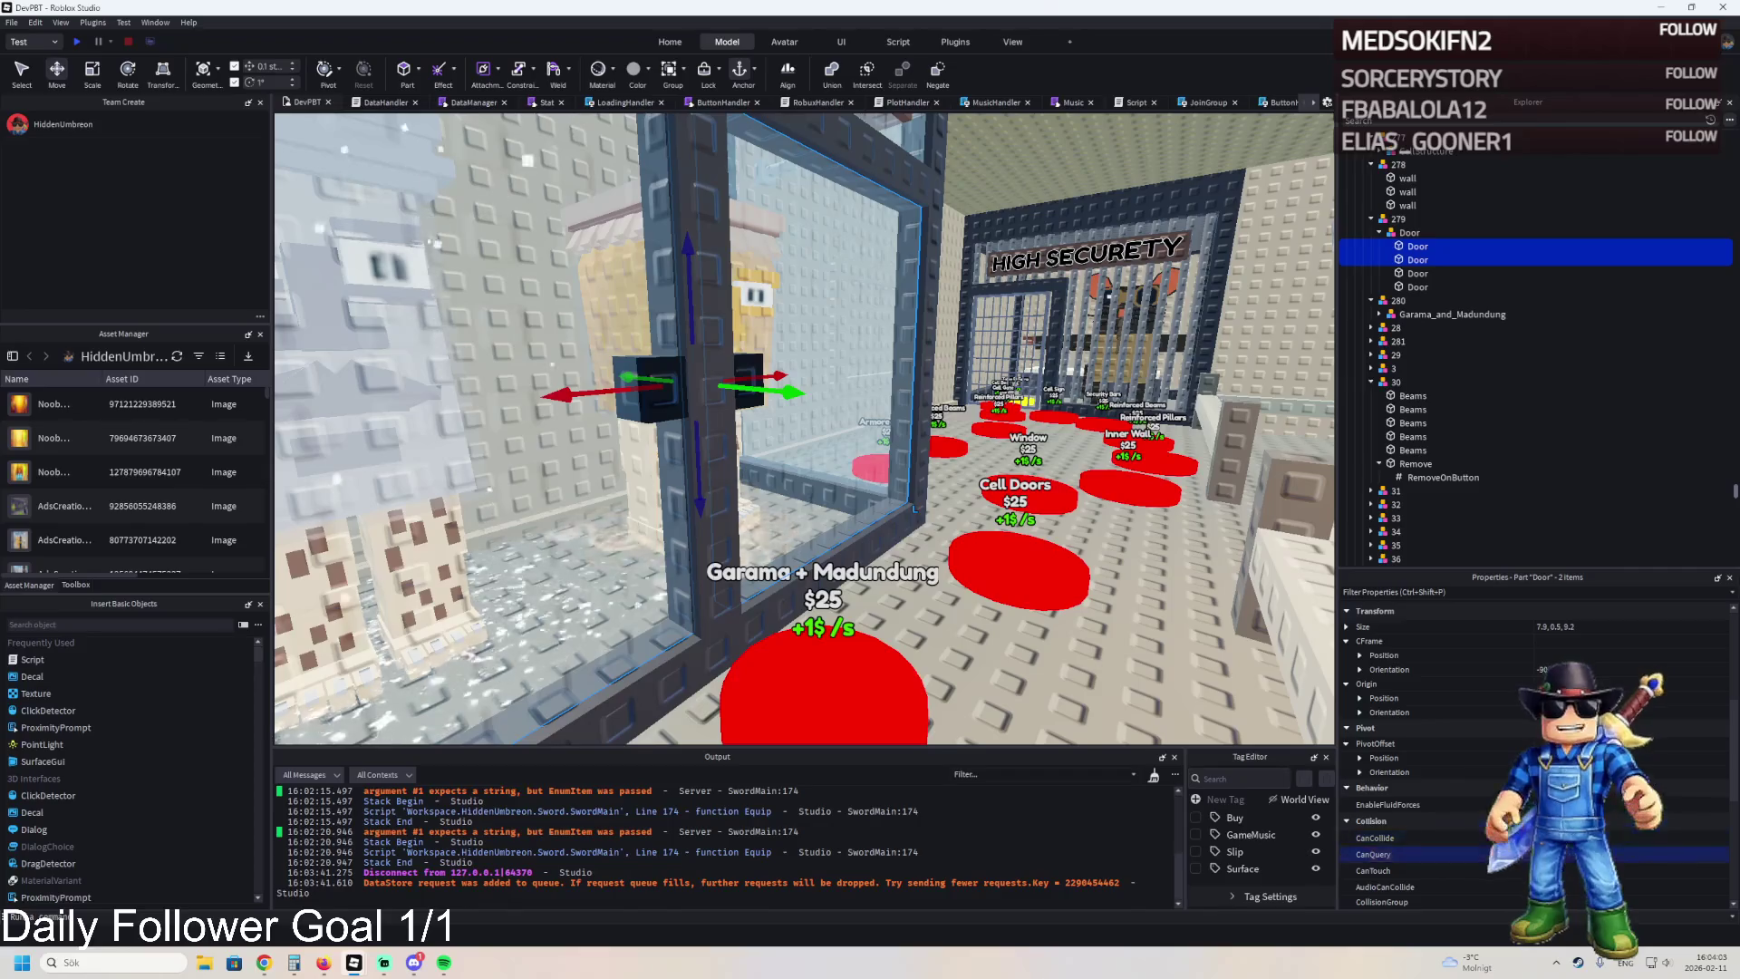
{"action": "key", "text": "s"}
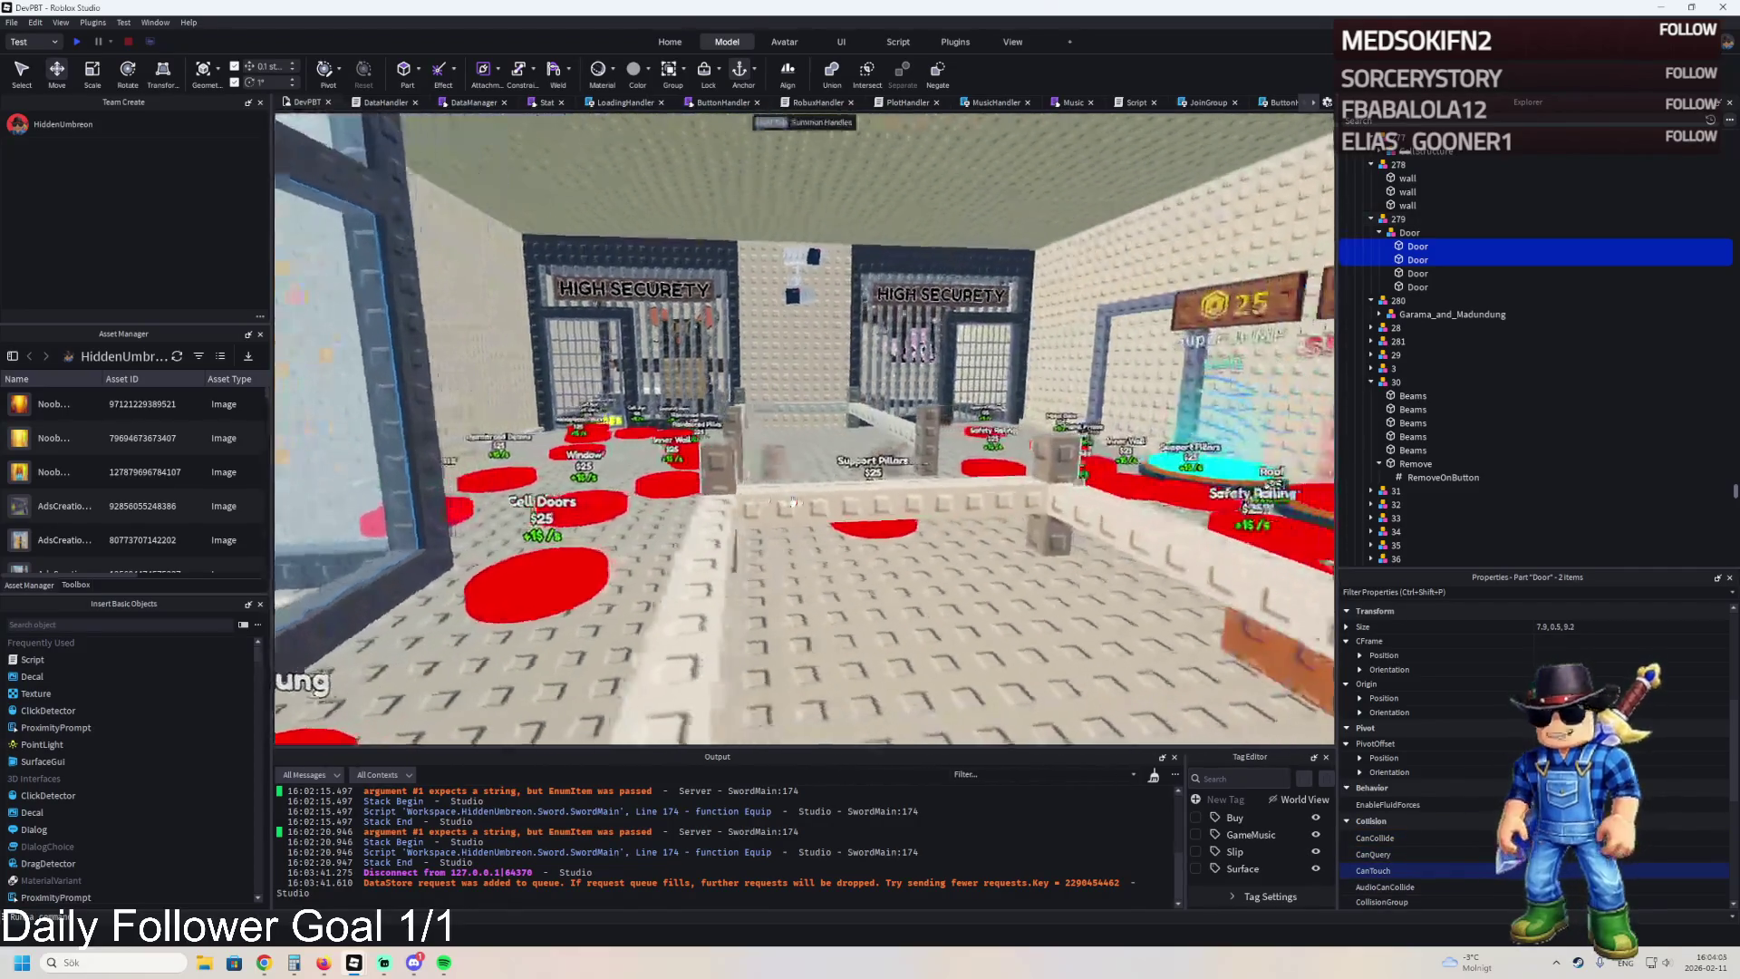
{"action": "key", "text": "w"}
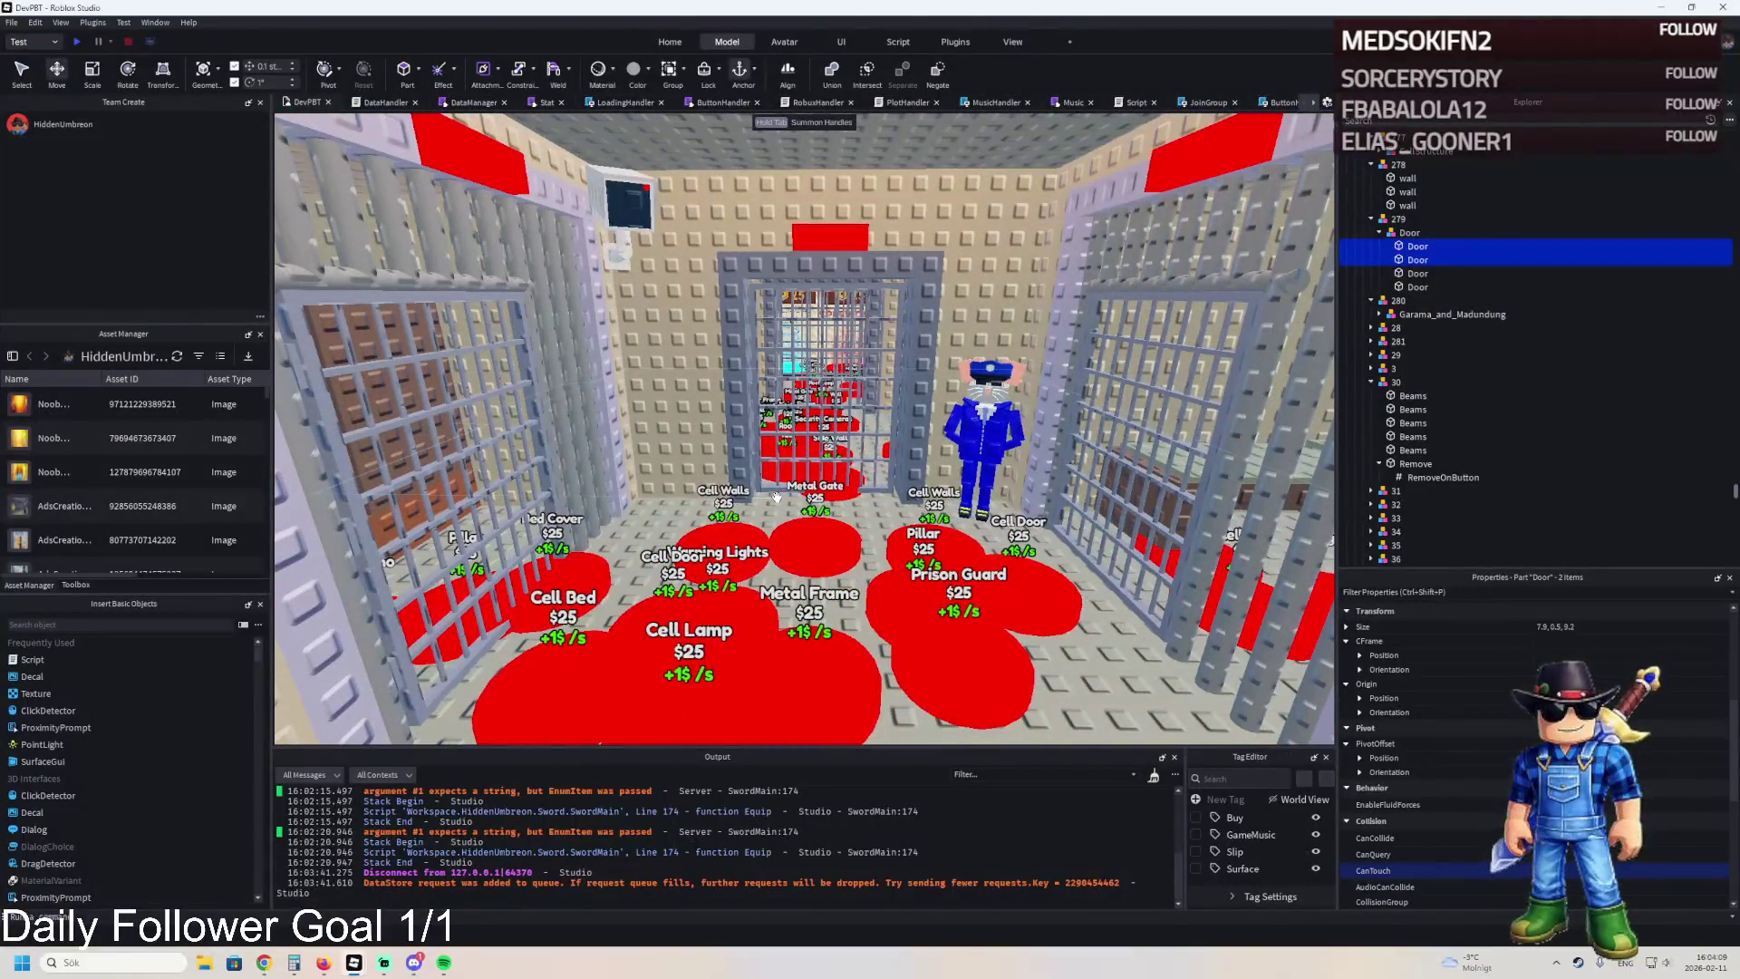
{"action": "key", "text": "w"}
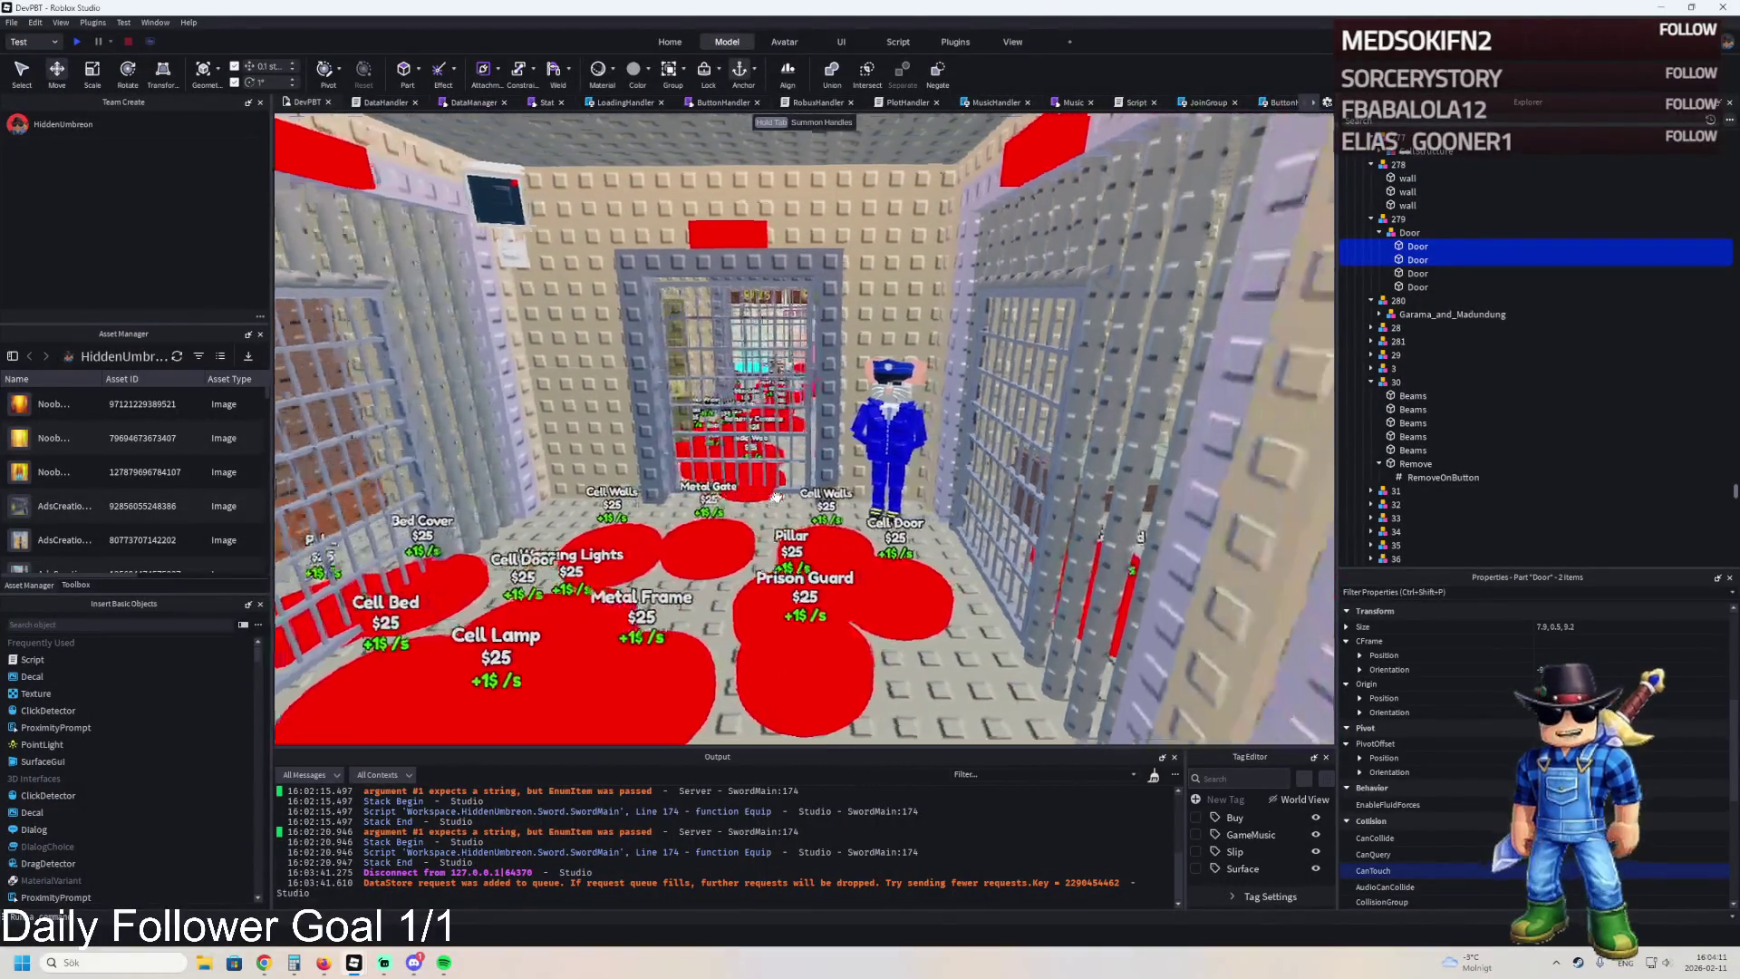
{"action": "key", "text": "s"}
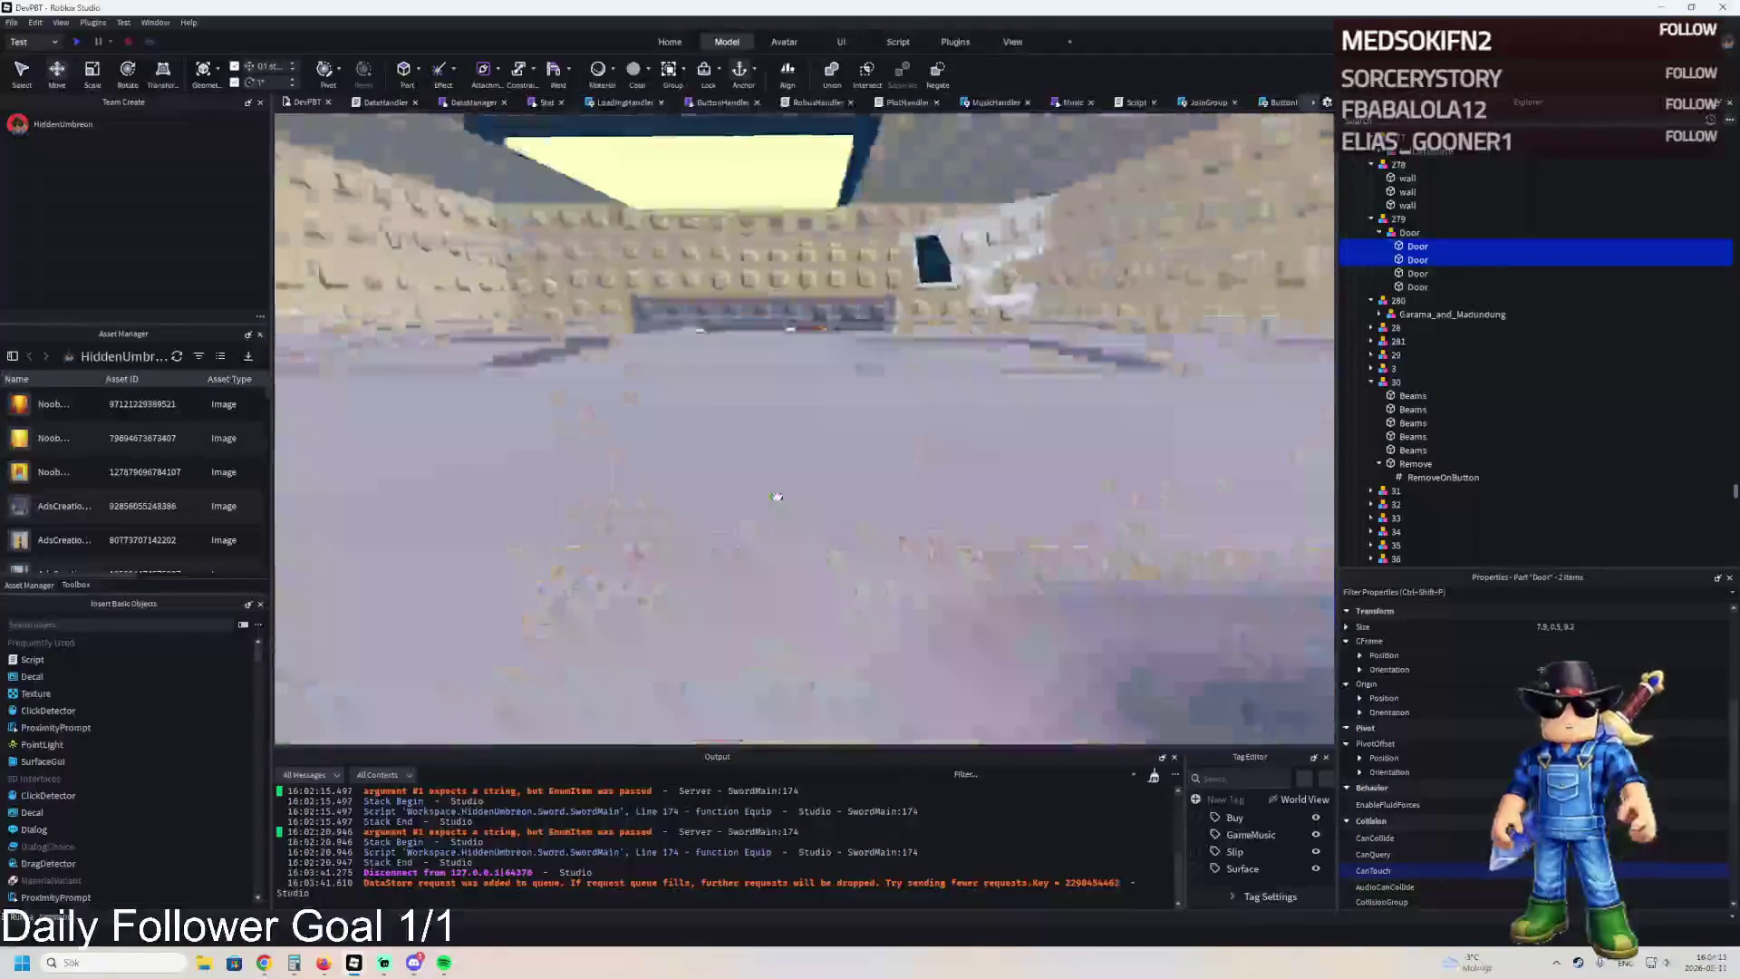
{"action": "key", "text": "w"}
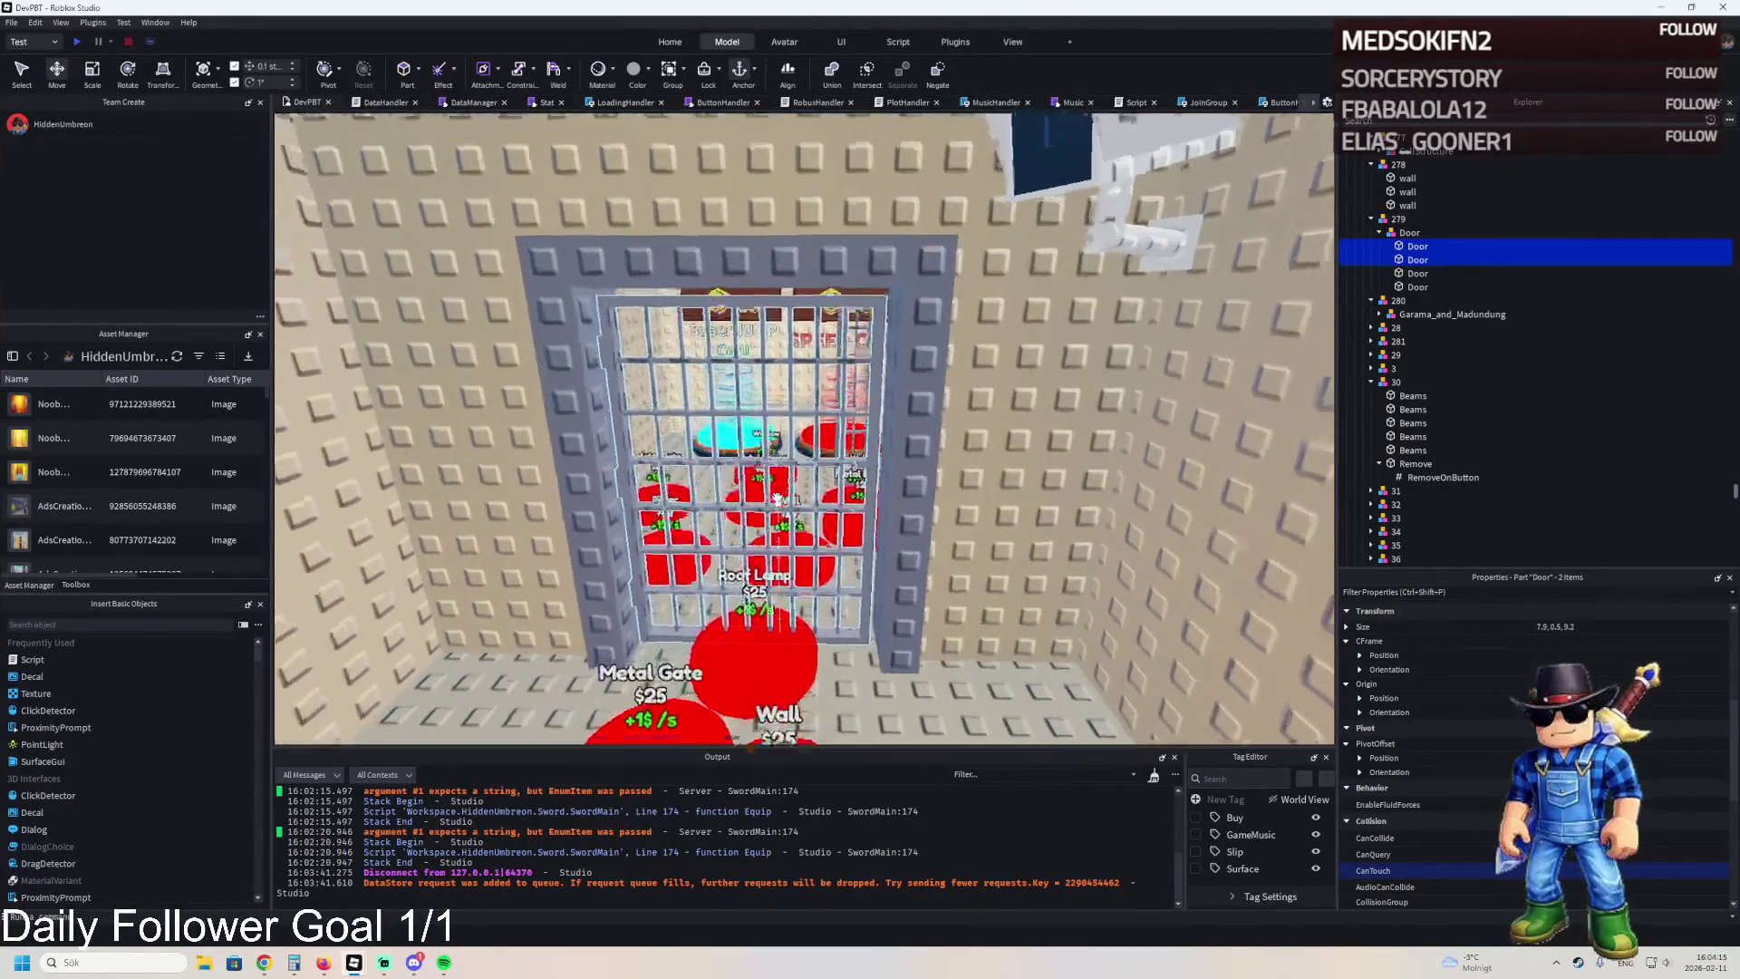
{"action": "key", "text": "a"}
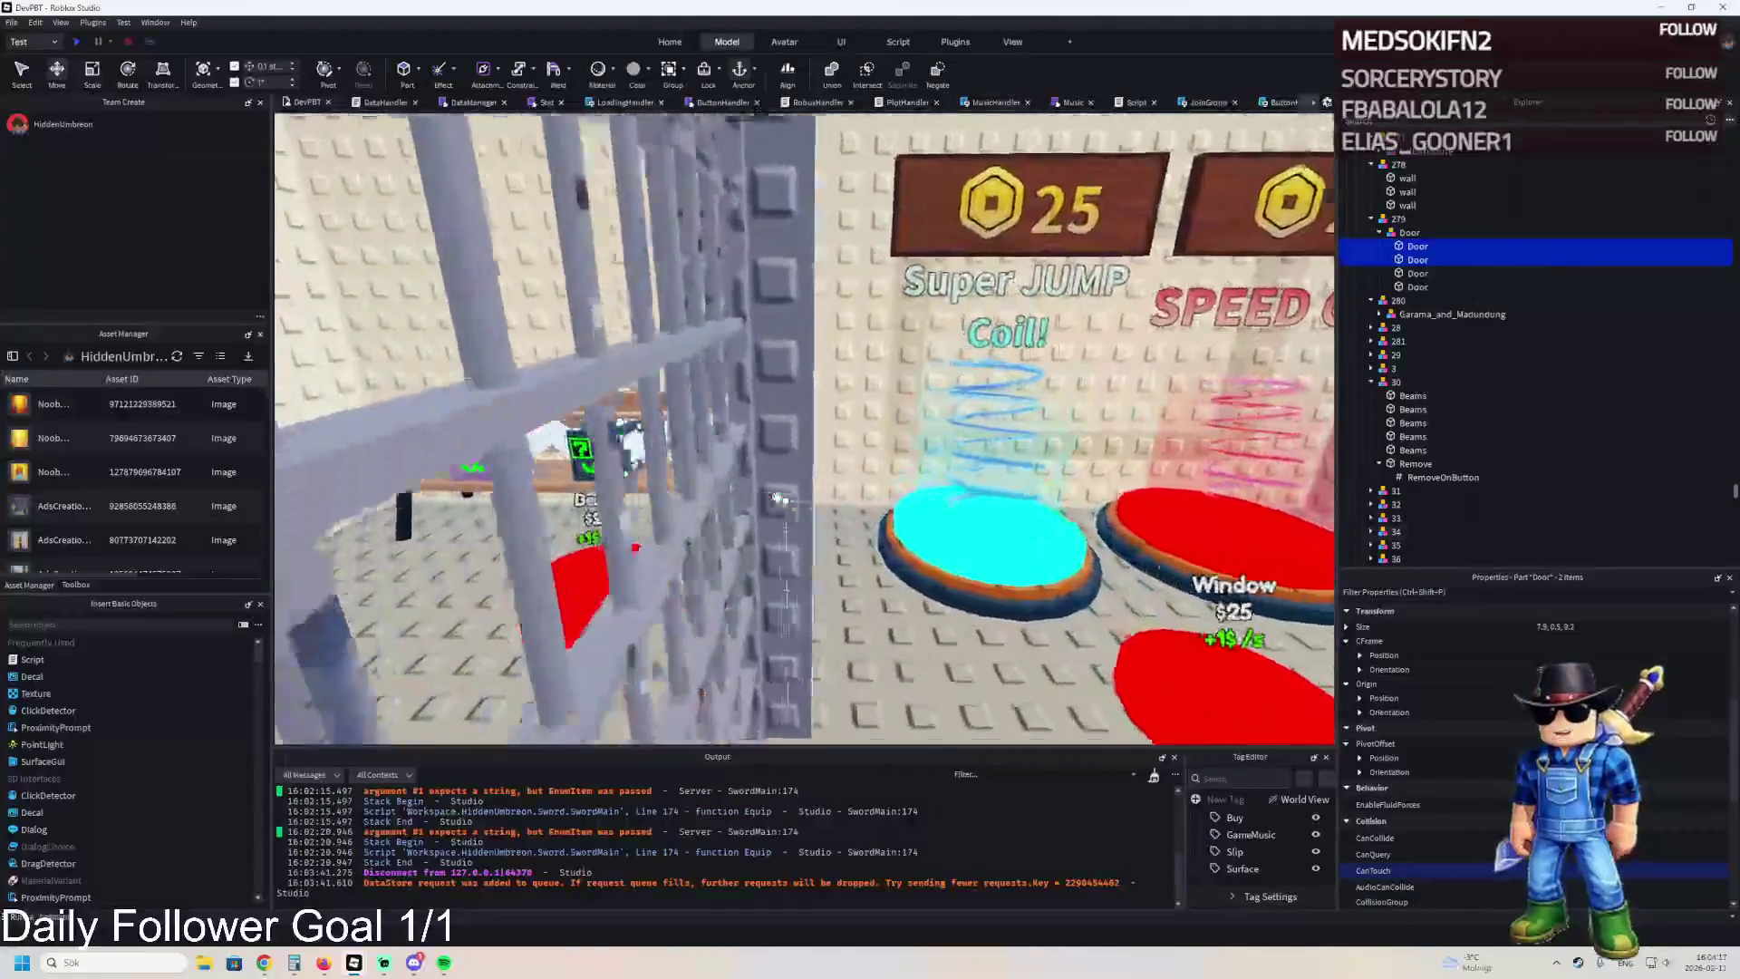
{"action": "key", "text": "s"}
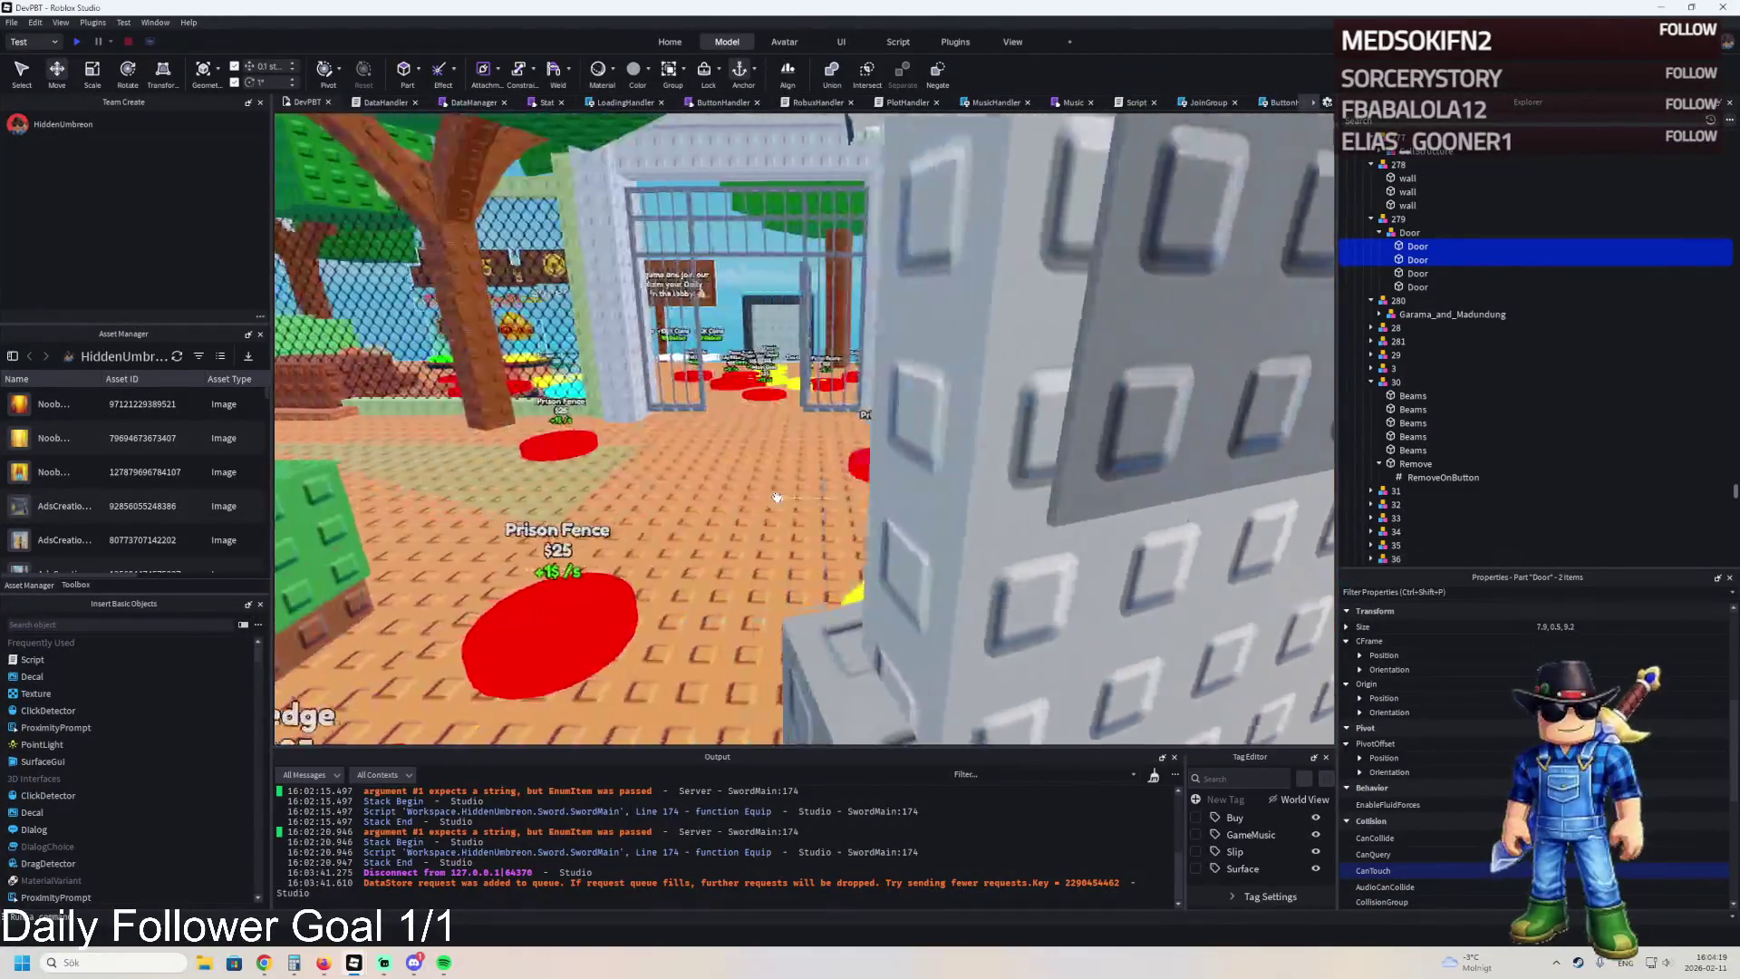
{"action": "key", "text": "s"}
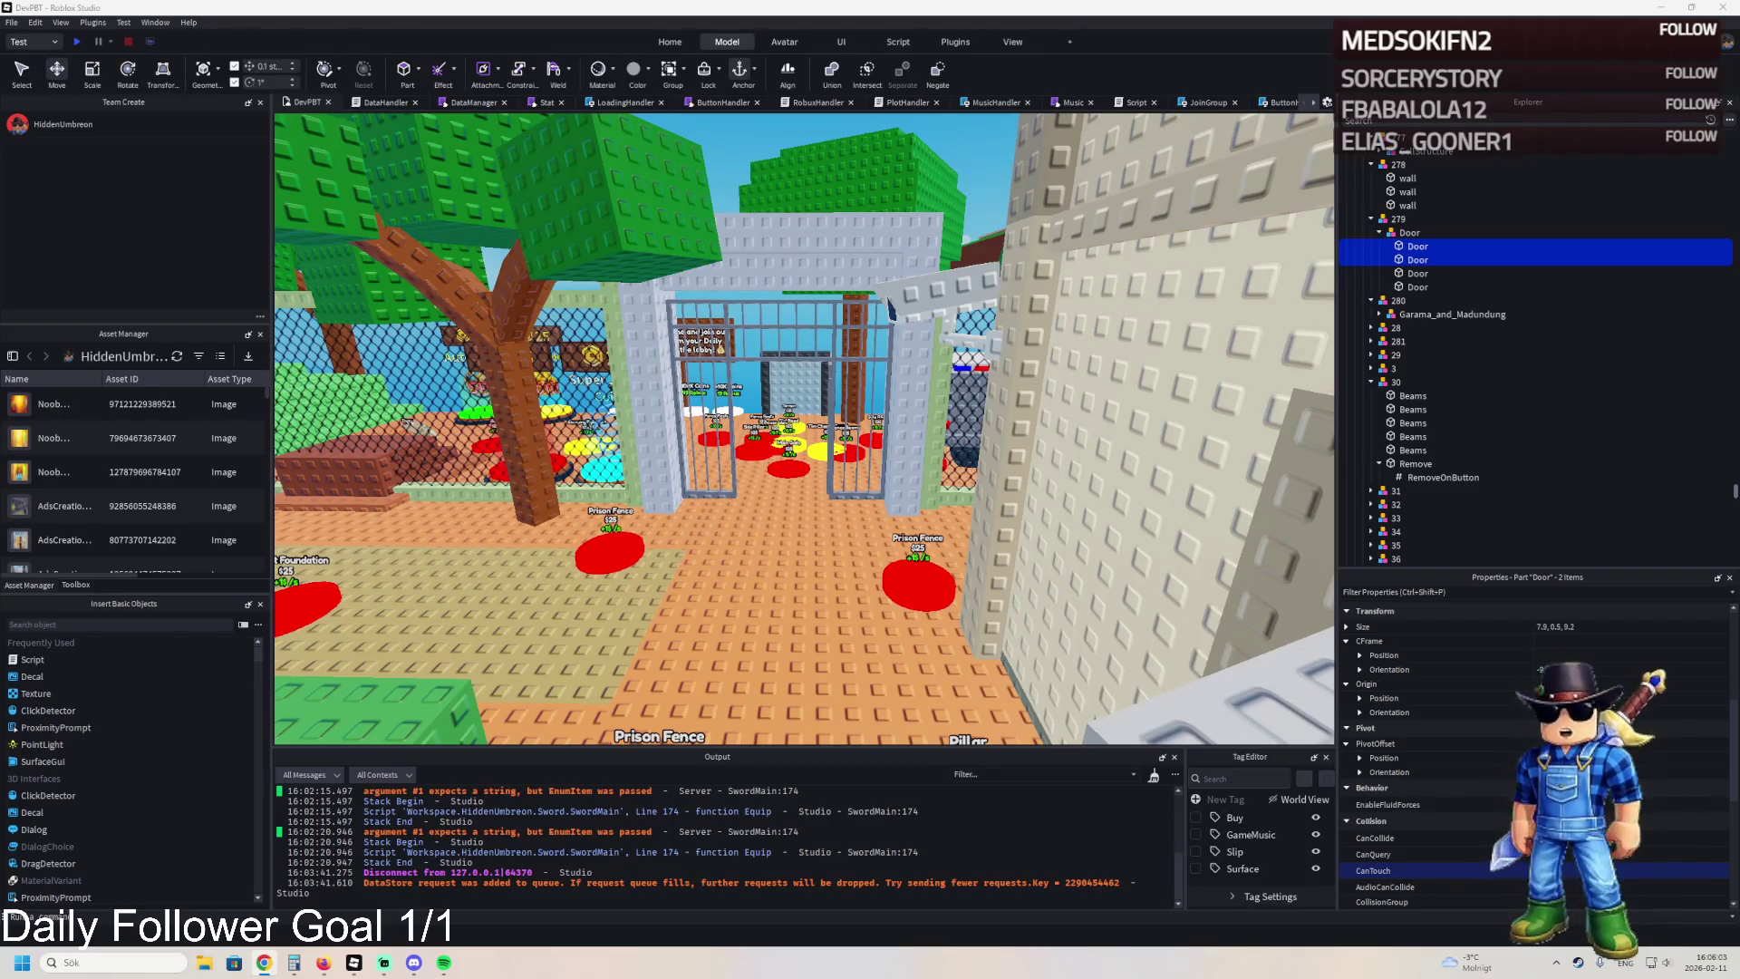
{"action": "key", "text": "w"}
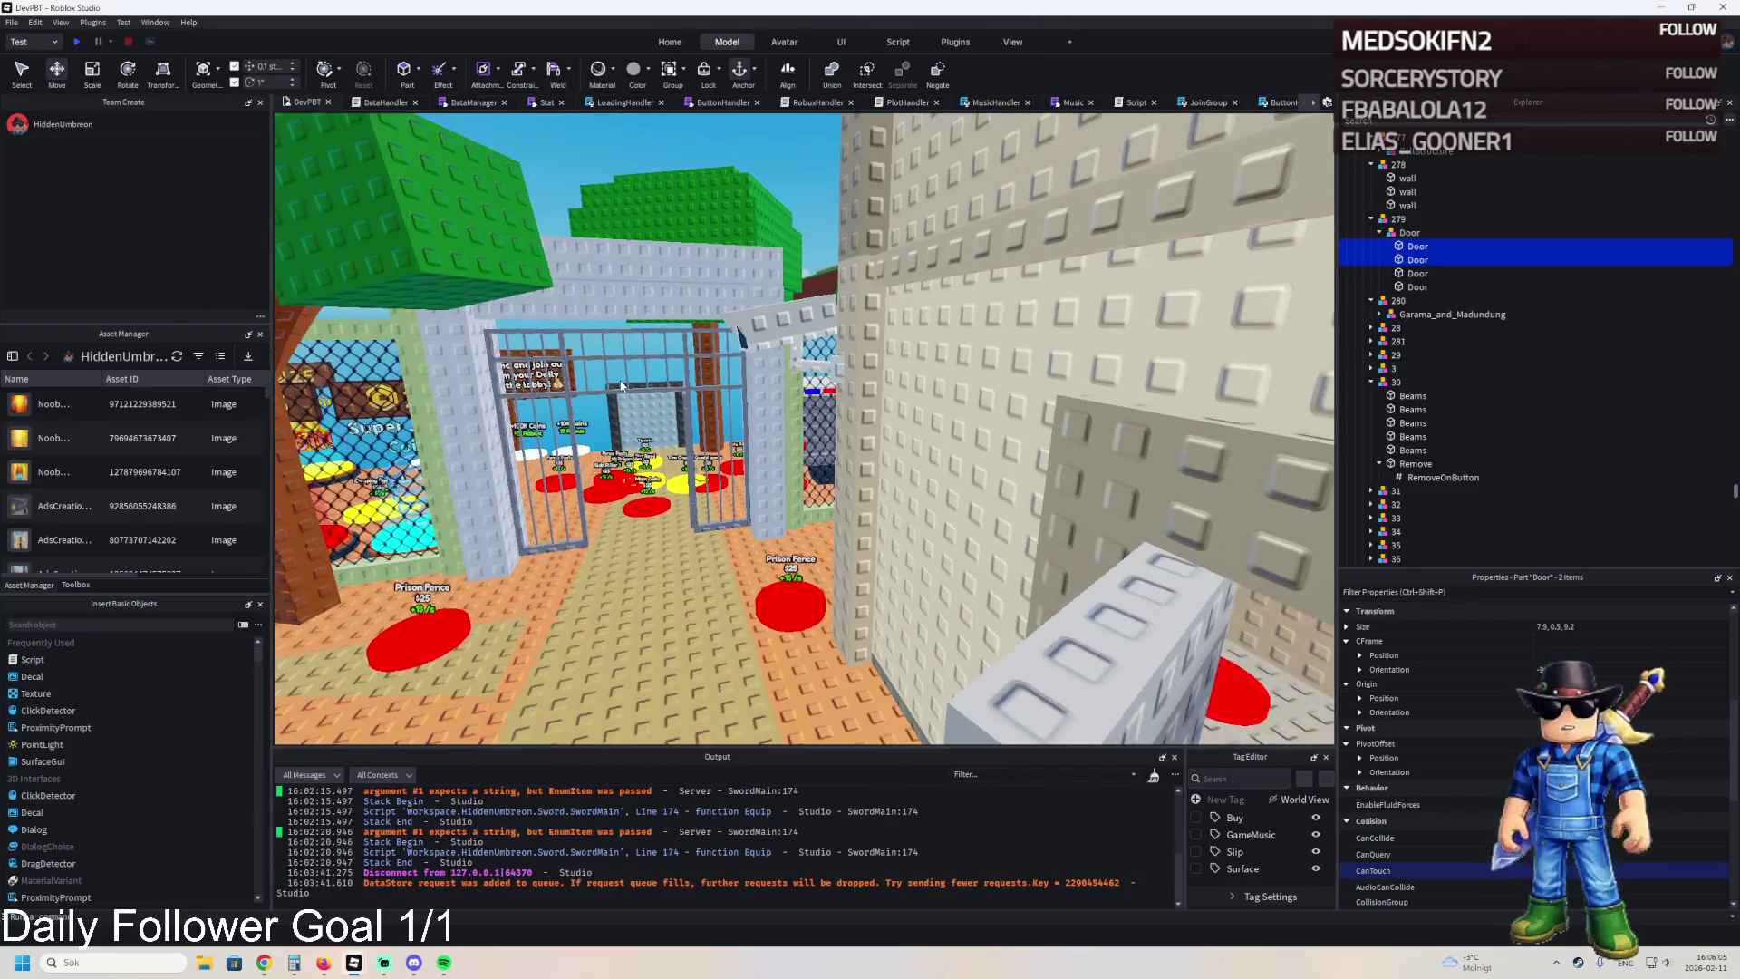
{"action": "key", "text": "e"}
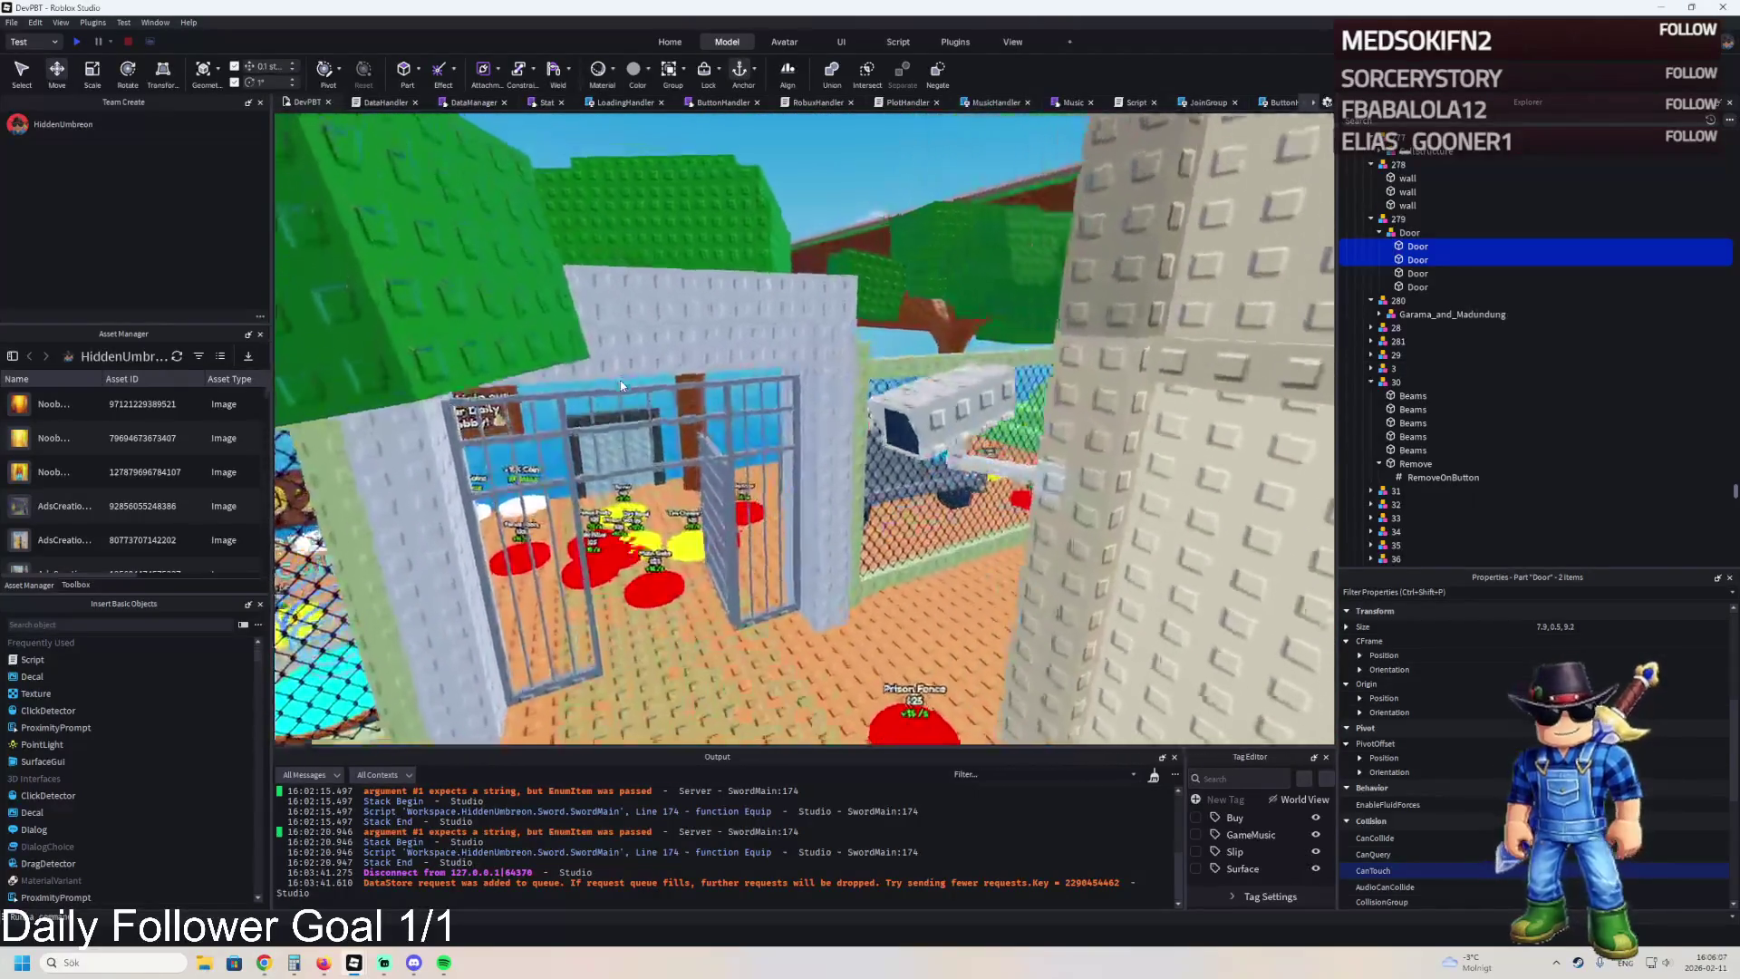
{"action": "key", "text": "w"}
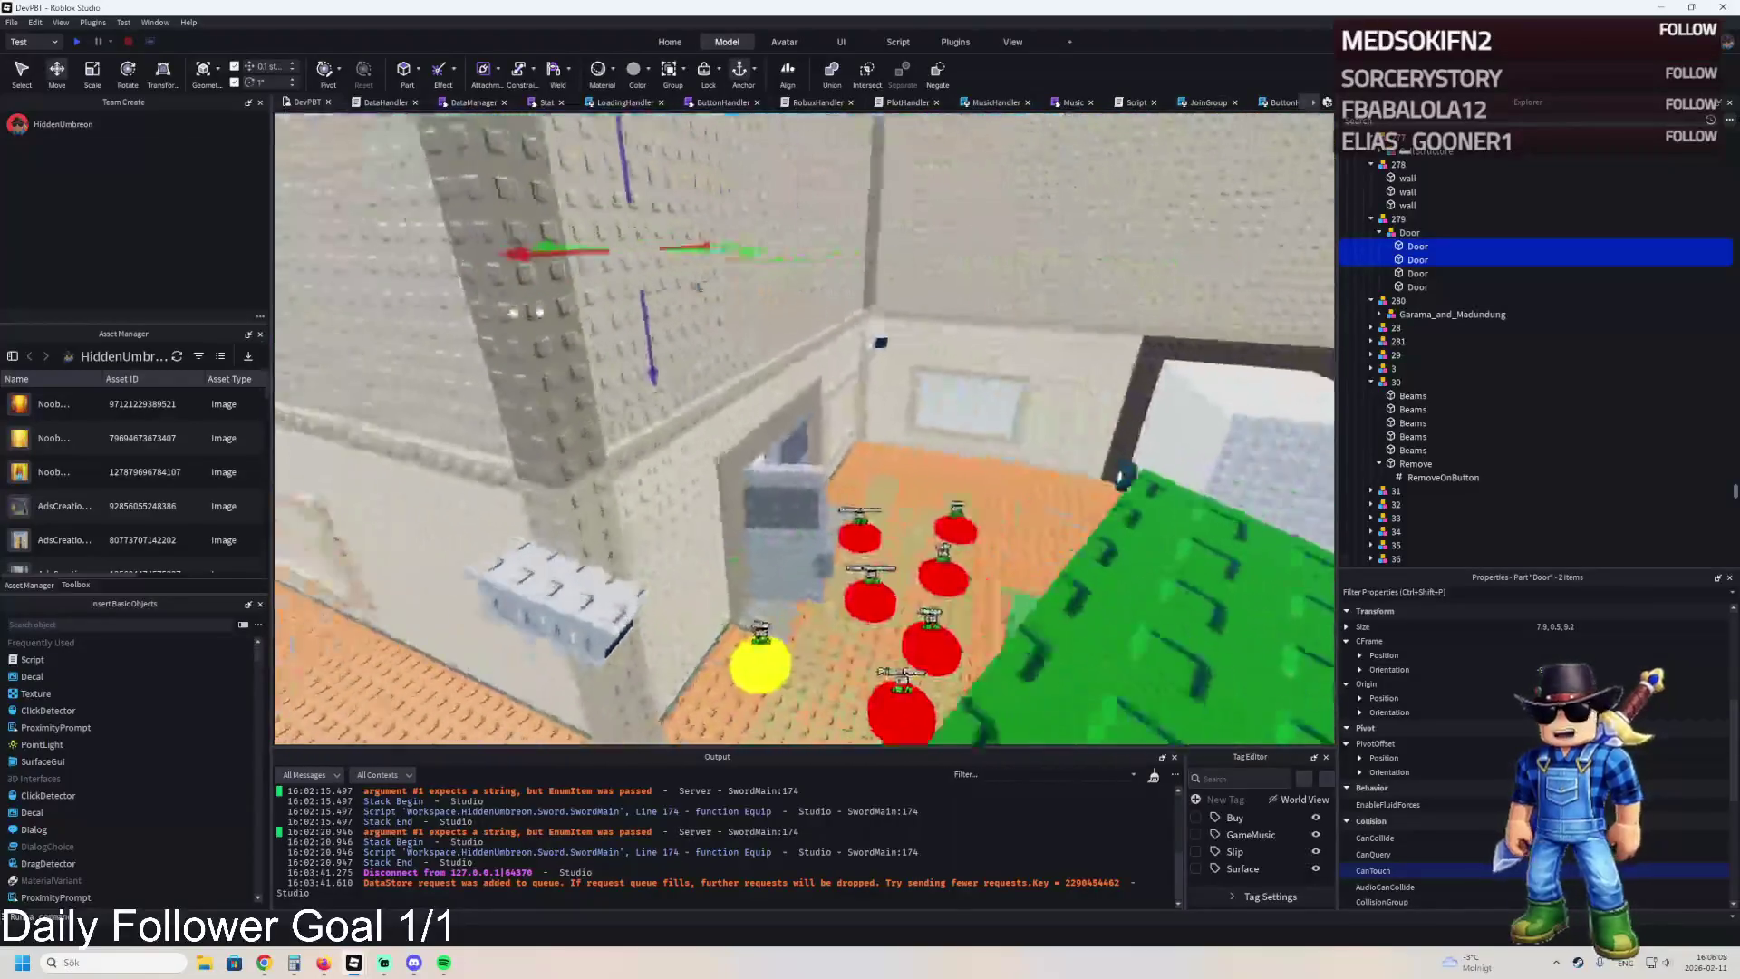
{"action": "key", "text": "w"}
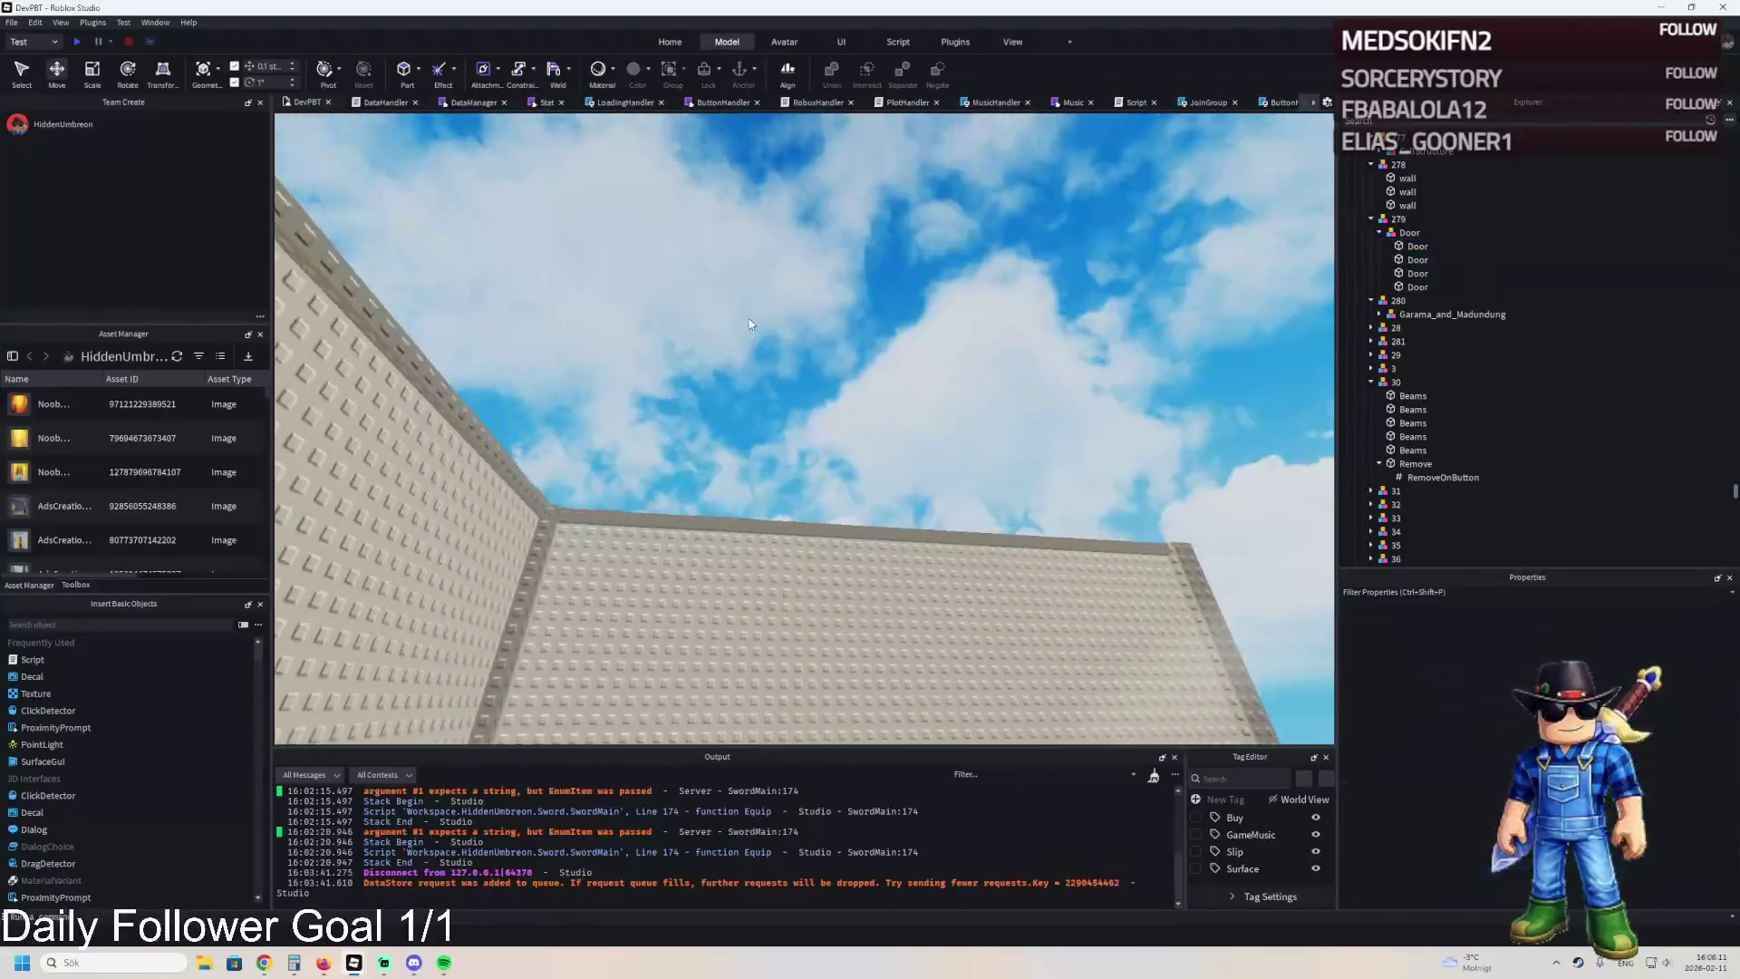
{"action": "left_click", "coordinate": [539, 312]}
{"action": "key", "text": "e"}
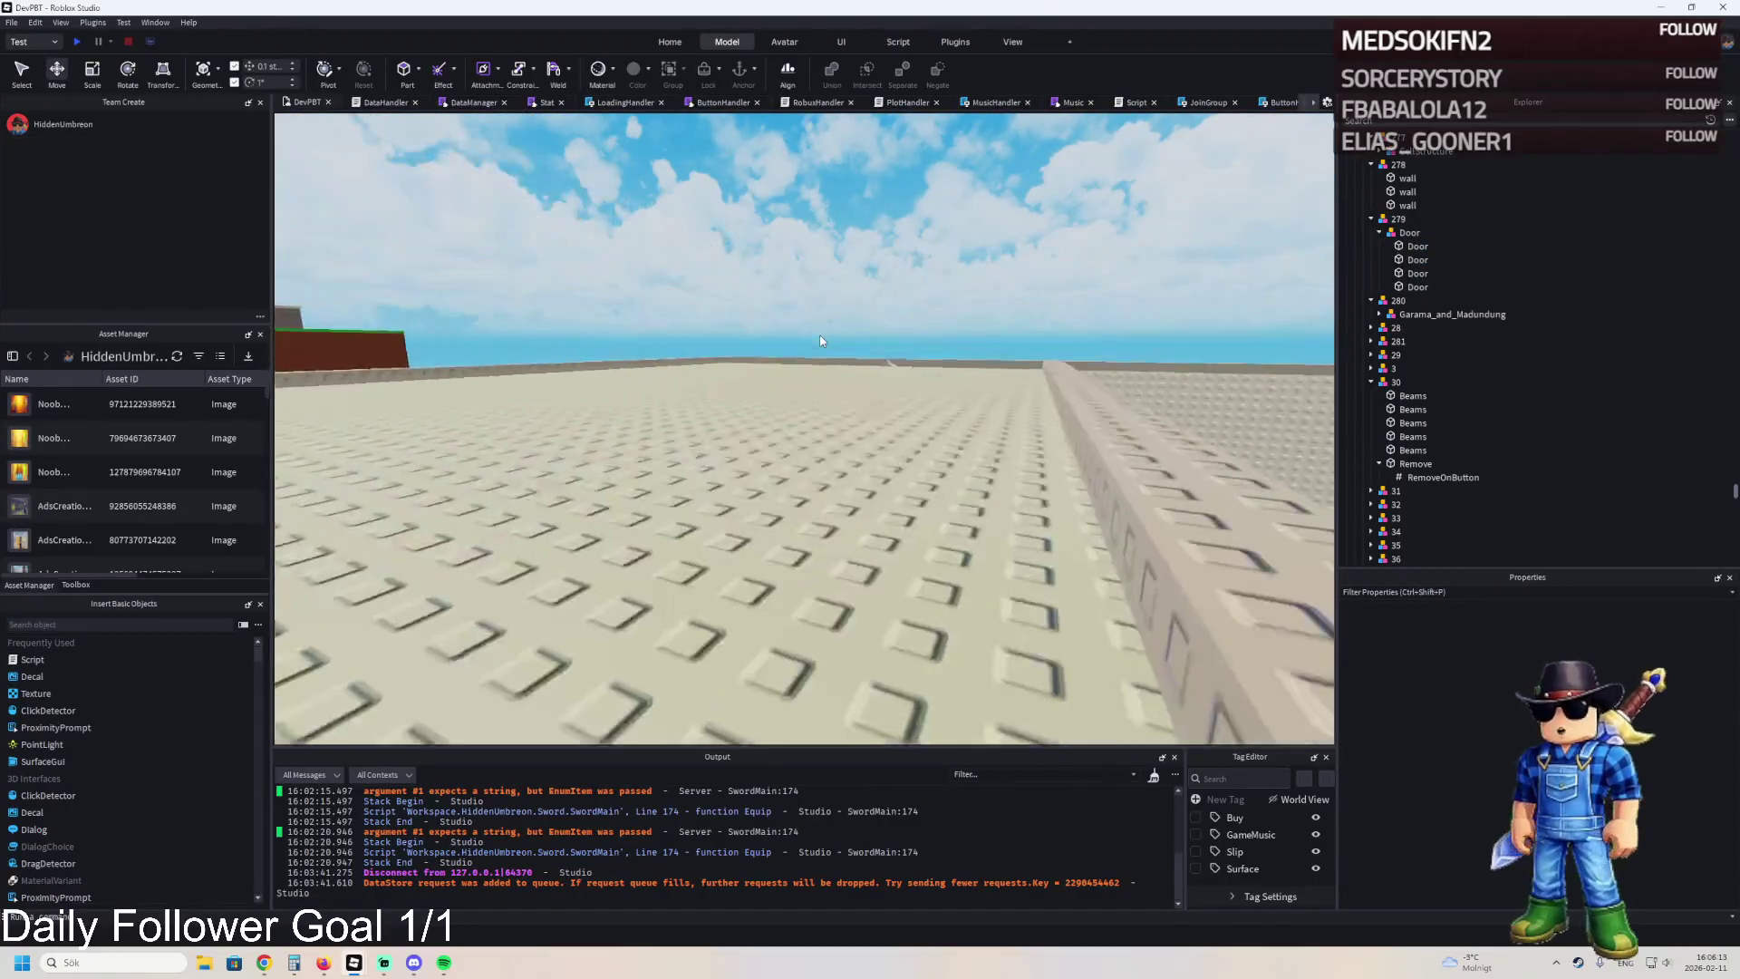
{"action": "key", "text": "q"}
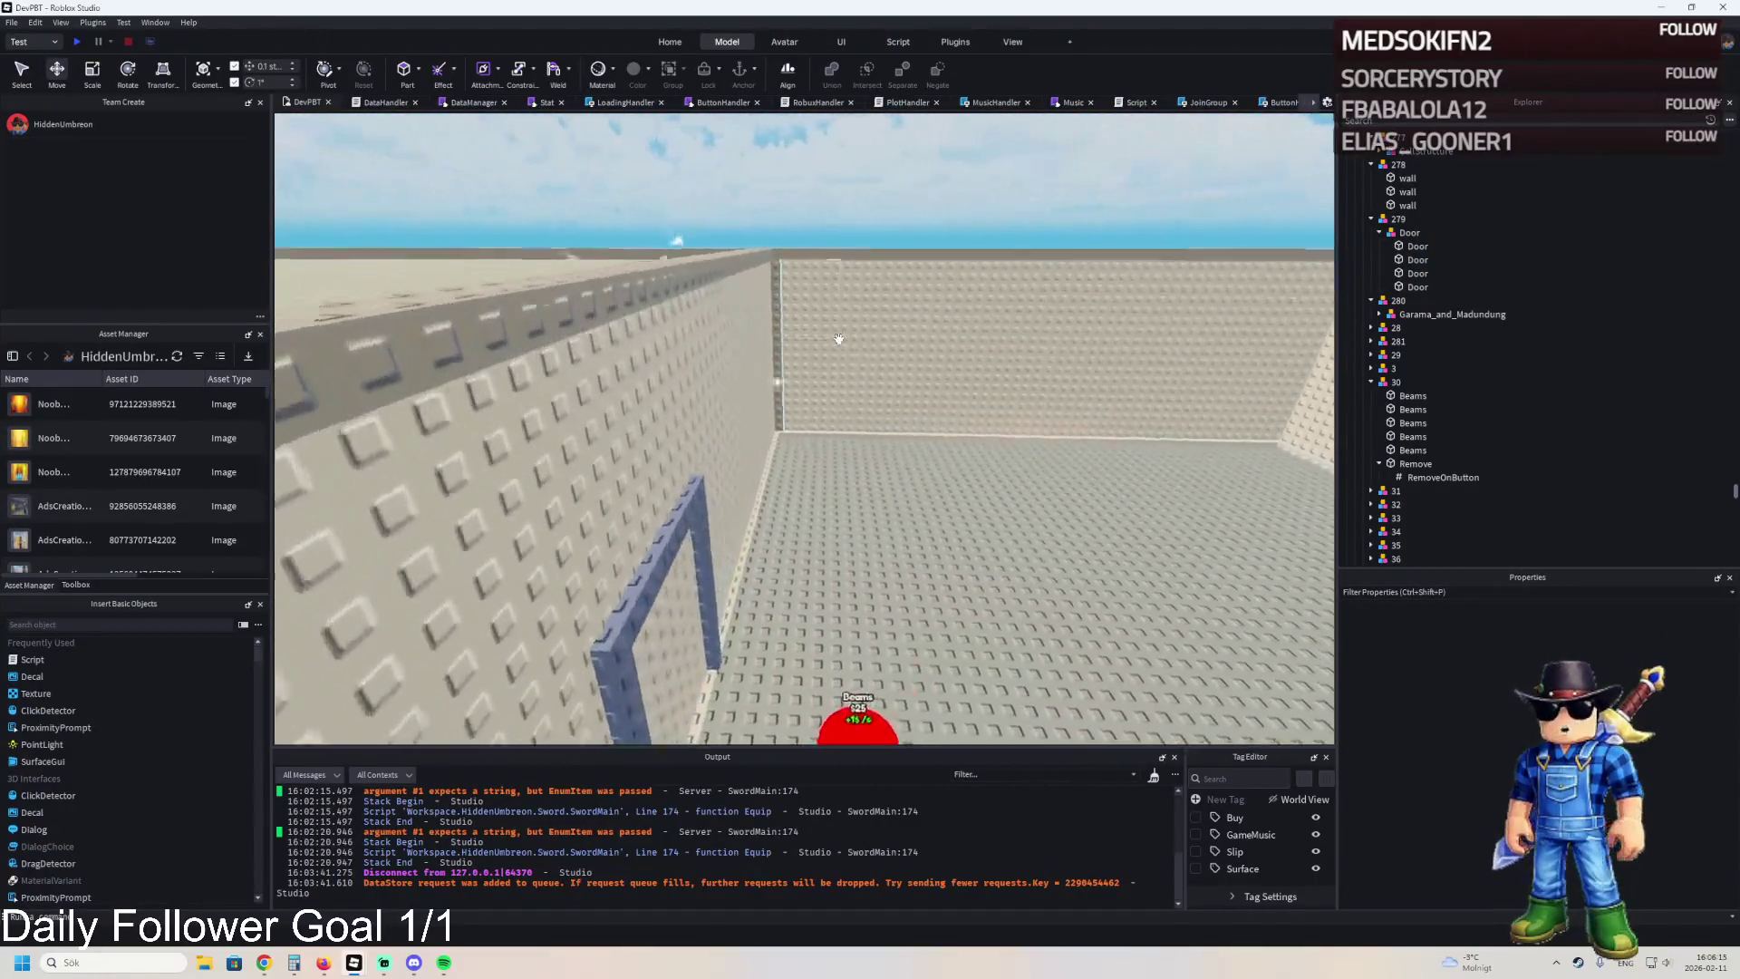
{"action": "key", "text": "w"}
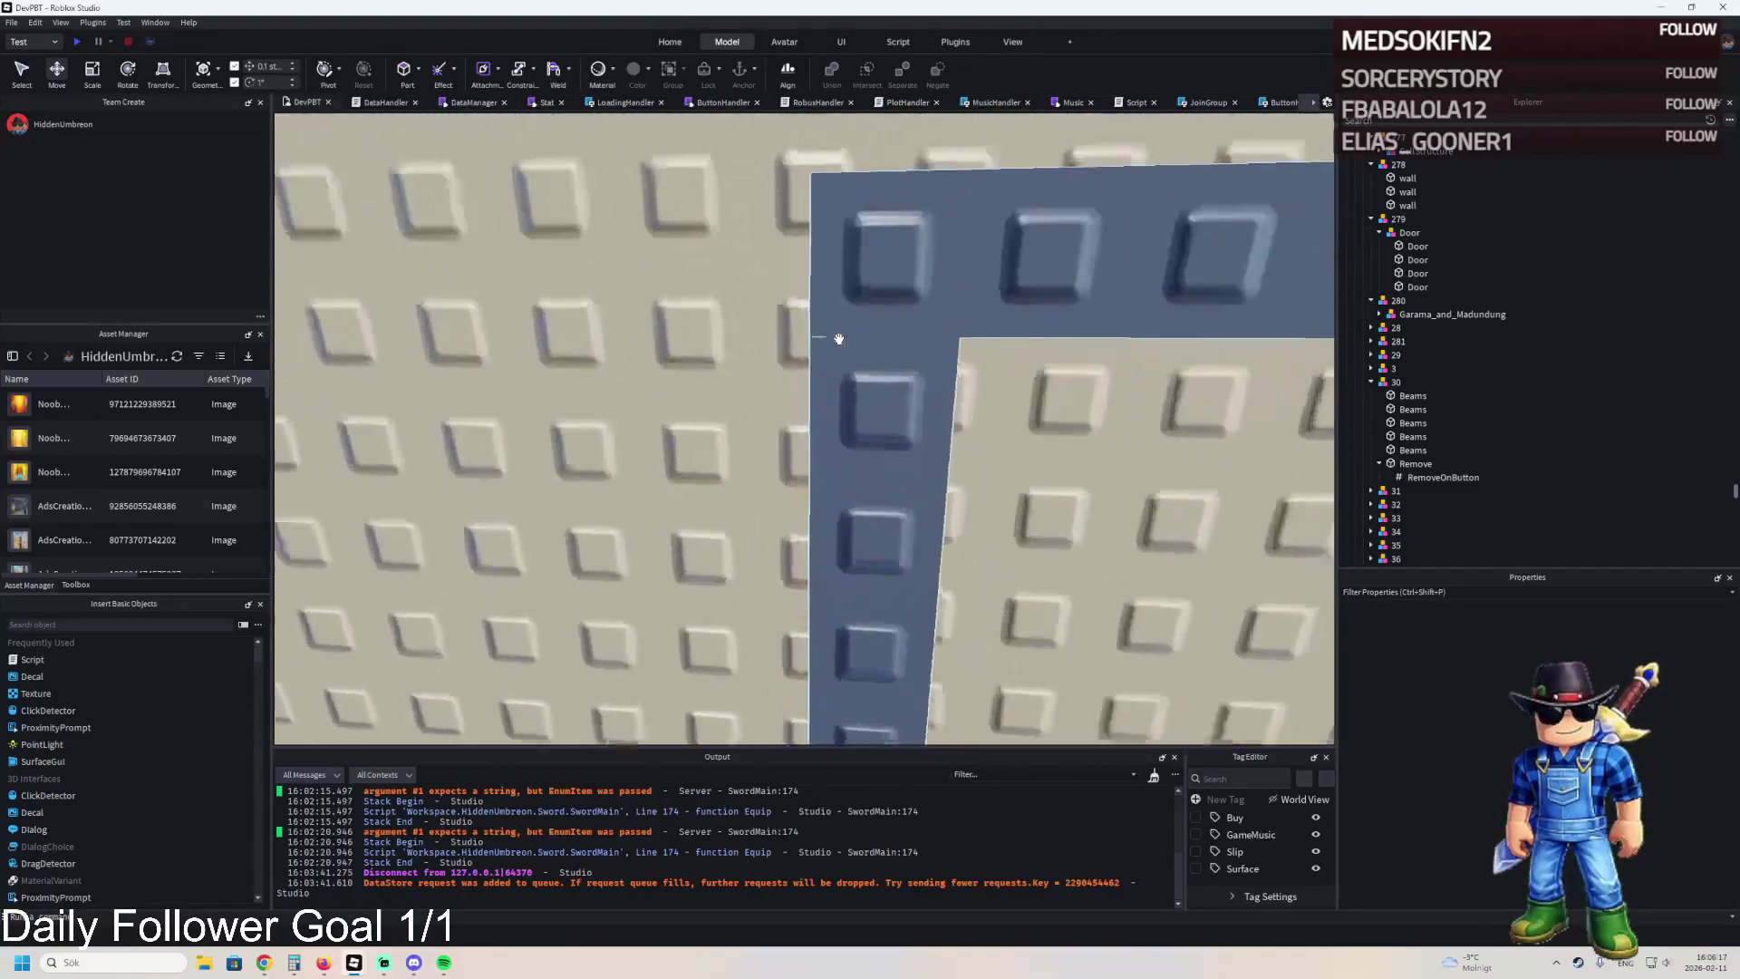
{"action": "key", "text": "w"}
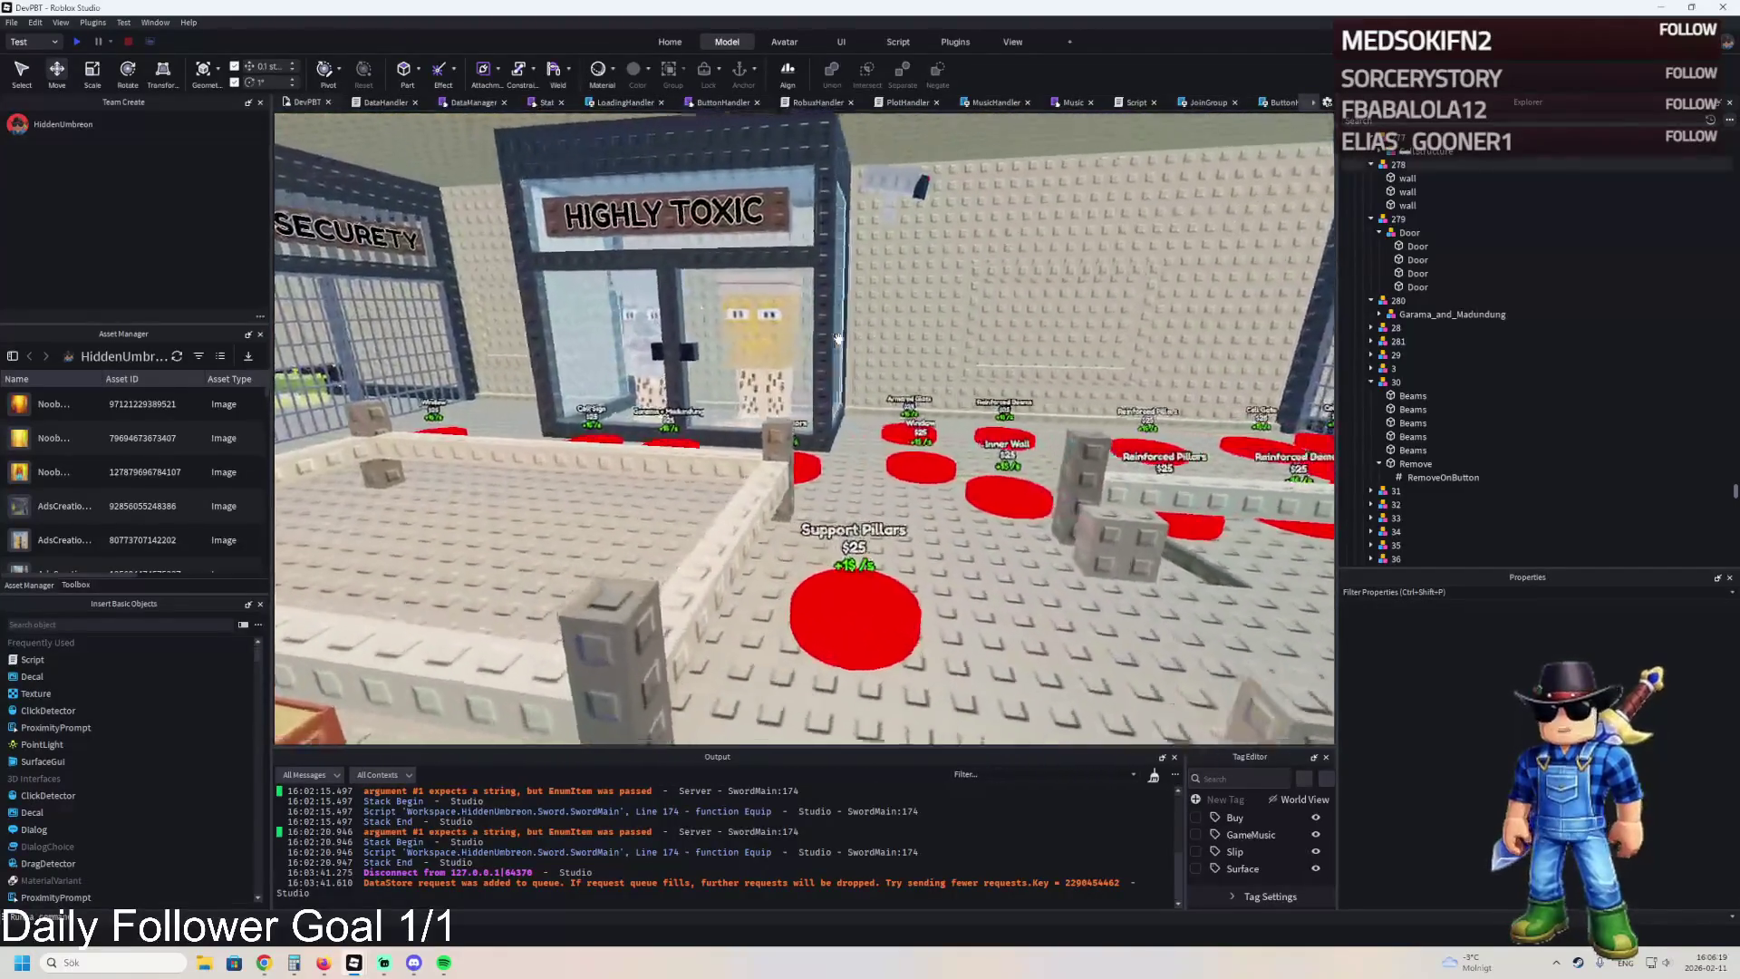
{"action": "key", "text": "a"}
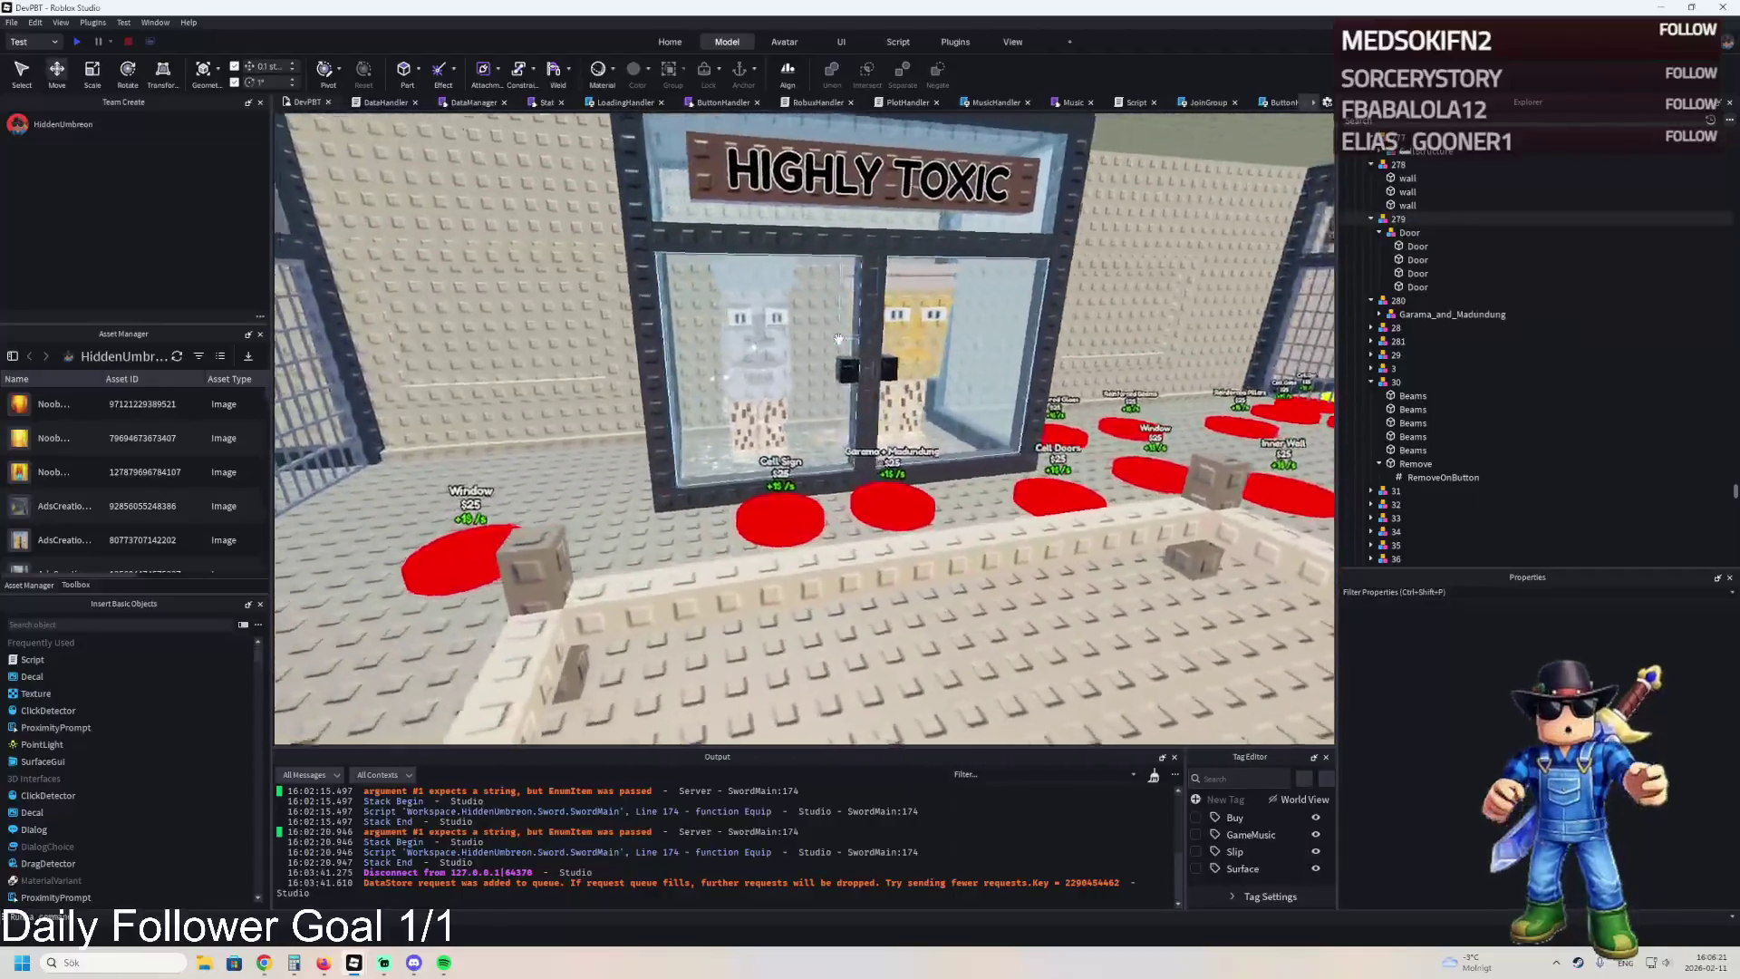
{"action": "key", "text": "w"}
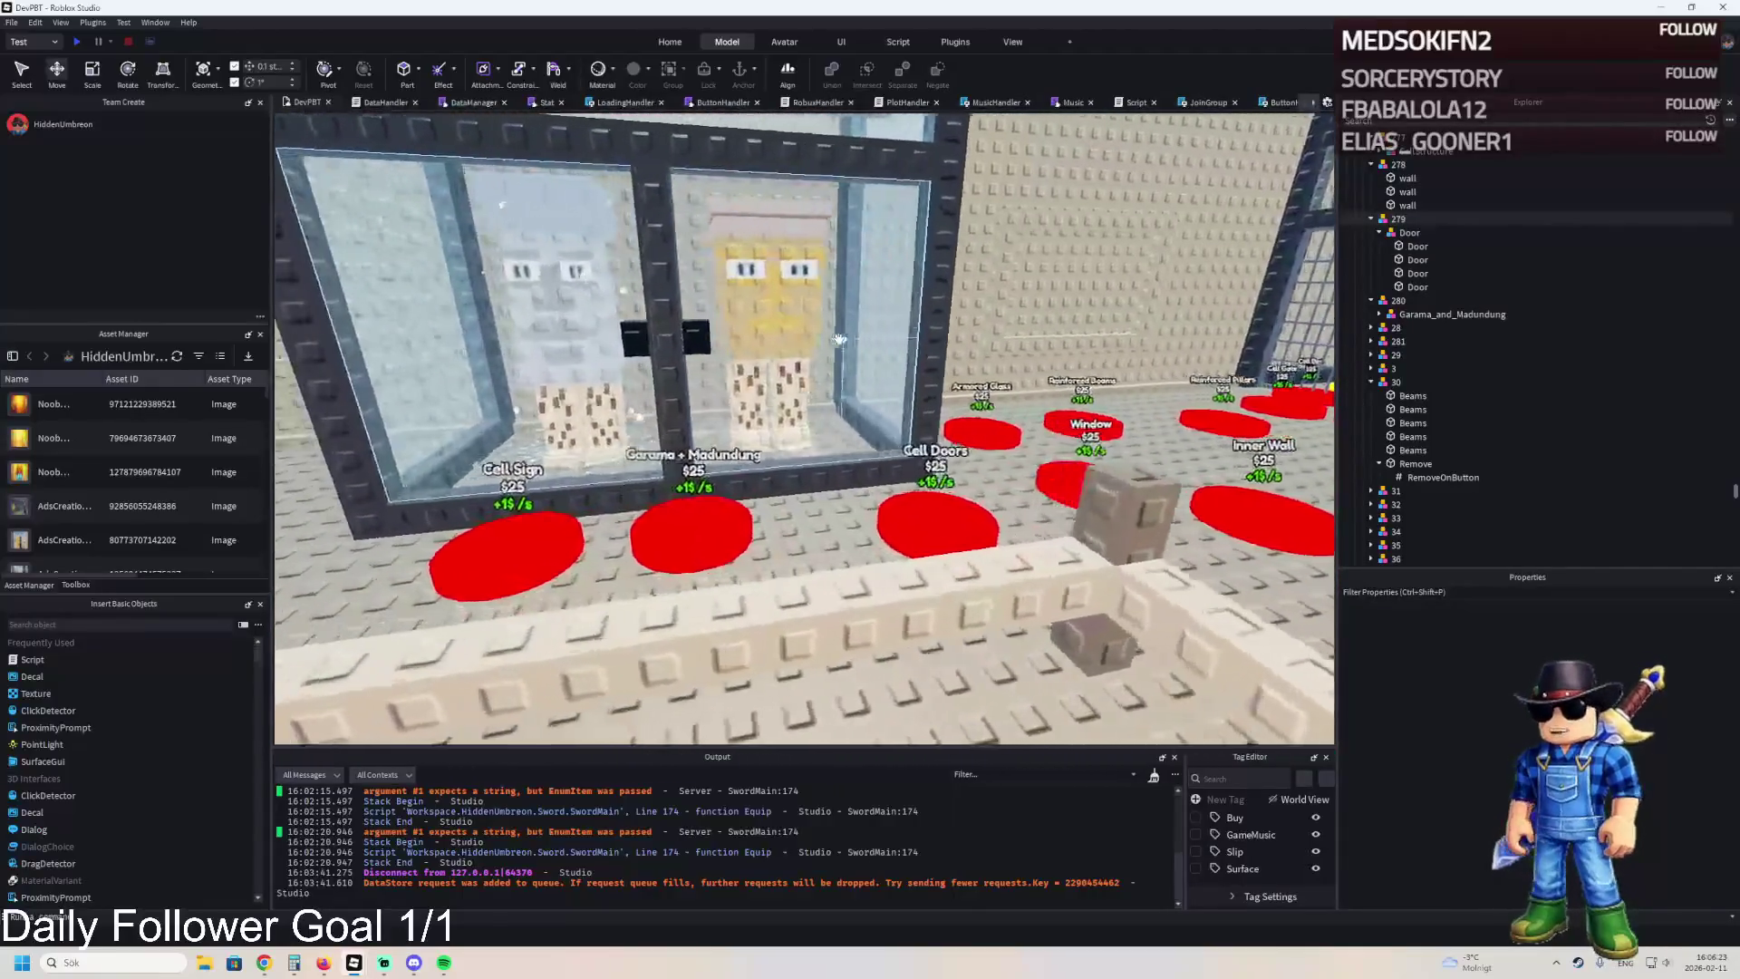
{"action": "key", "text": "a"}
{"action": "key", "text": "d"}
{"action": "key", "text": "s"}
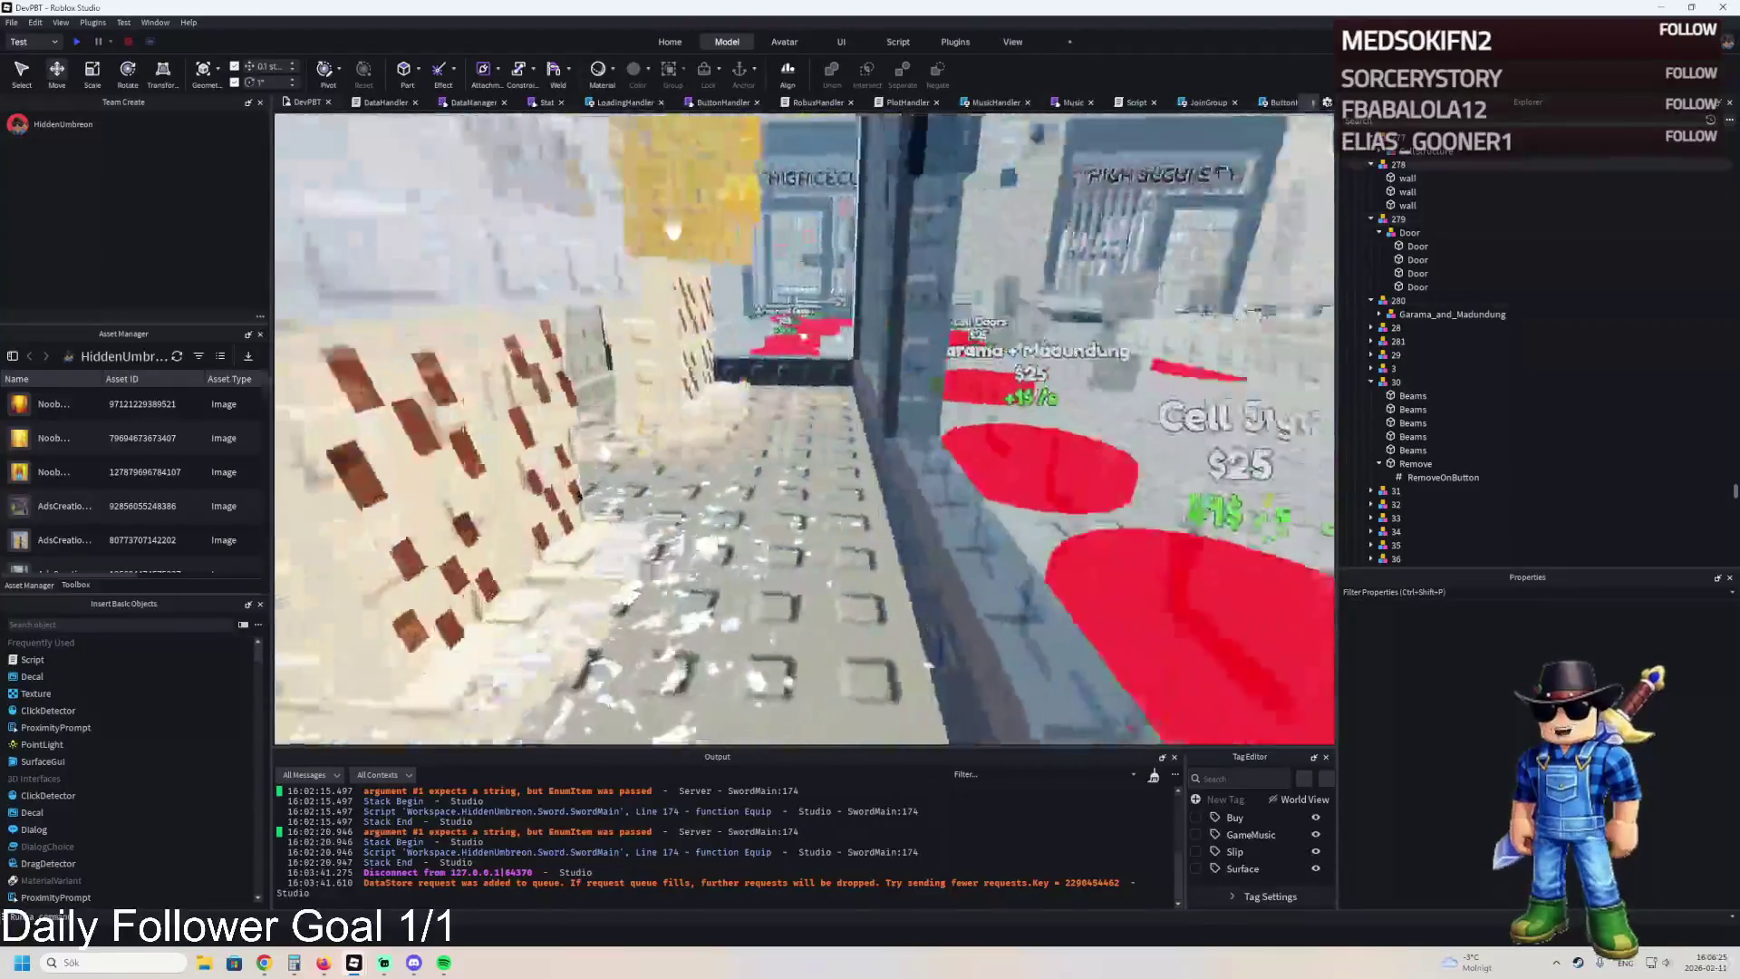
{"action": "key", "text": "d"}
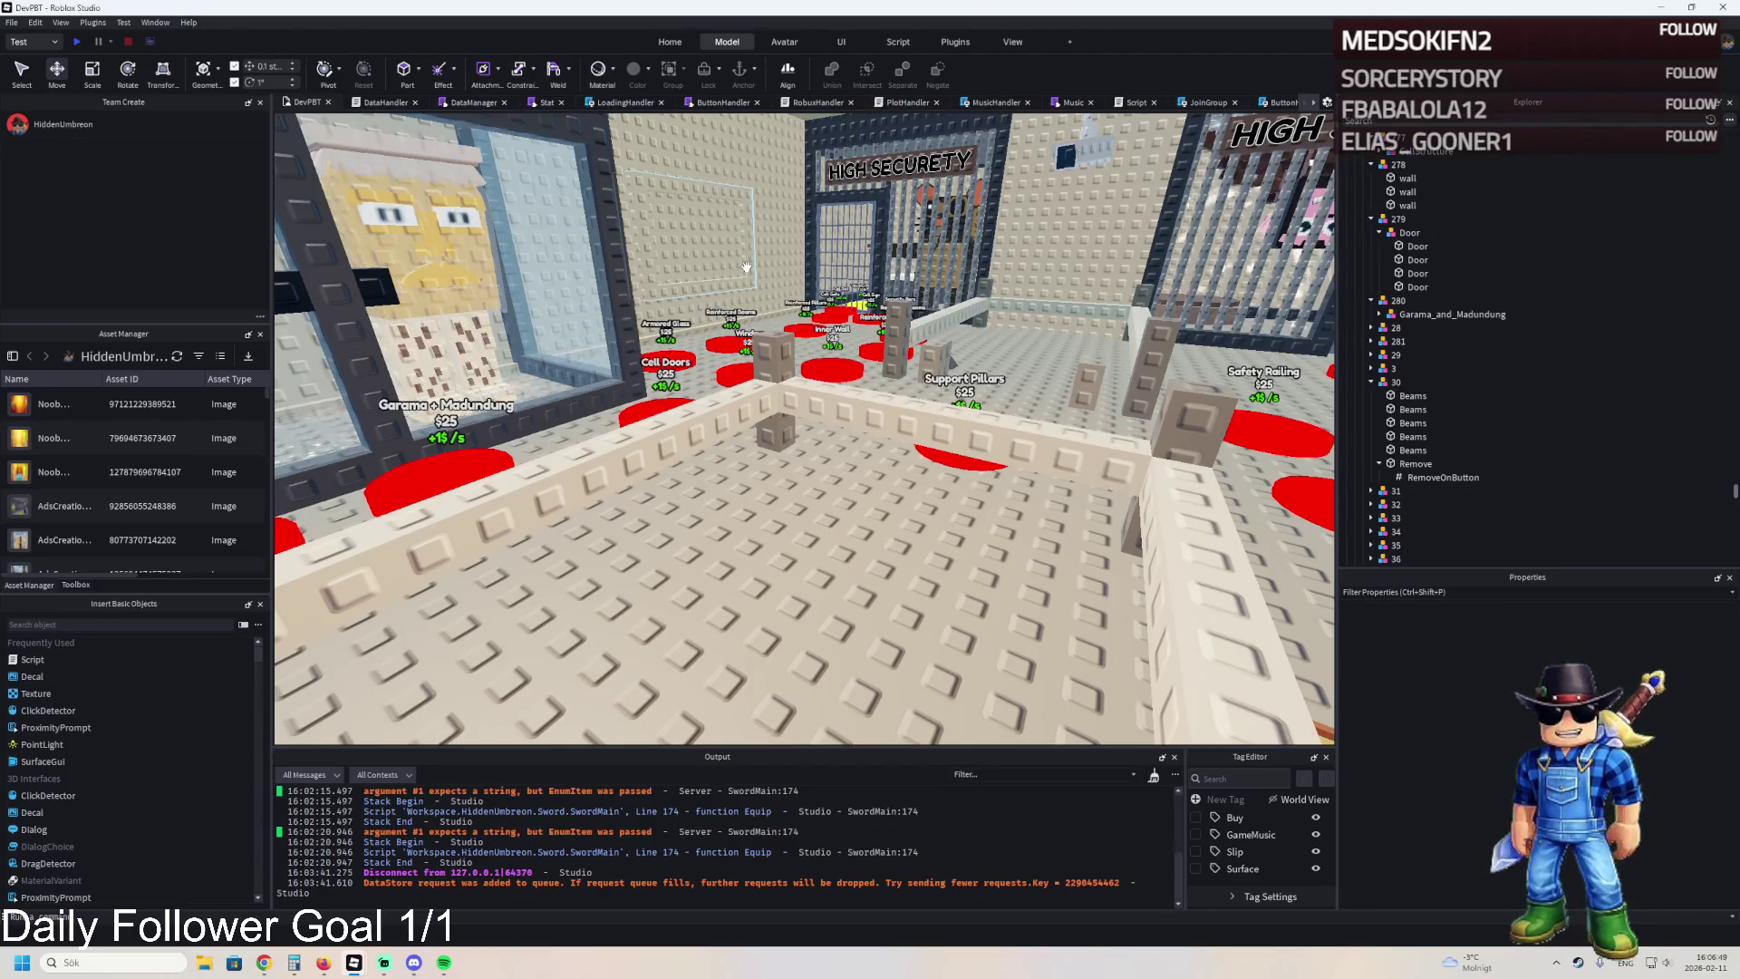
{"action": "scroll", "coordinate": [752, 272], "scroll_direction": "up", "scroll_amount": 5}
{"action": "left_click_drag", "start_coordinate": [880, 300], "coordinate": [880, 299]}
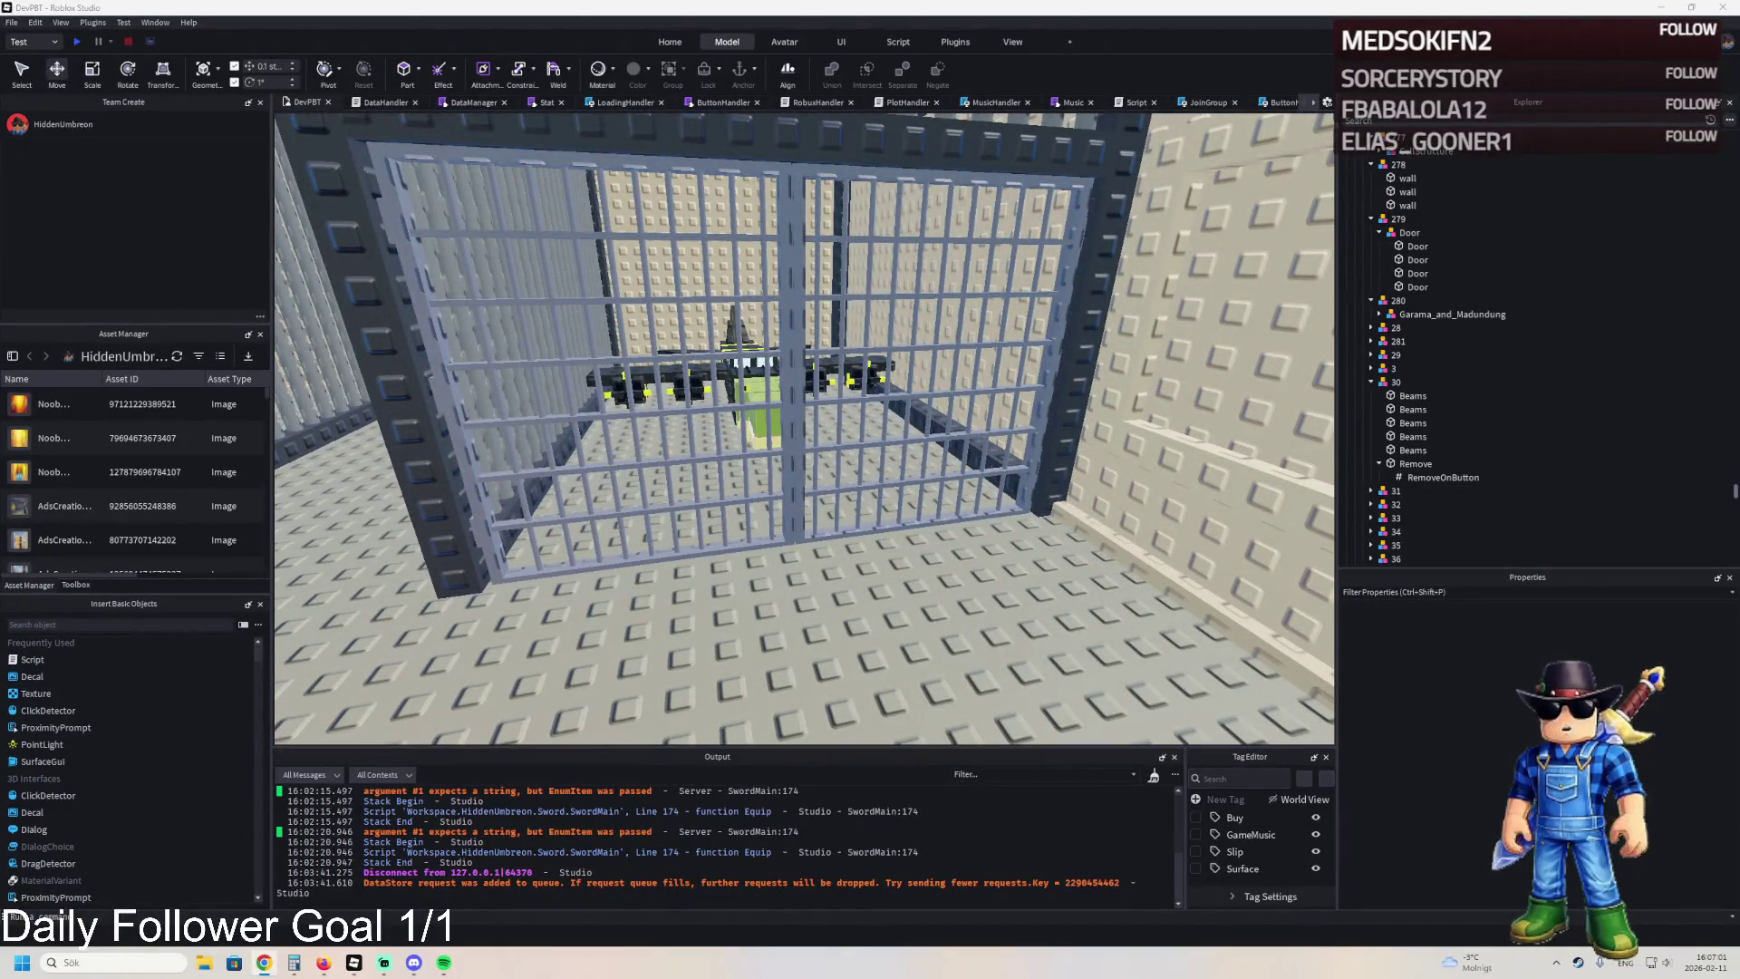
{"action": "key", "text": "a"}
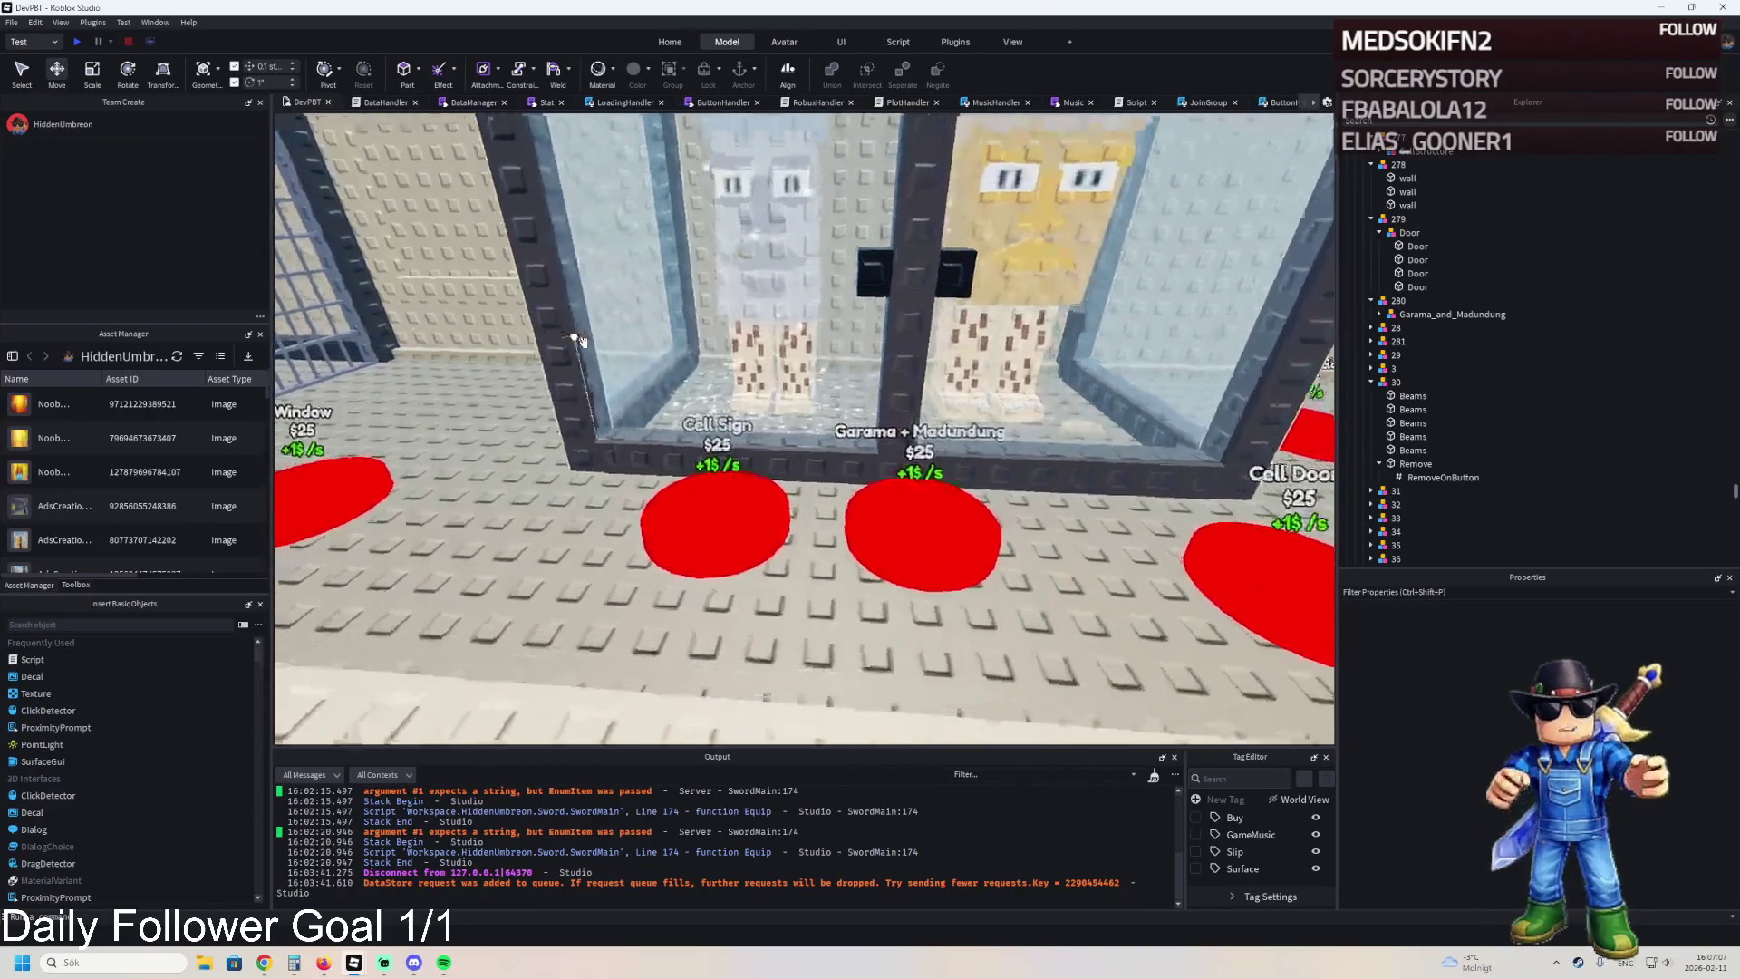
{"action": "key", "text": "a"}
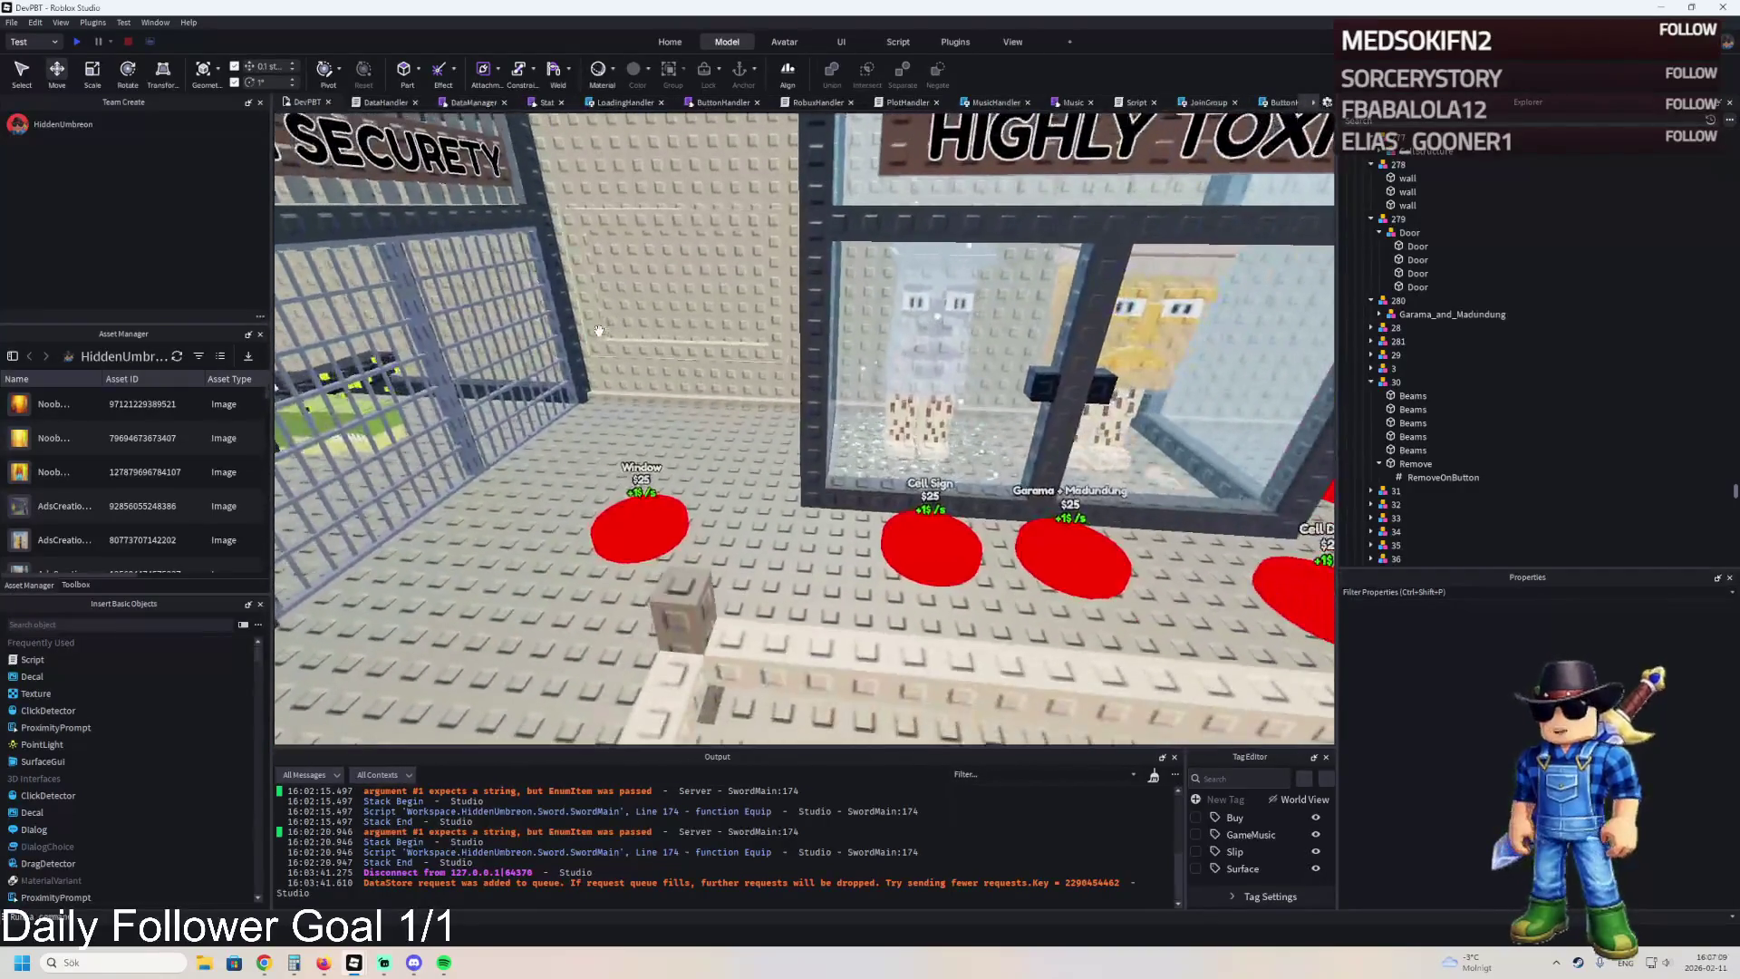
{"action": "key", "text": "s"}
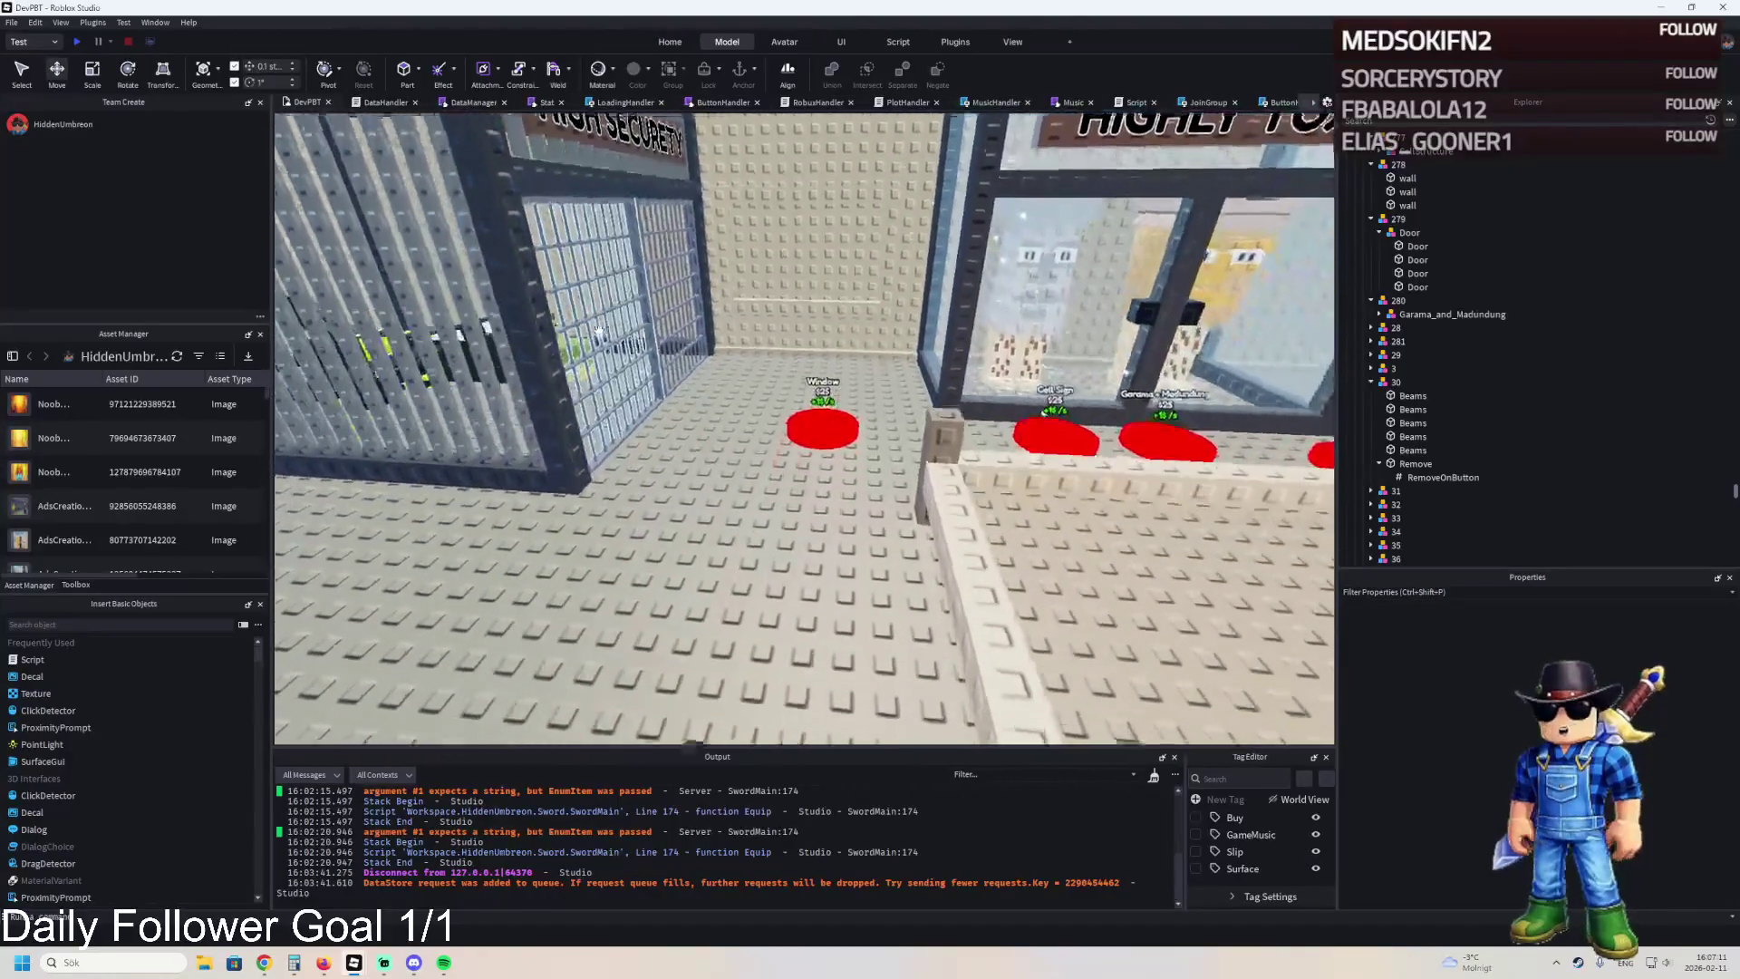
{"action": "key", "text": "d"}
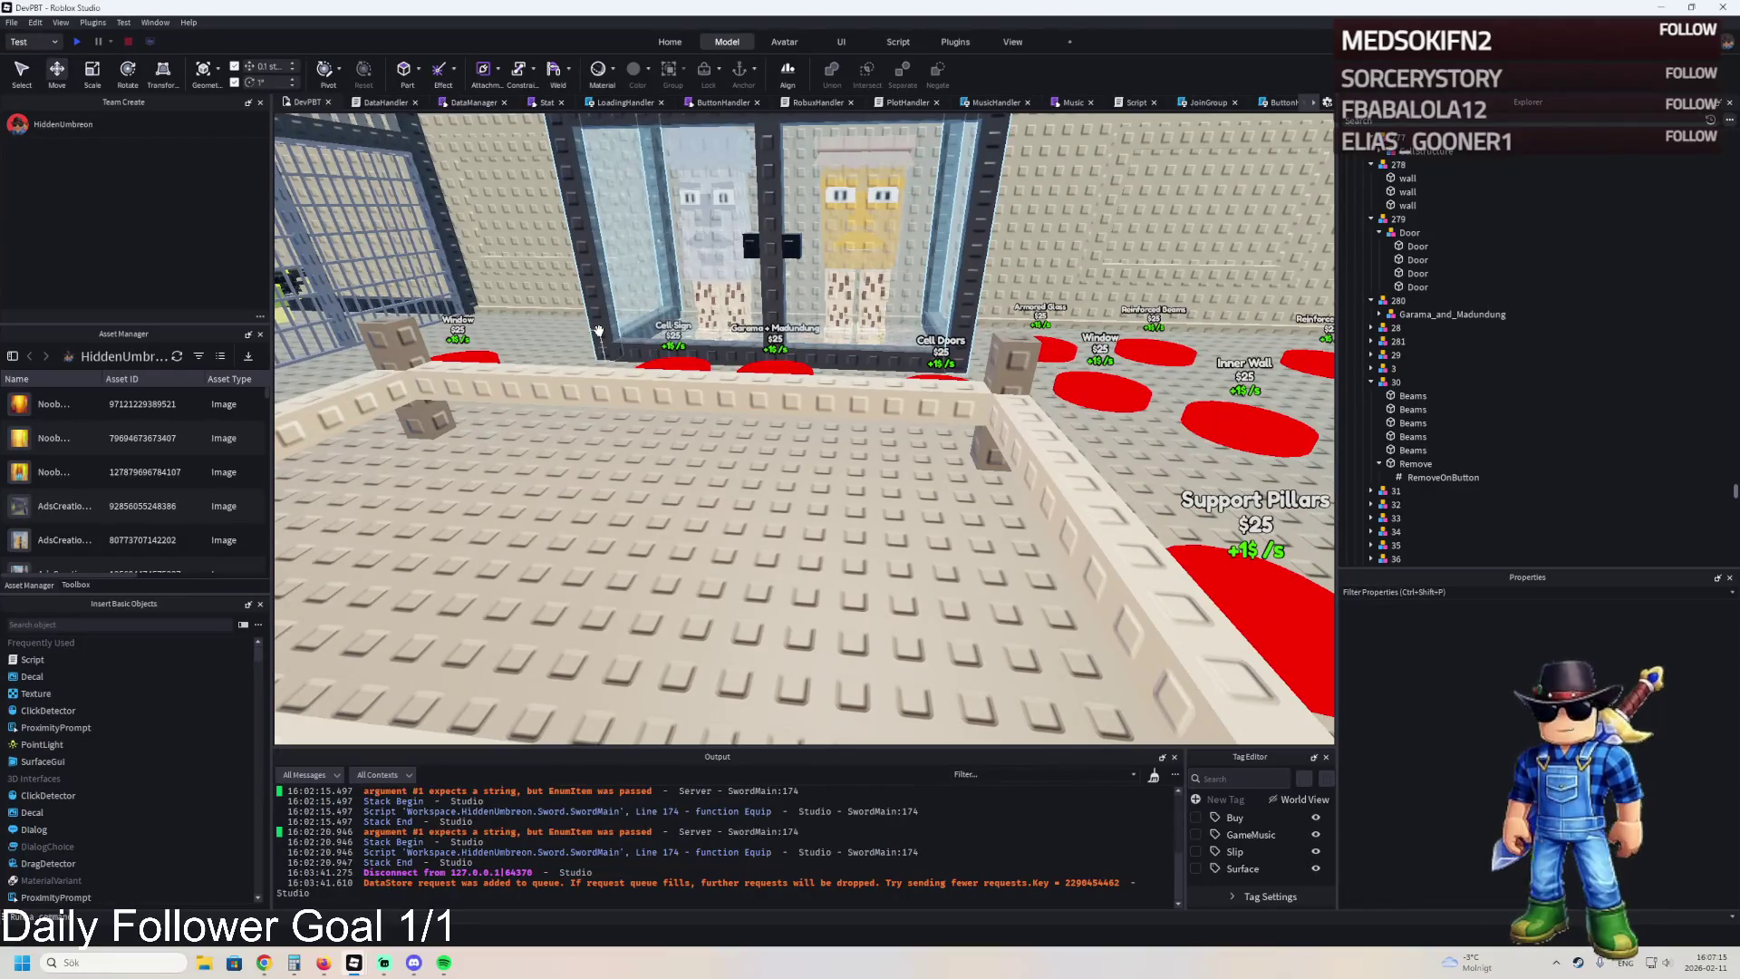
{"action": "key", "text": "d"}
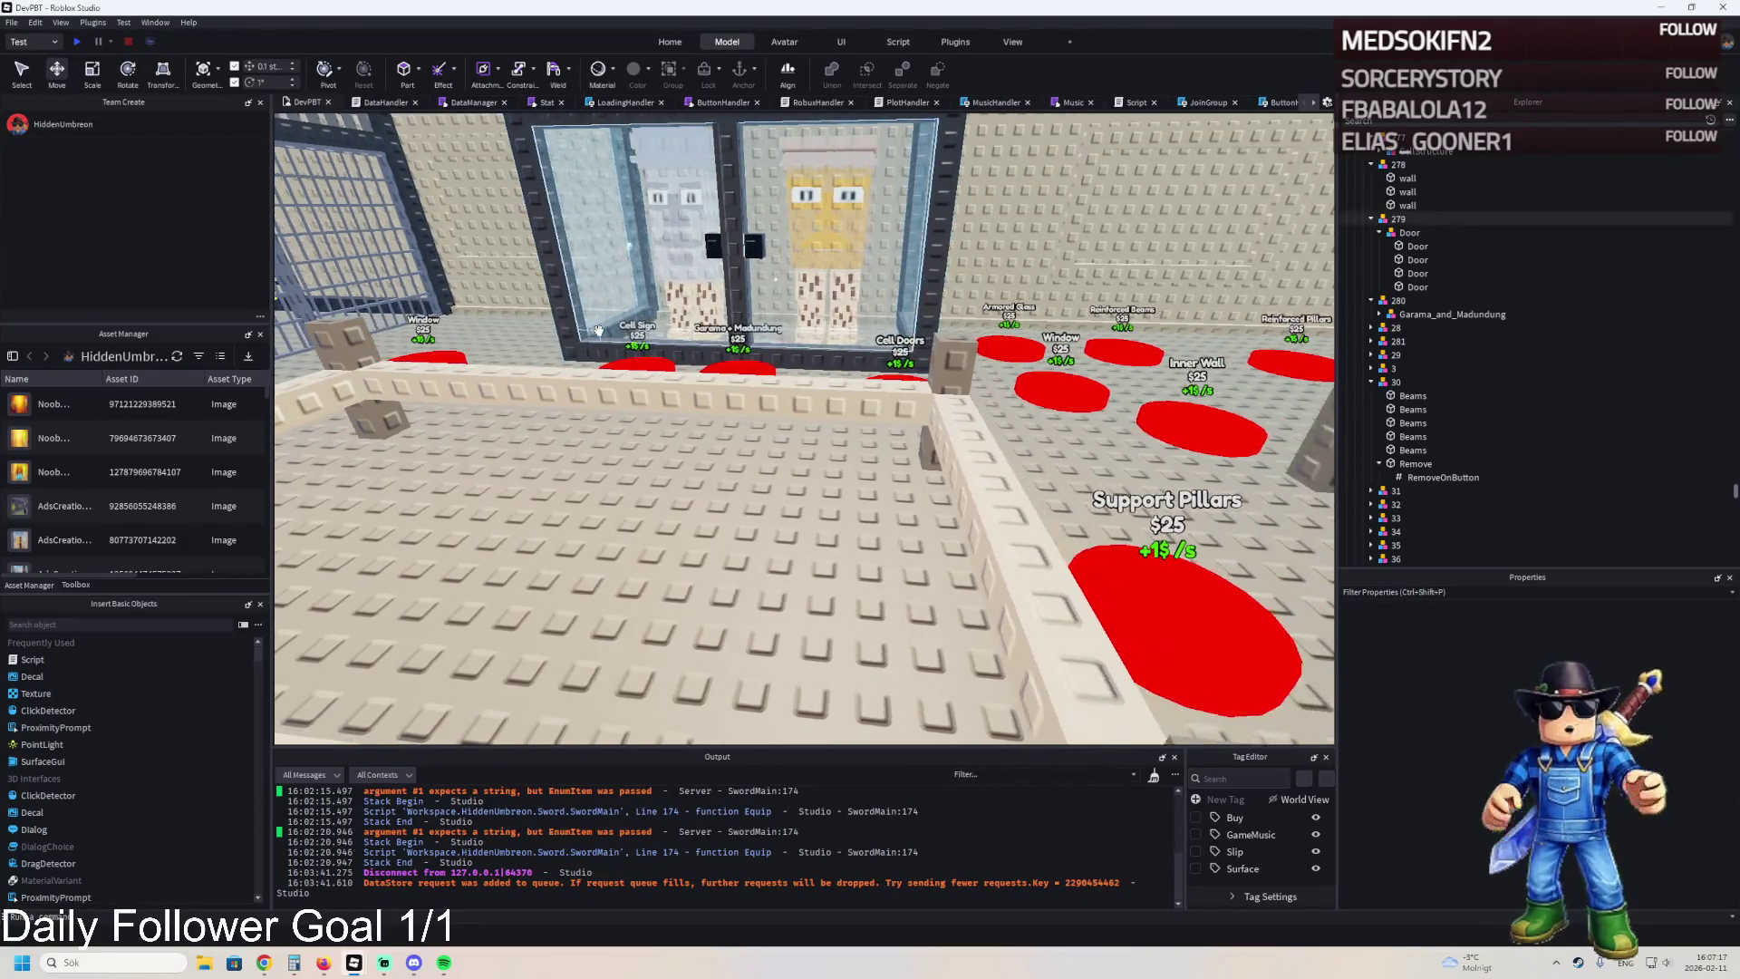
{"action": "key", "text": "e"}
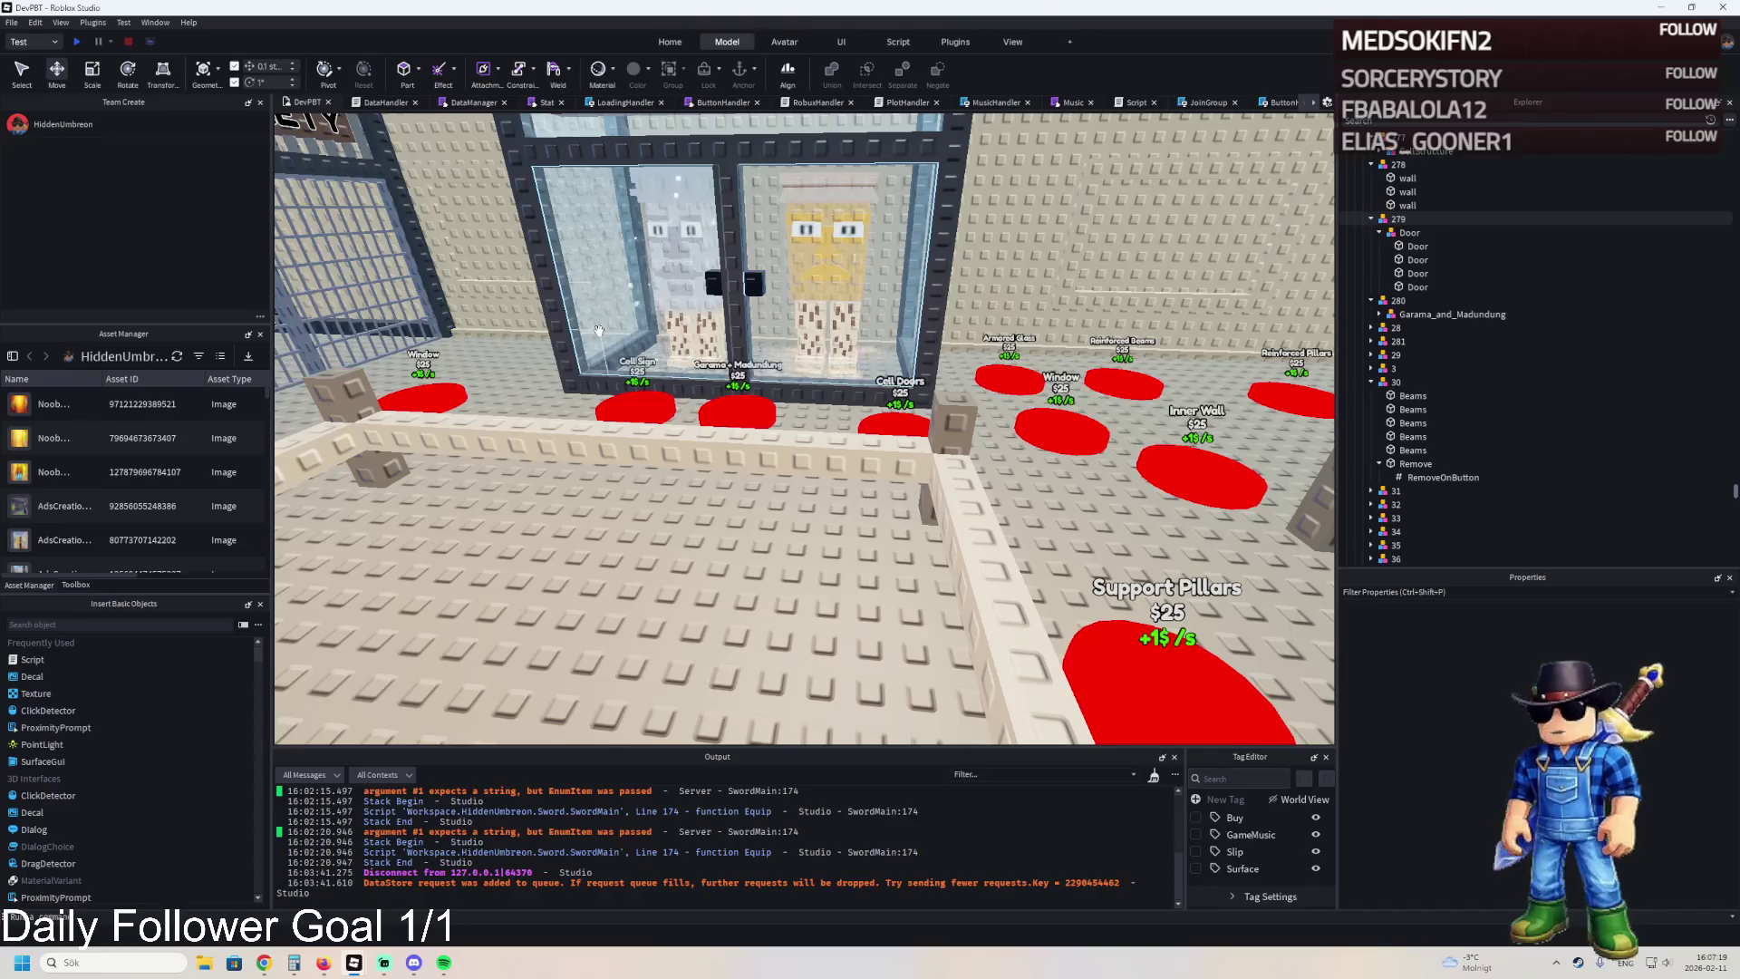
{"action": "key", "text": "d"}
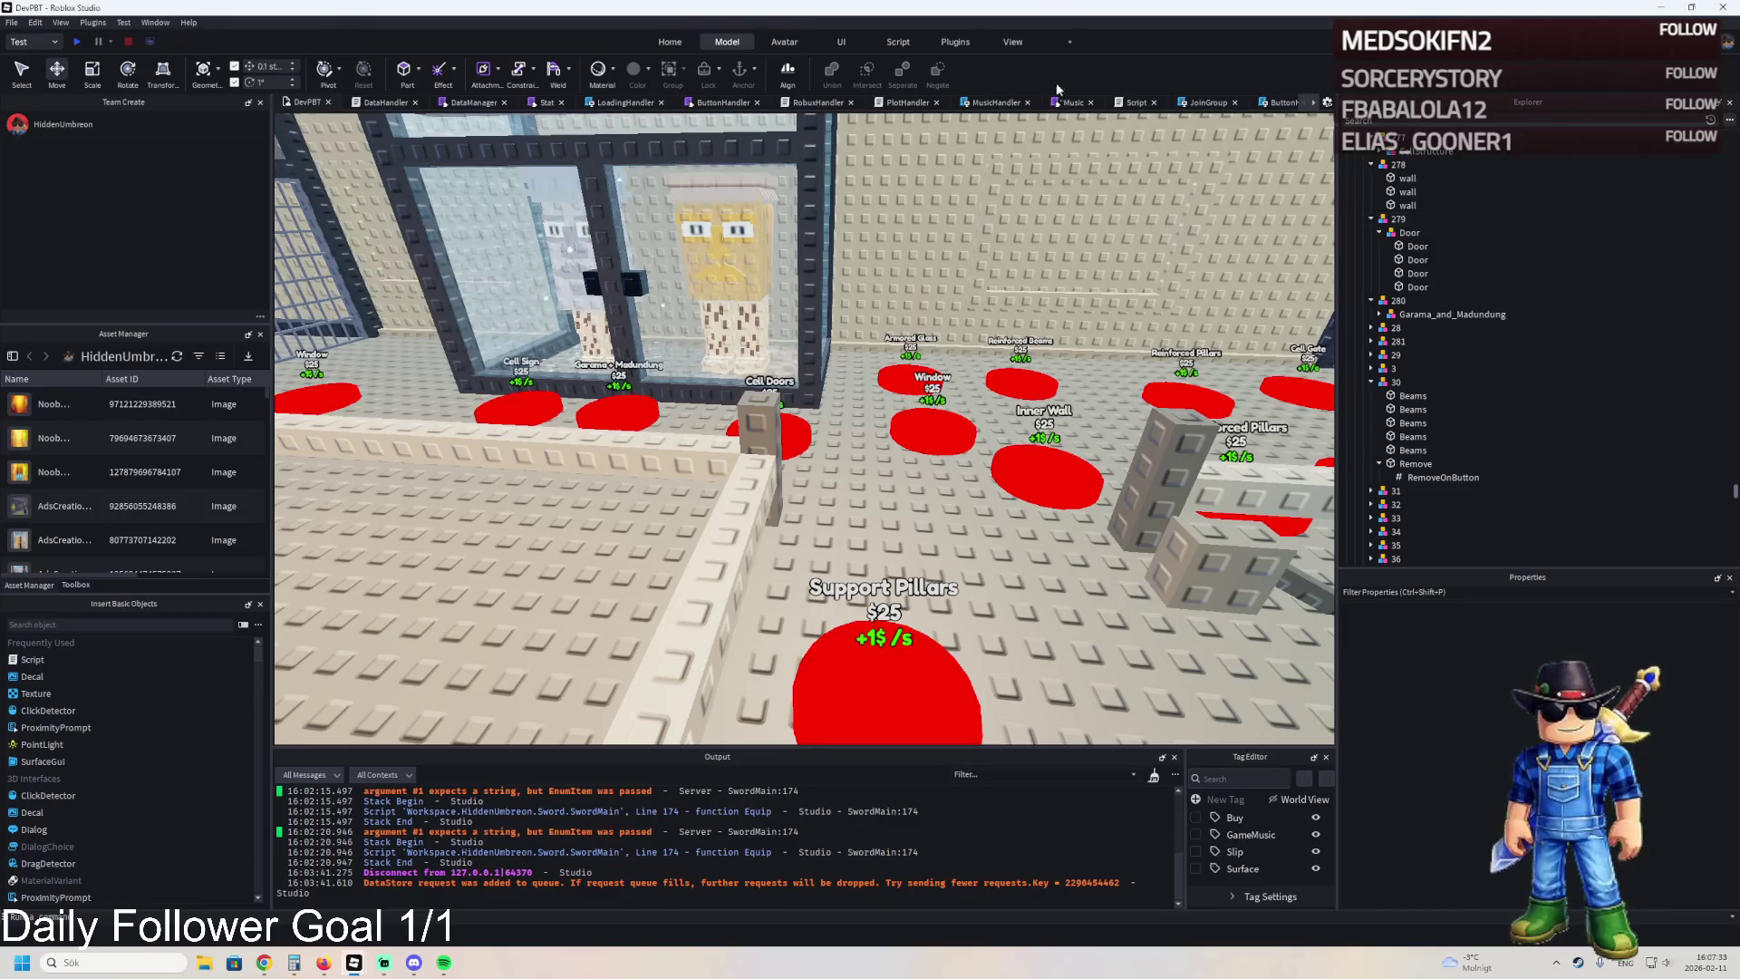
{"action": "mouse_move", "coordinate": [354, 961]}
{"action": "left_click", "coordinate": [431, 881]}
Switch to the Dev2.0 place and view the DataManager and DataHandler scripts.
{"action": "left_click", "coordinate": [431, 881]}
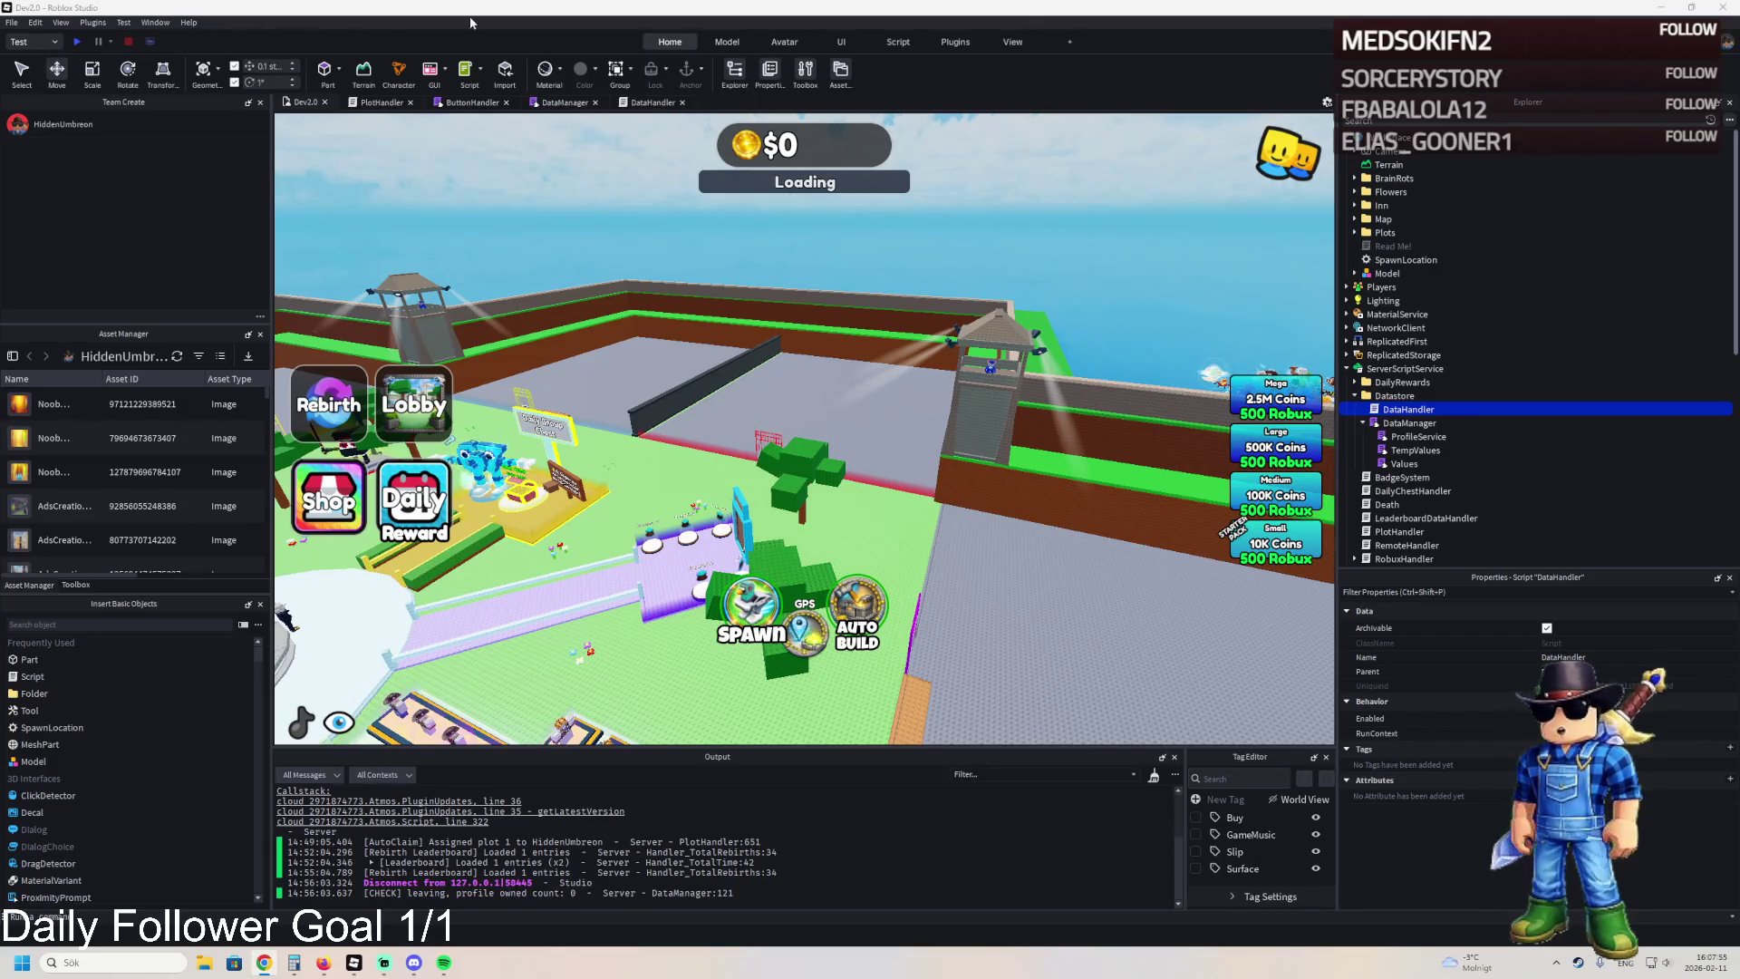
{"action": "left_click", "coordinate": [565, 102]}
{"action": "scroll", "coordinate": [846, 204], "scroll_direction": "up", "scroll_amount": 10}
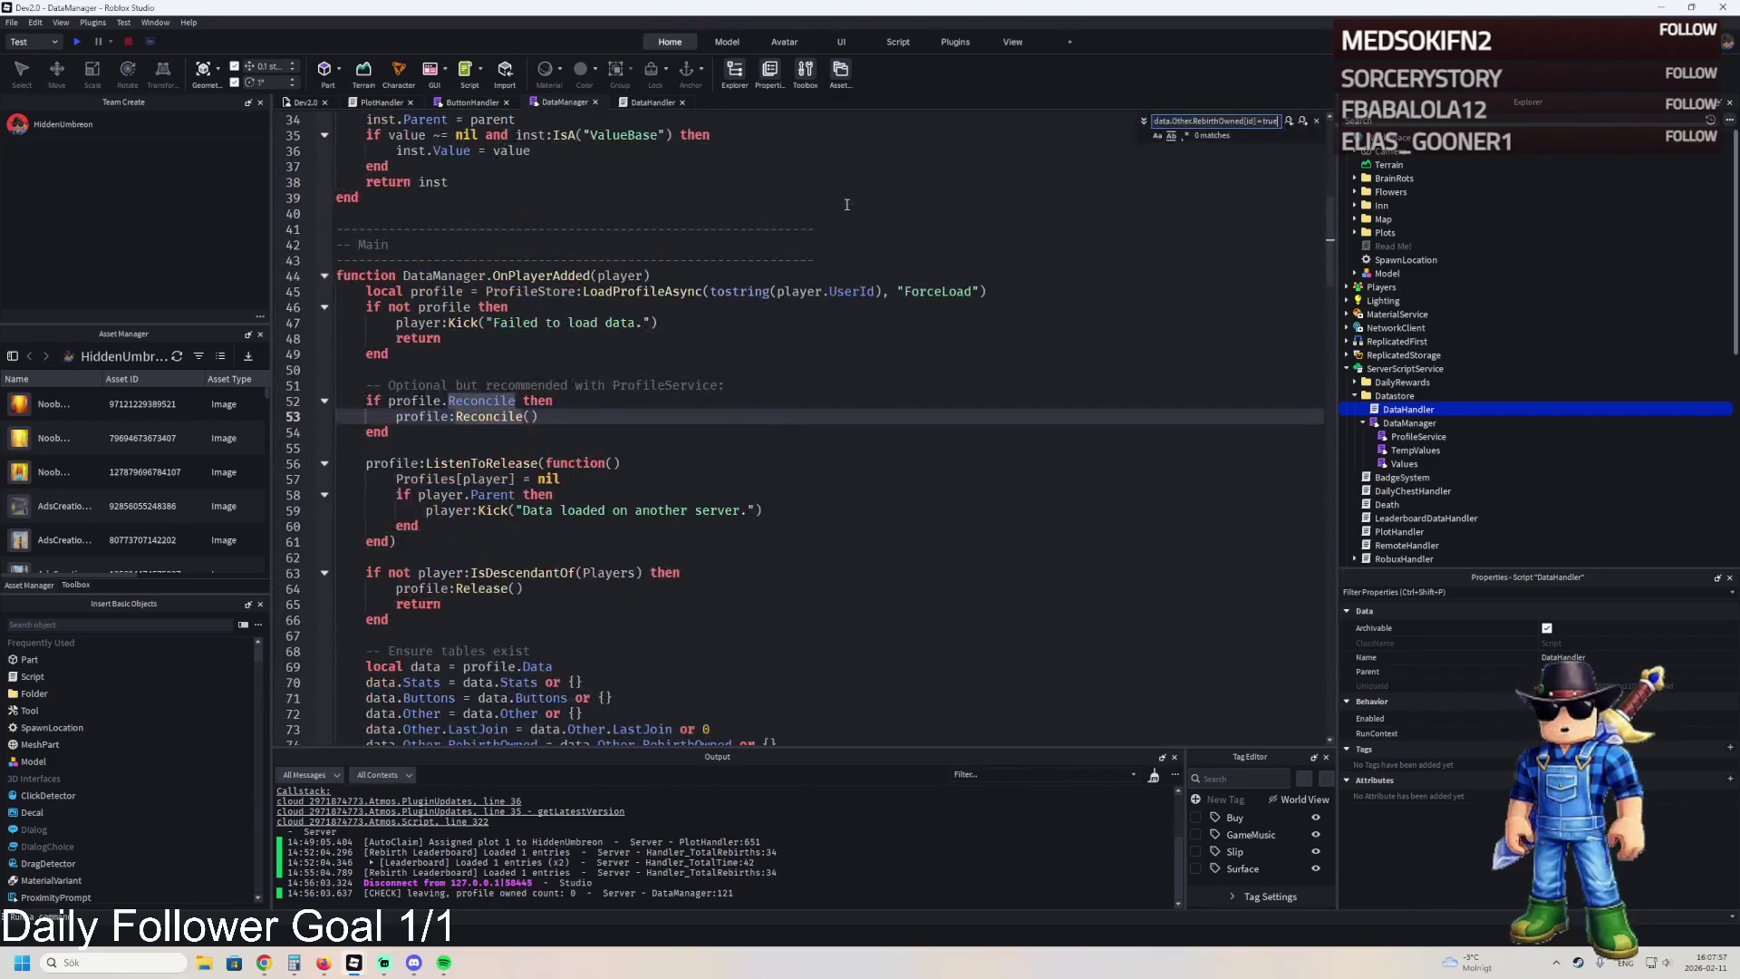
{"action": "left_click", "coordinate": [652, 102]}
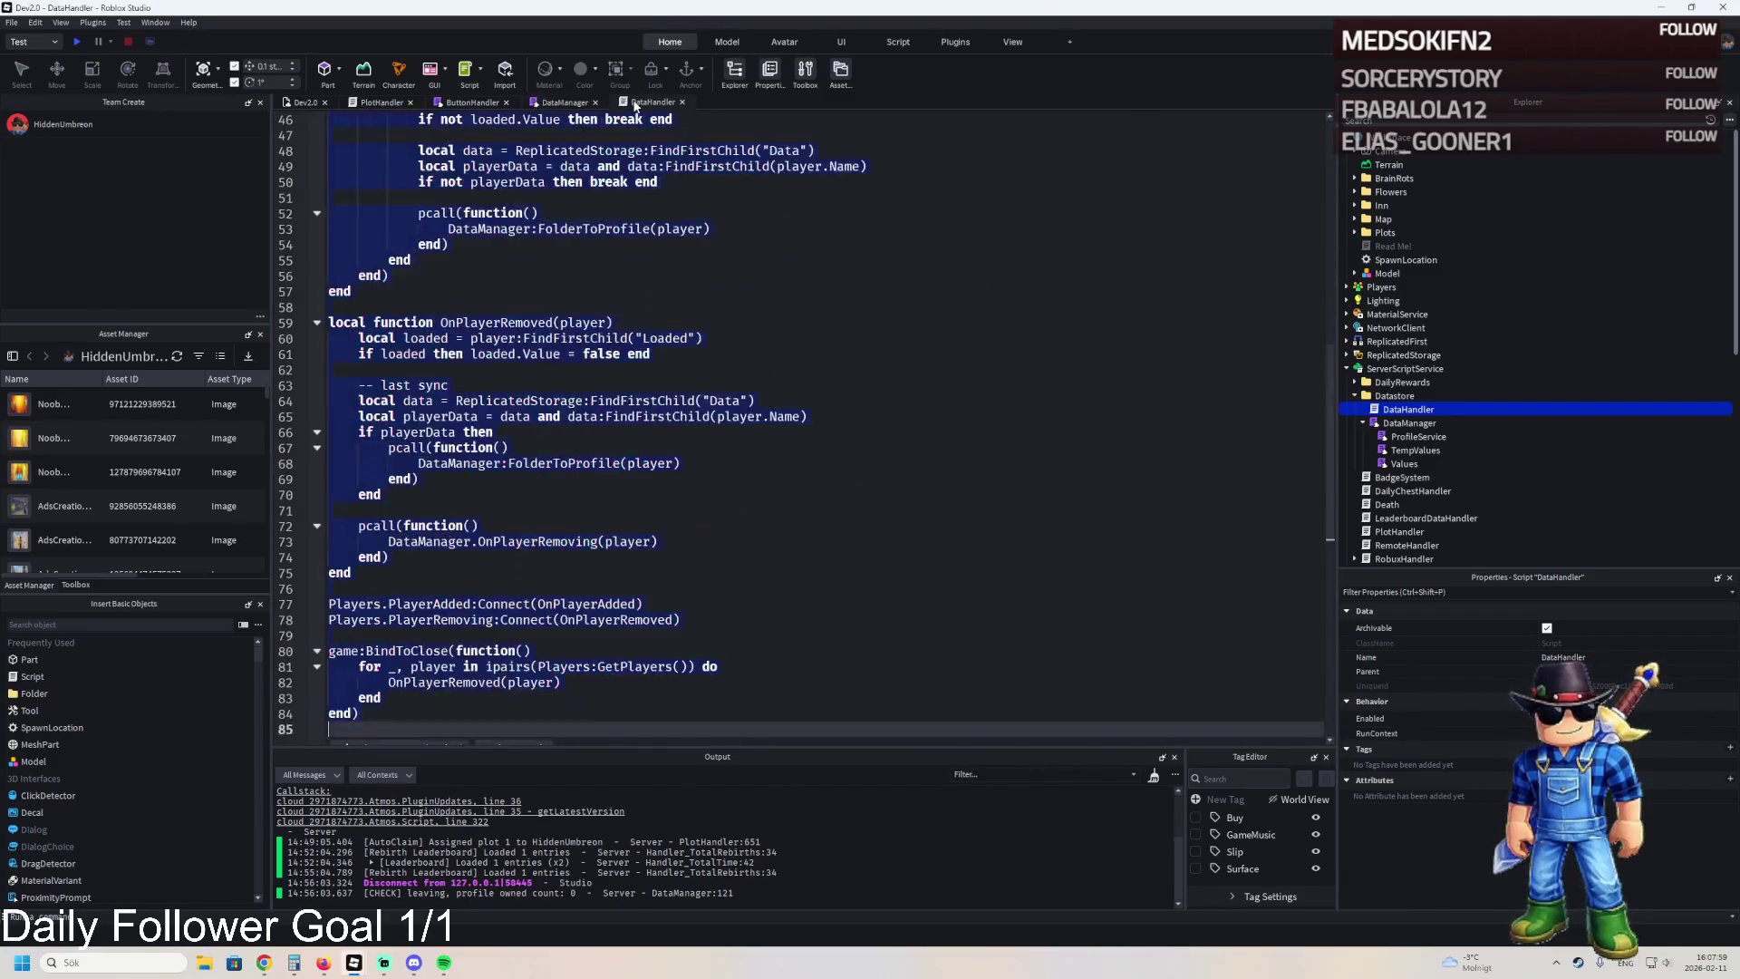
{"action": "key", "text": "Escape"}
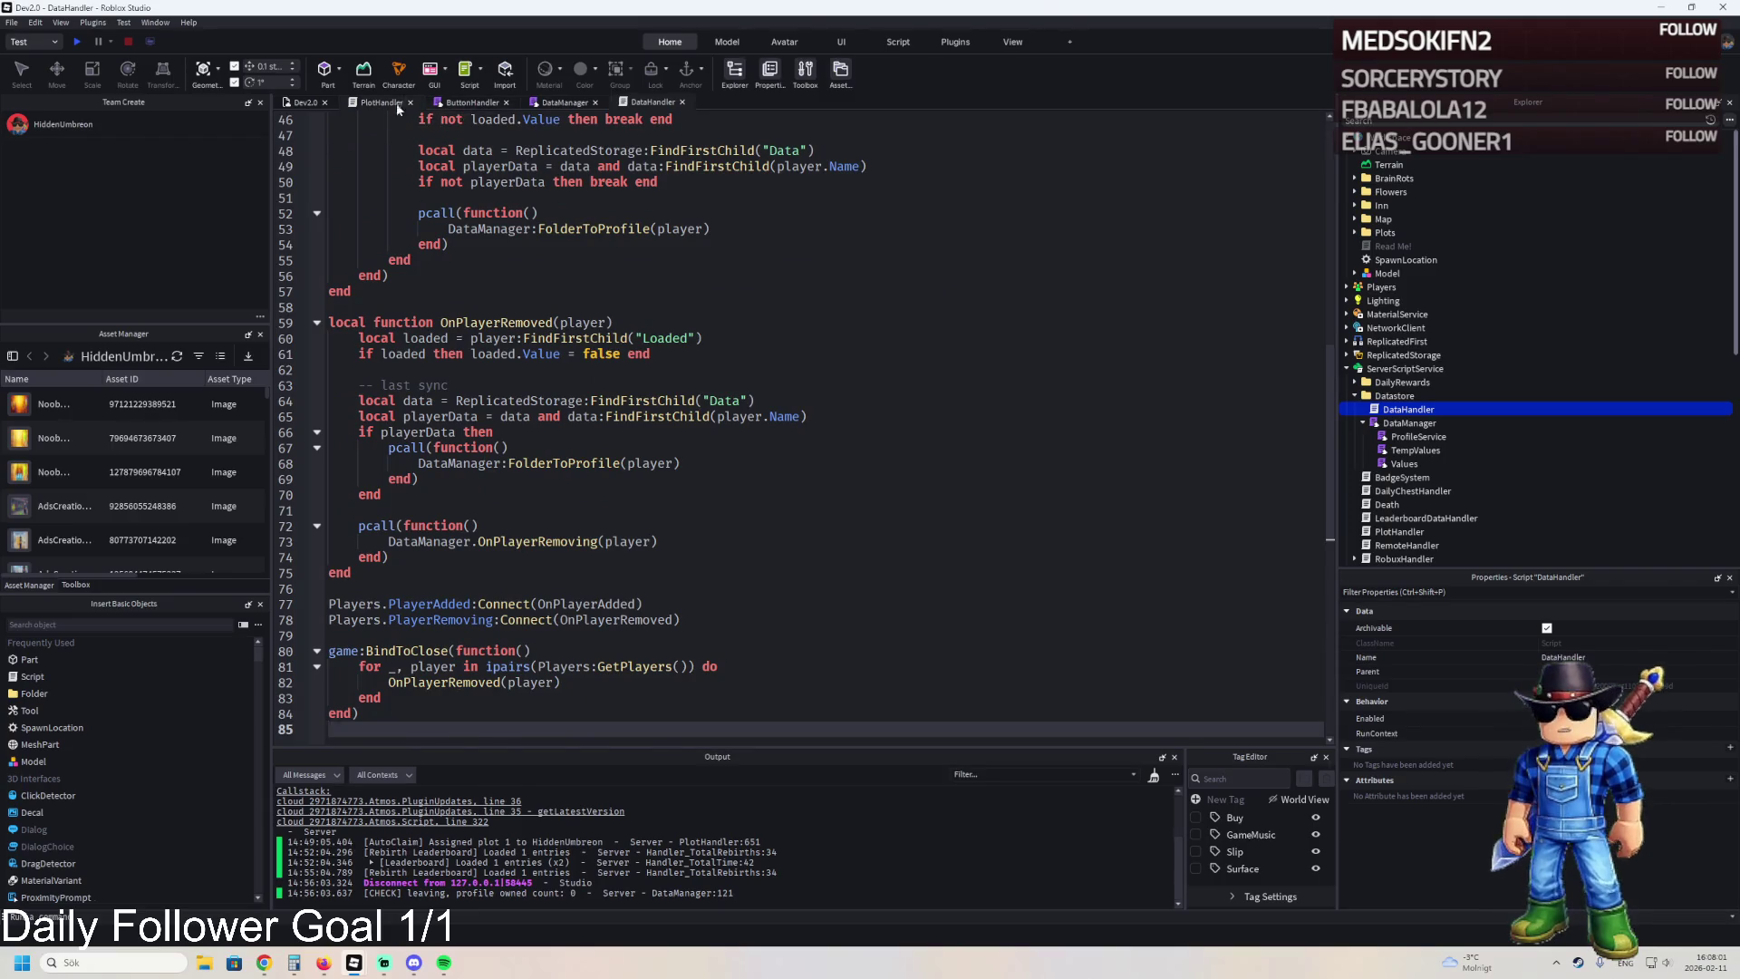
Find the data.Other.RebirthOwned[id] = true save line in the PlotHandler script.
{"action": "left_click", "coordinate": [390, 102]}
{"action": "left_click", "coordinate": [915, 185]}
{"action": "key", "text": "ctrl+f"}
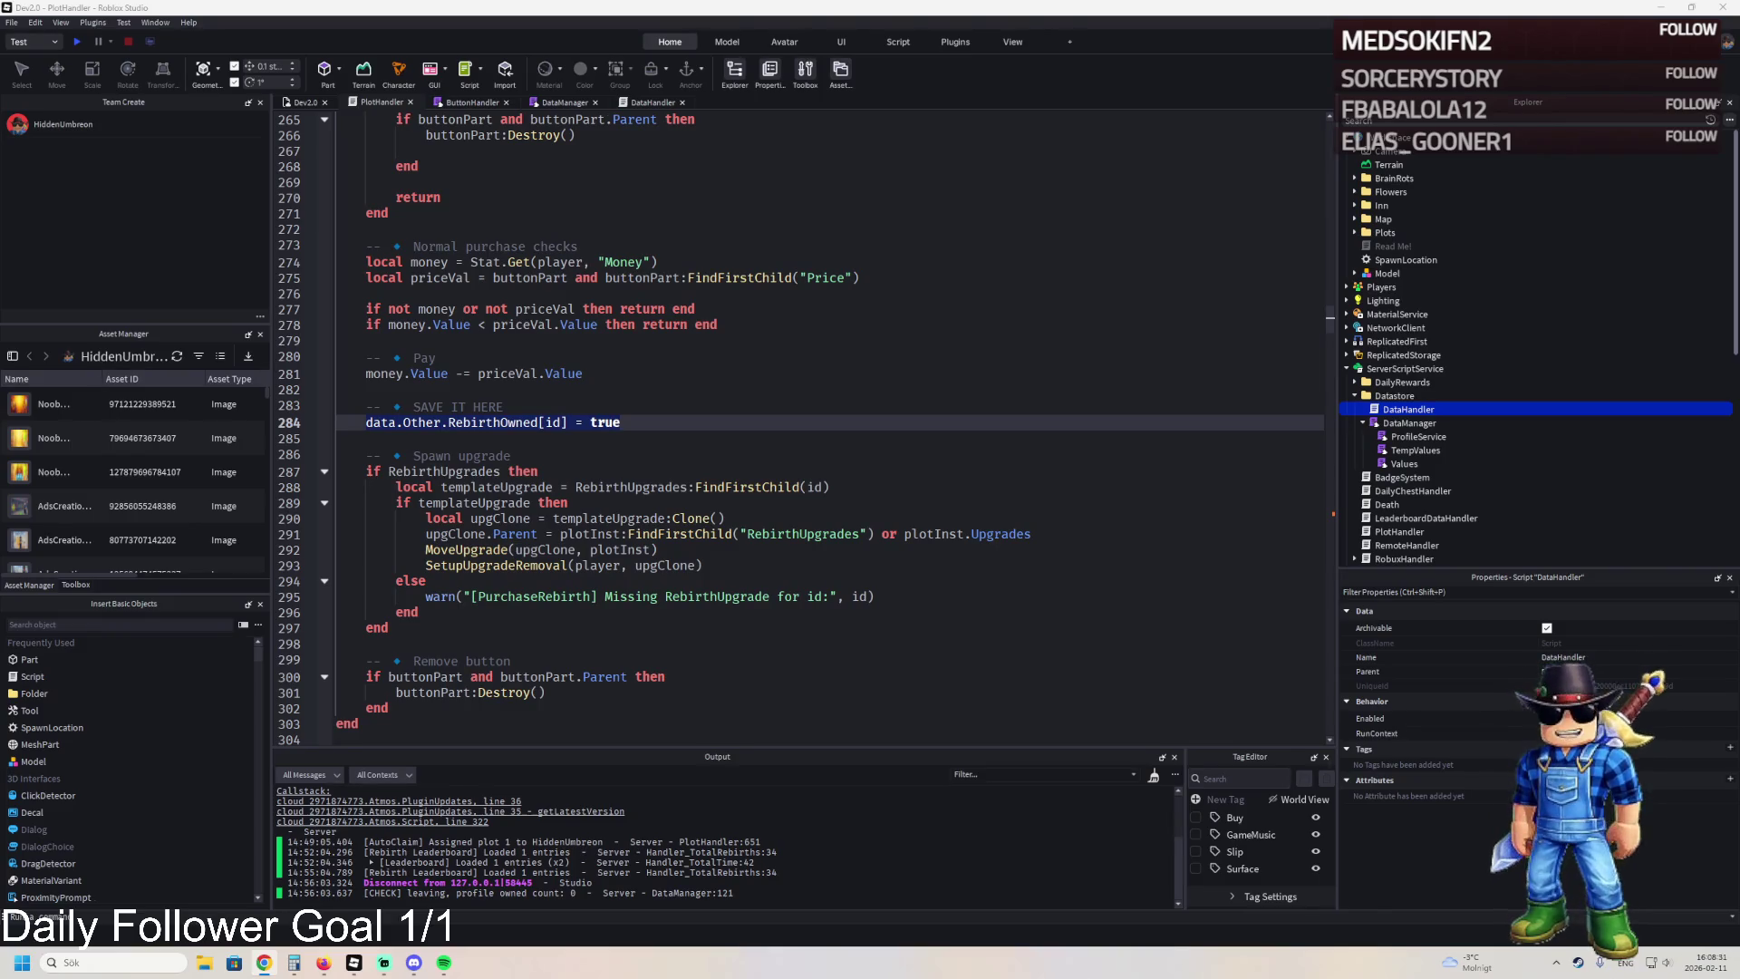
{"action": "key", "text": "ctrl+f"}
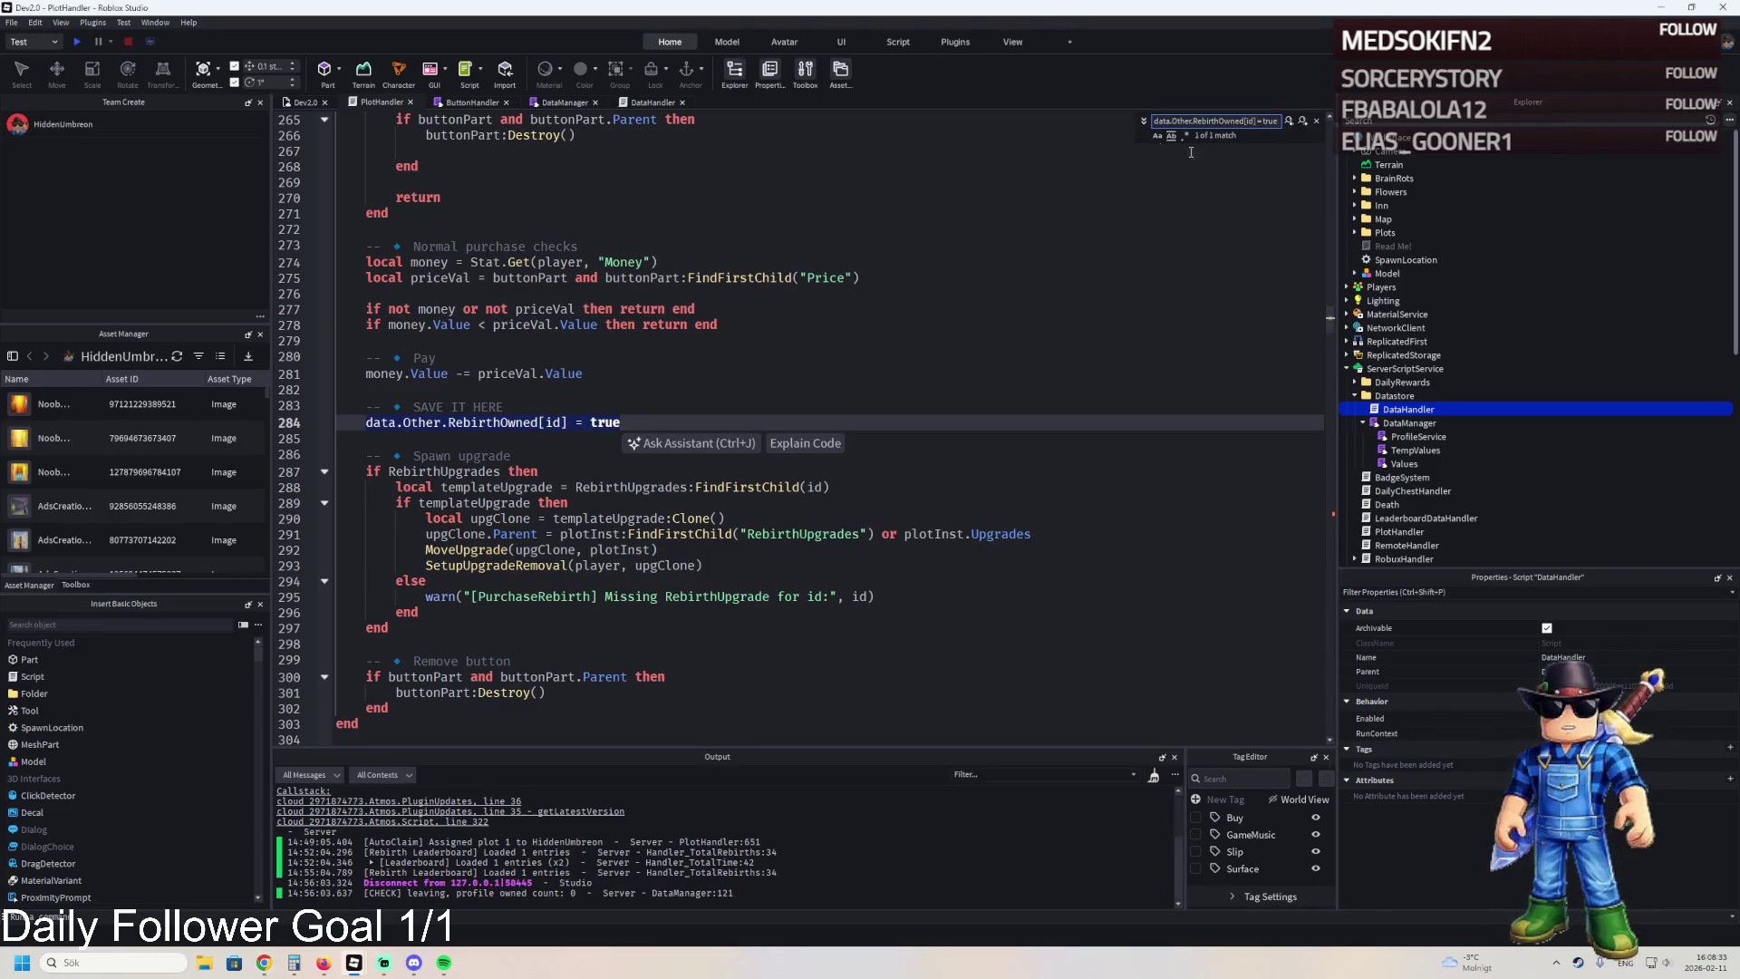
Paste the SetRebirthOwnedInReplicatedFolder helper function under the -- Helpers section.
{"action": "left_click", "coordinate": [1315, 121]}
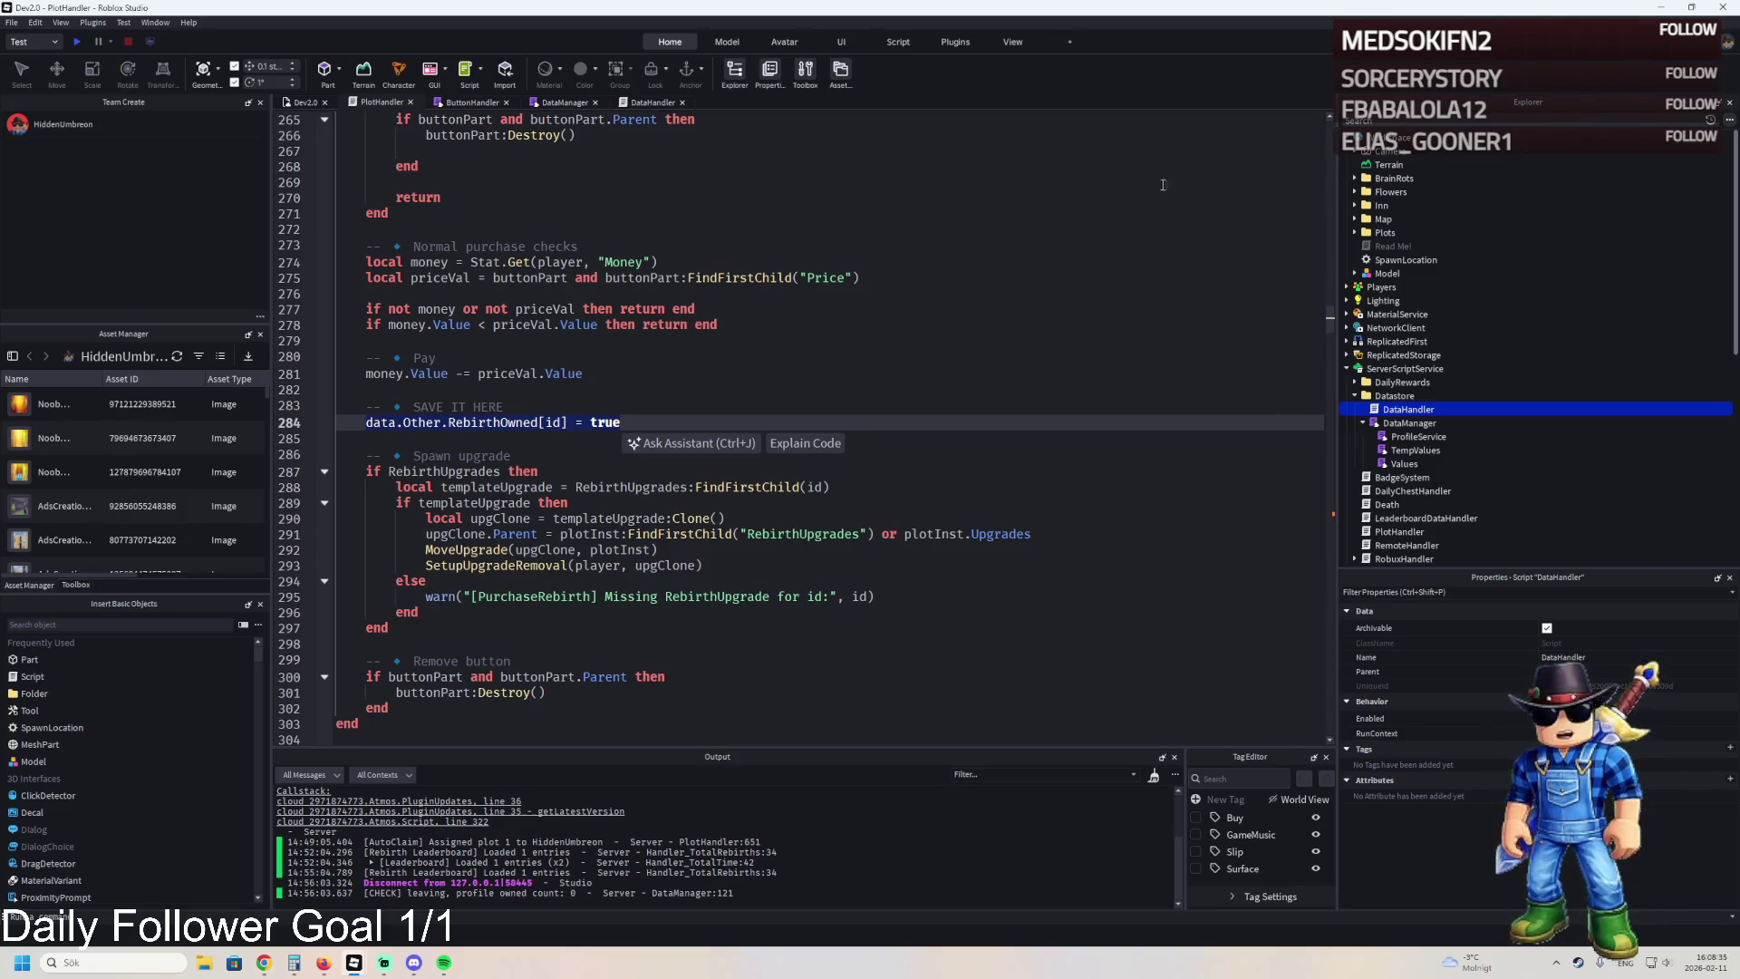
{"action": "key", "text": "ctrl+f"}
{"action": "type", "text": "helpers"}
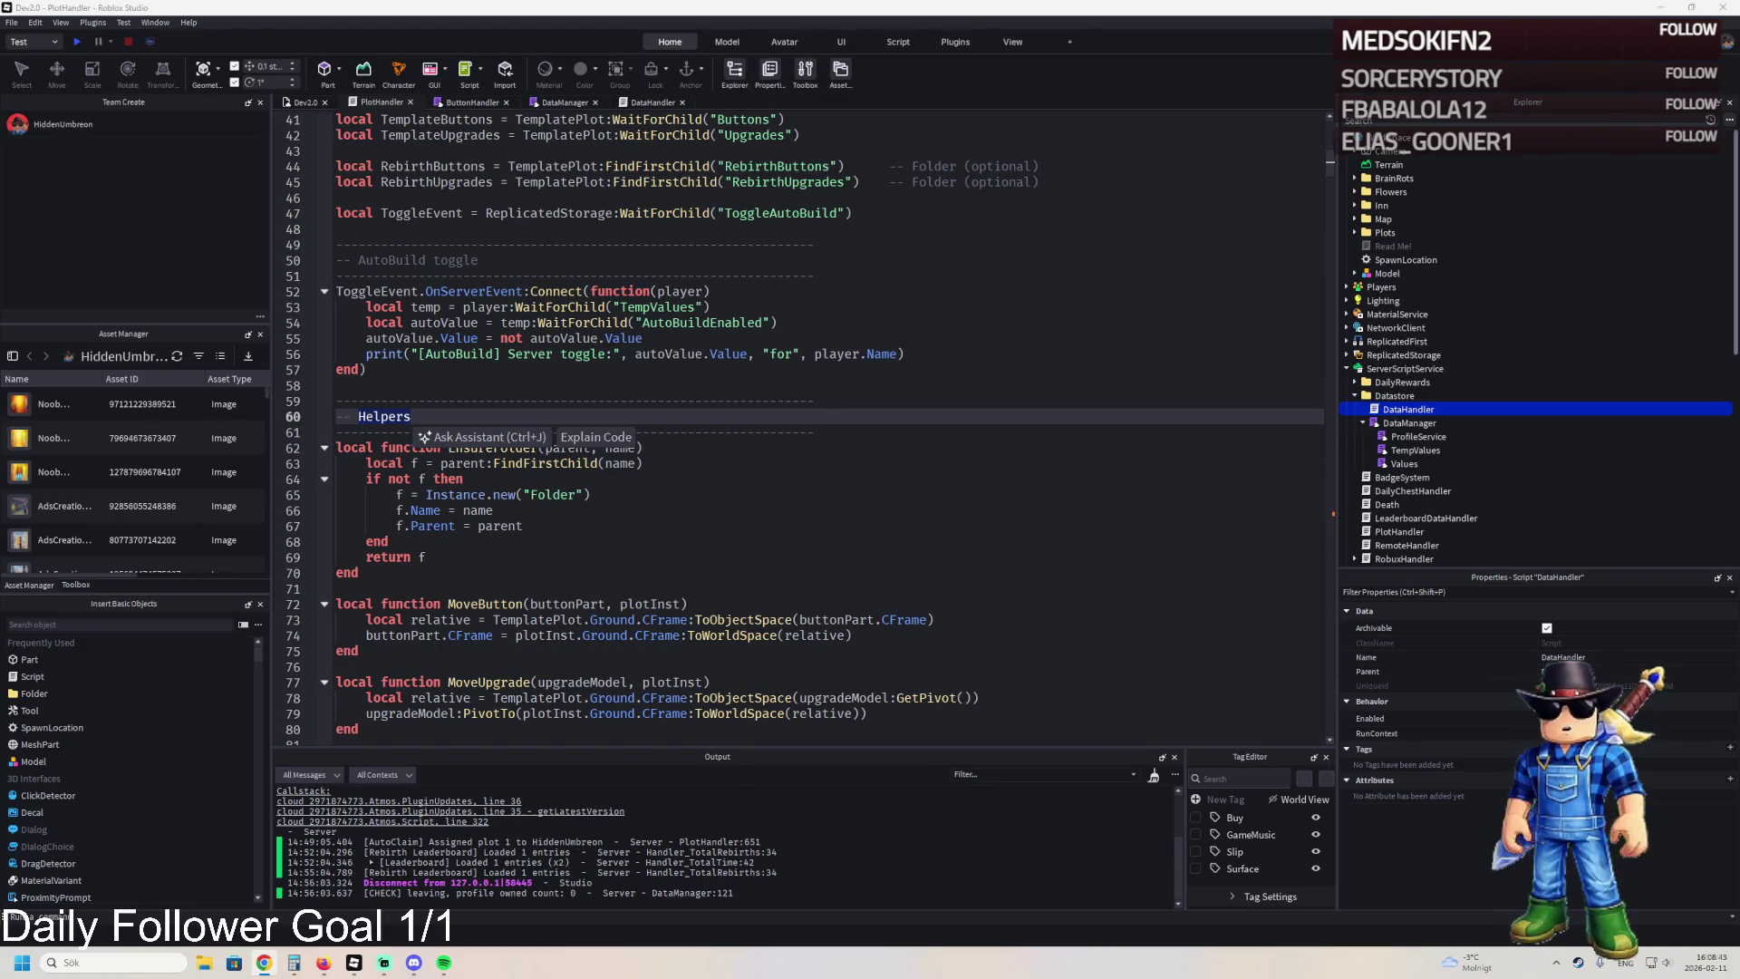
{"action": "left_click", "coordinate": [372, 432]}
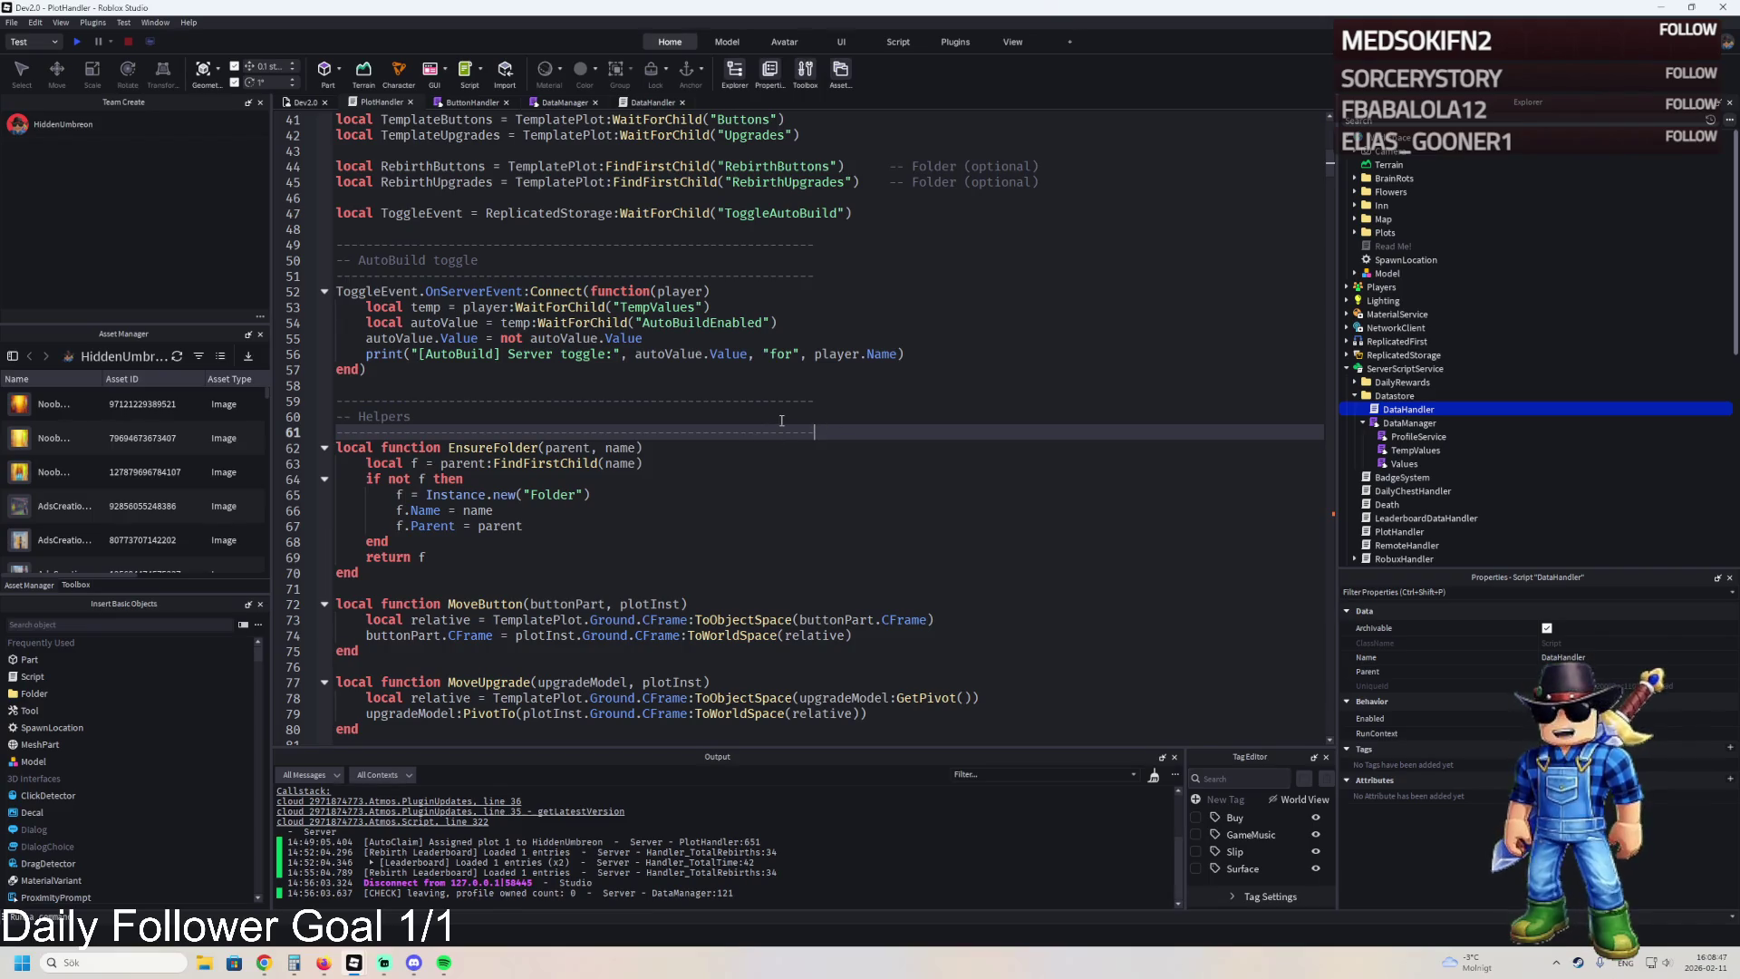
{"action": "key", "text": "ctrl+v"}
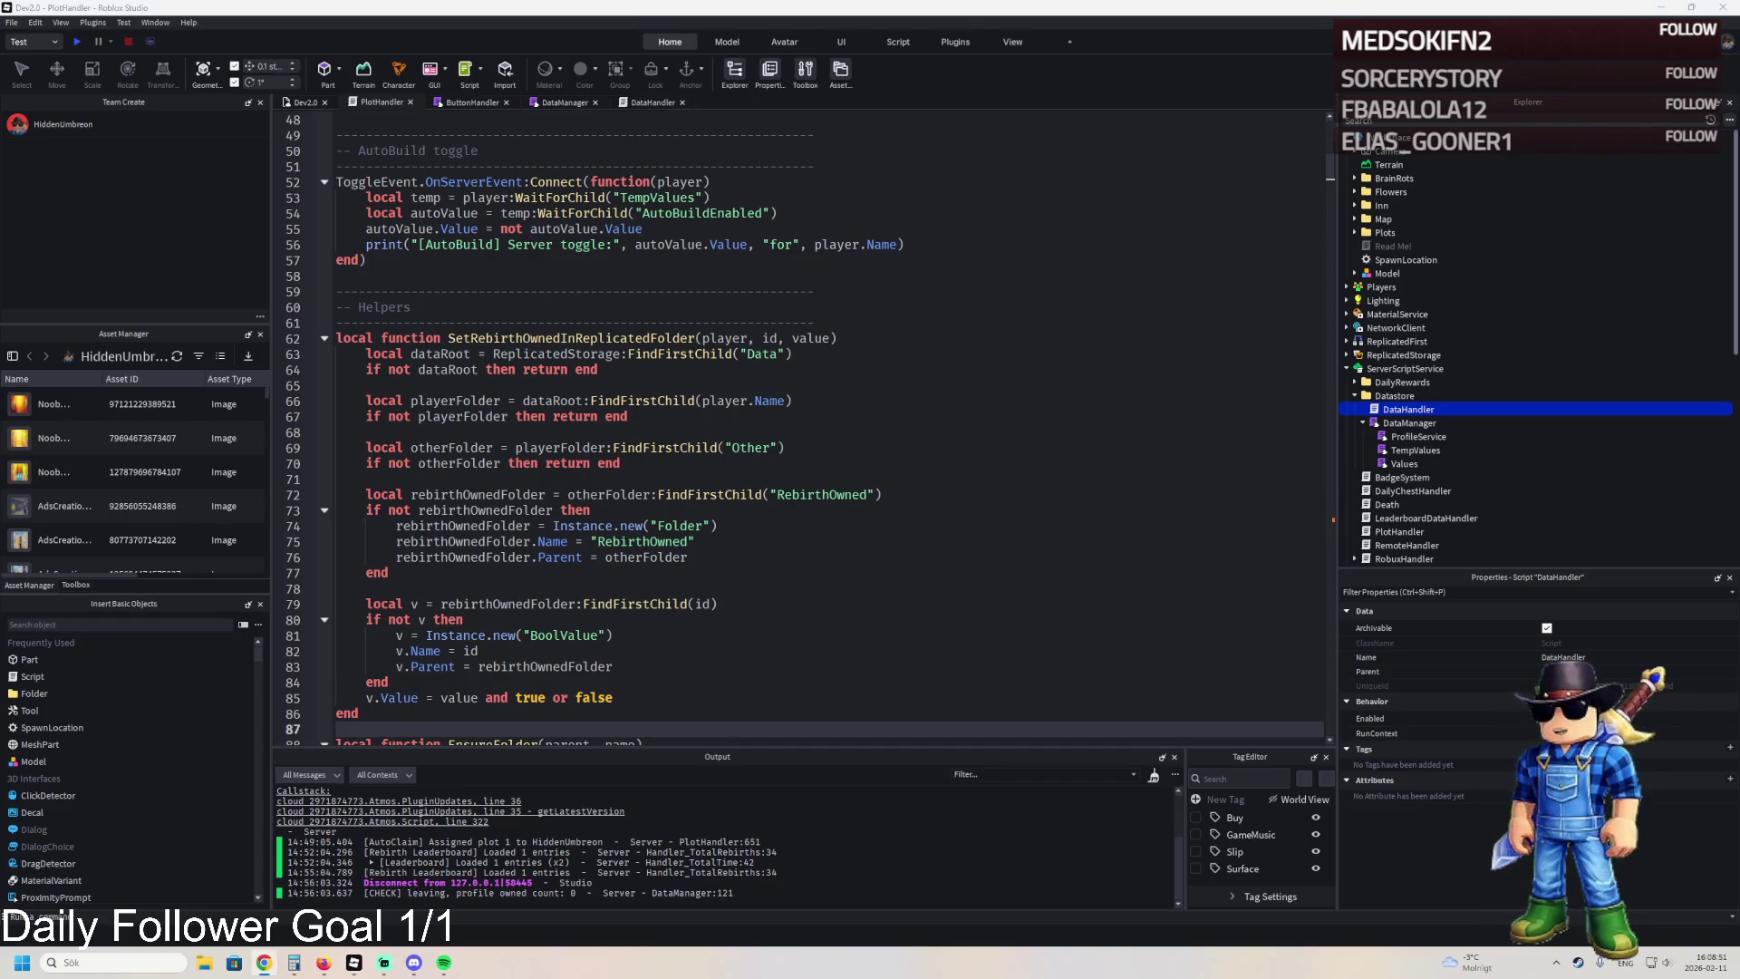
Add SetRebirthOwnedInReplicatedFolder(player, id, true) after the RebirthOwned save line and start a playtest.
{"action": "key", "text": "ctrl+f"}
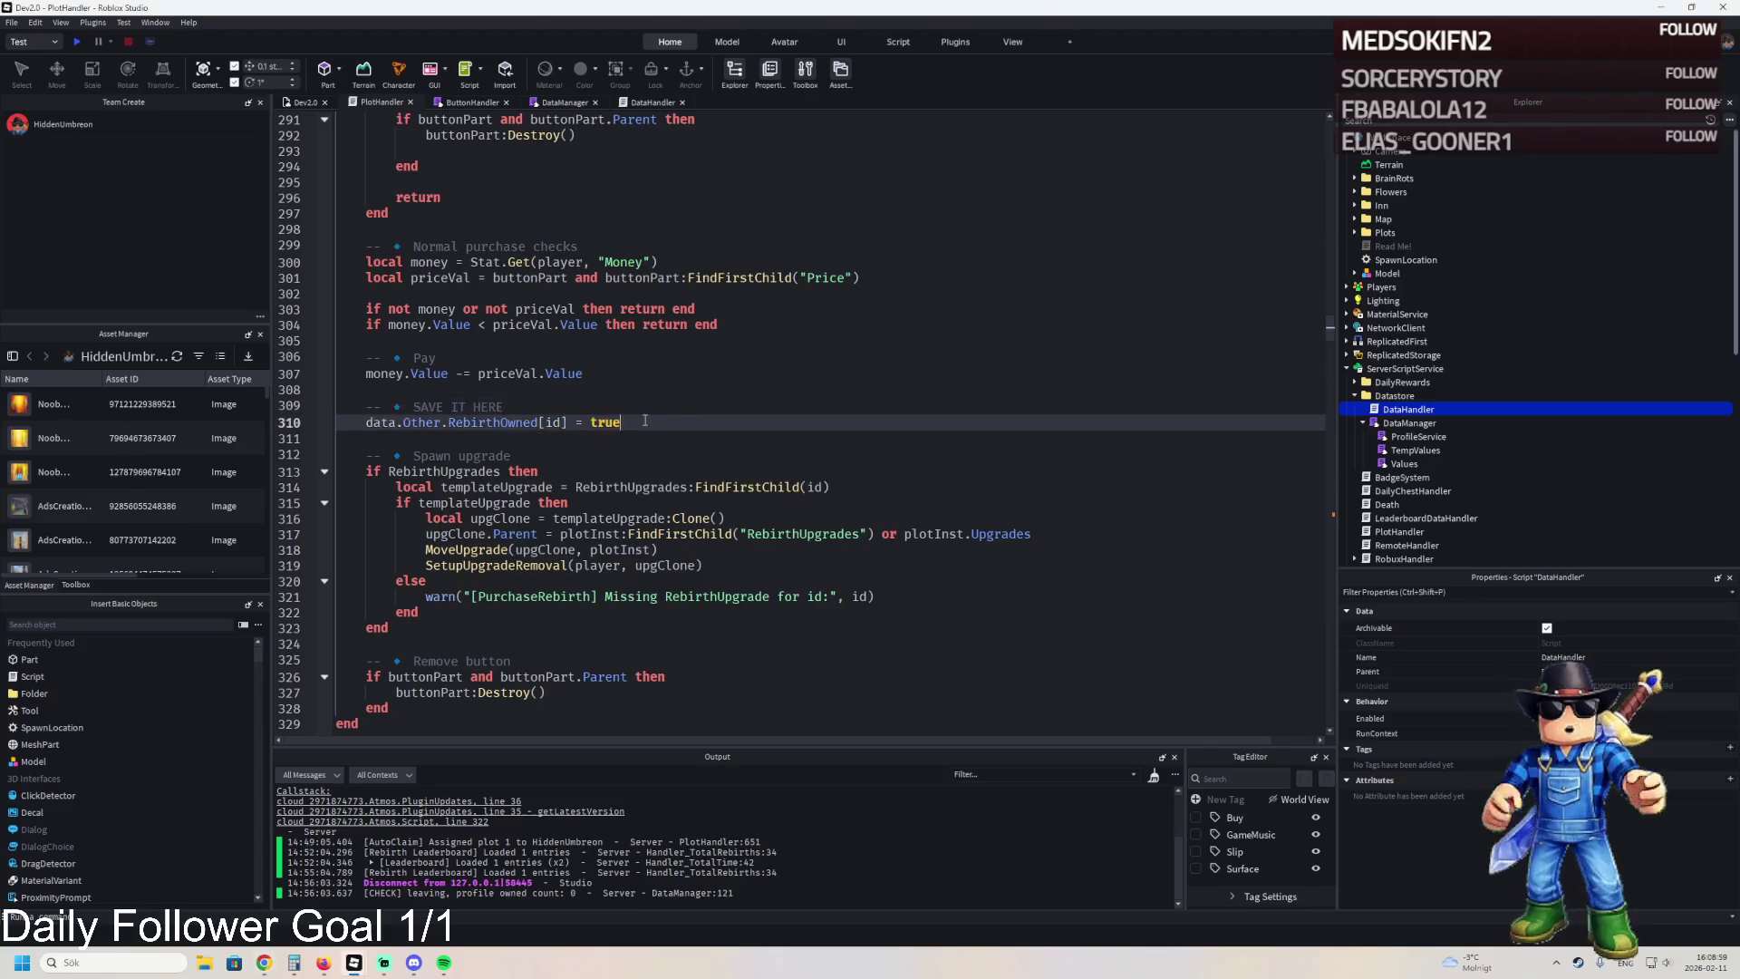
{"action": "key", "text": "Tab"}
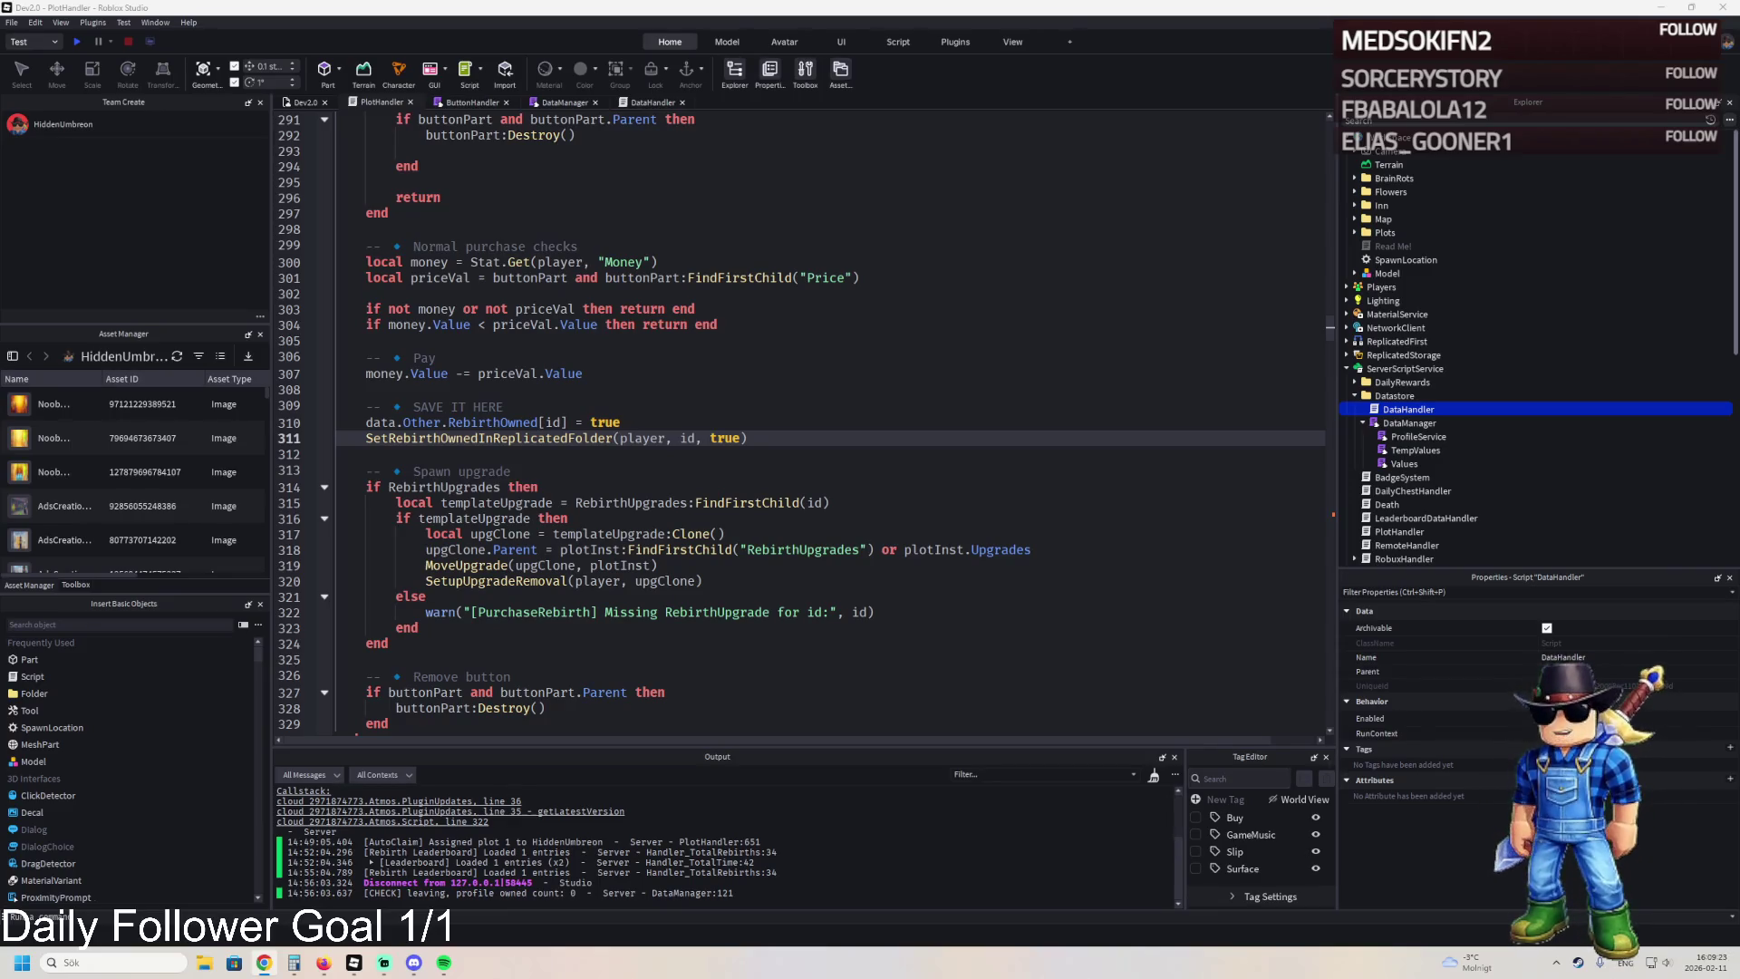
{"action": "left_click", "coordinate": [604, 284]}
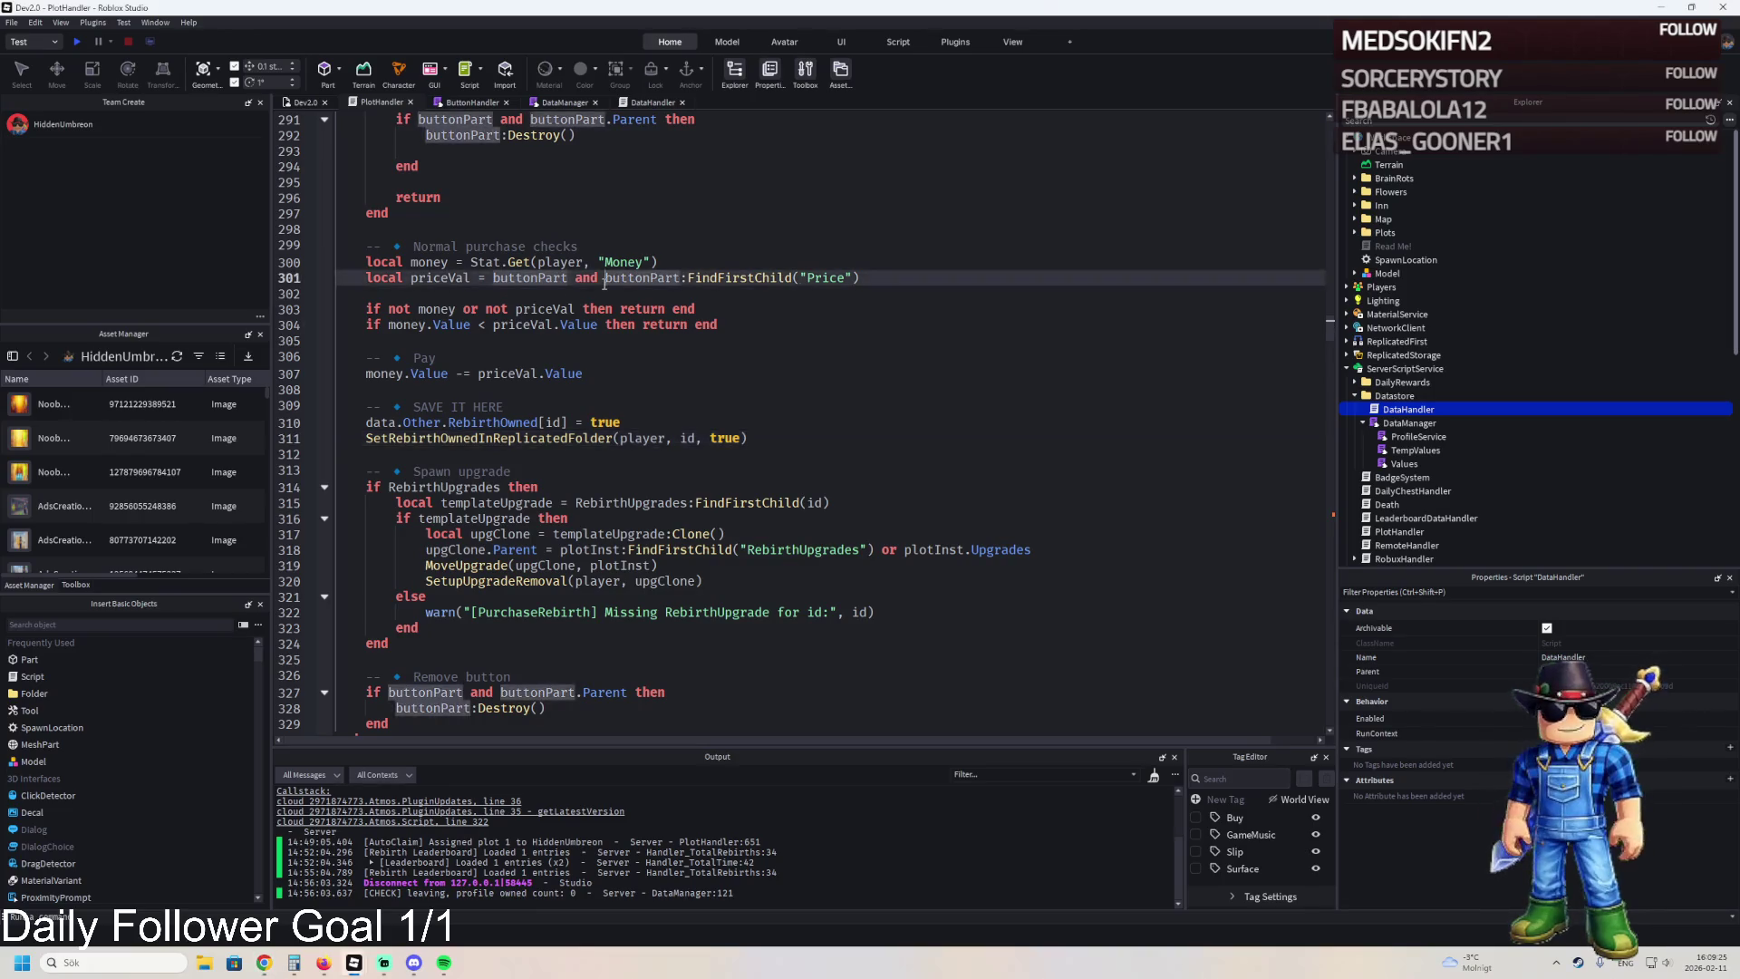
{"action": "key", "text": "F5"}
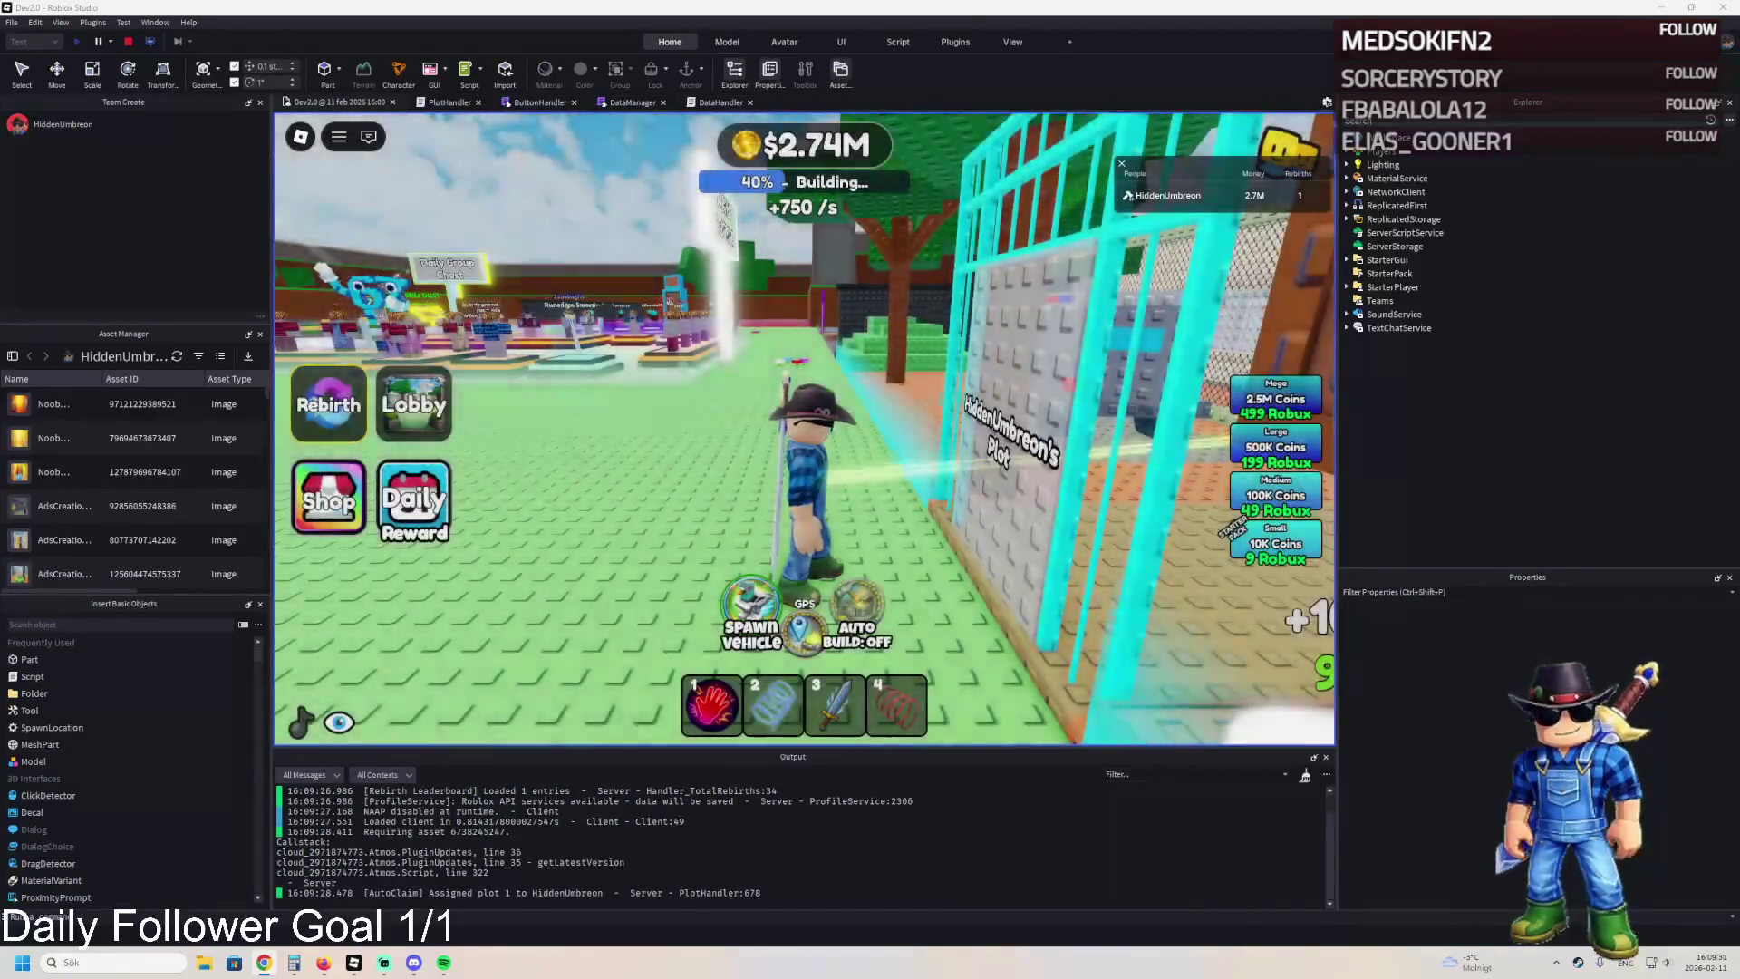
Take a screenshot of the game, then toggle Auto Build on, off and on at the plot gate.
{"action": "key", "text": "super+shift+s"}
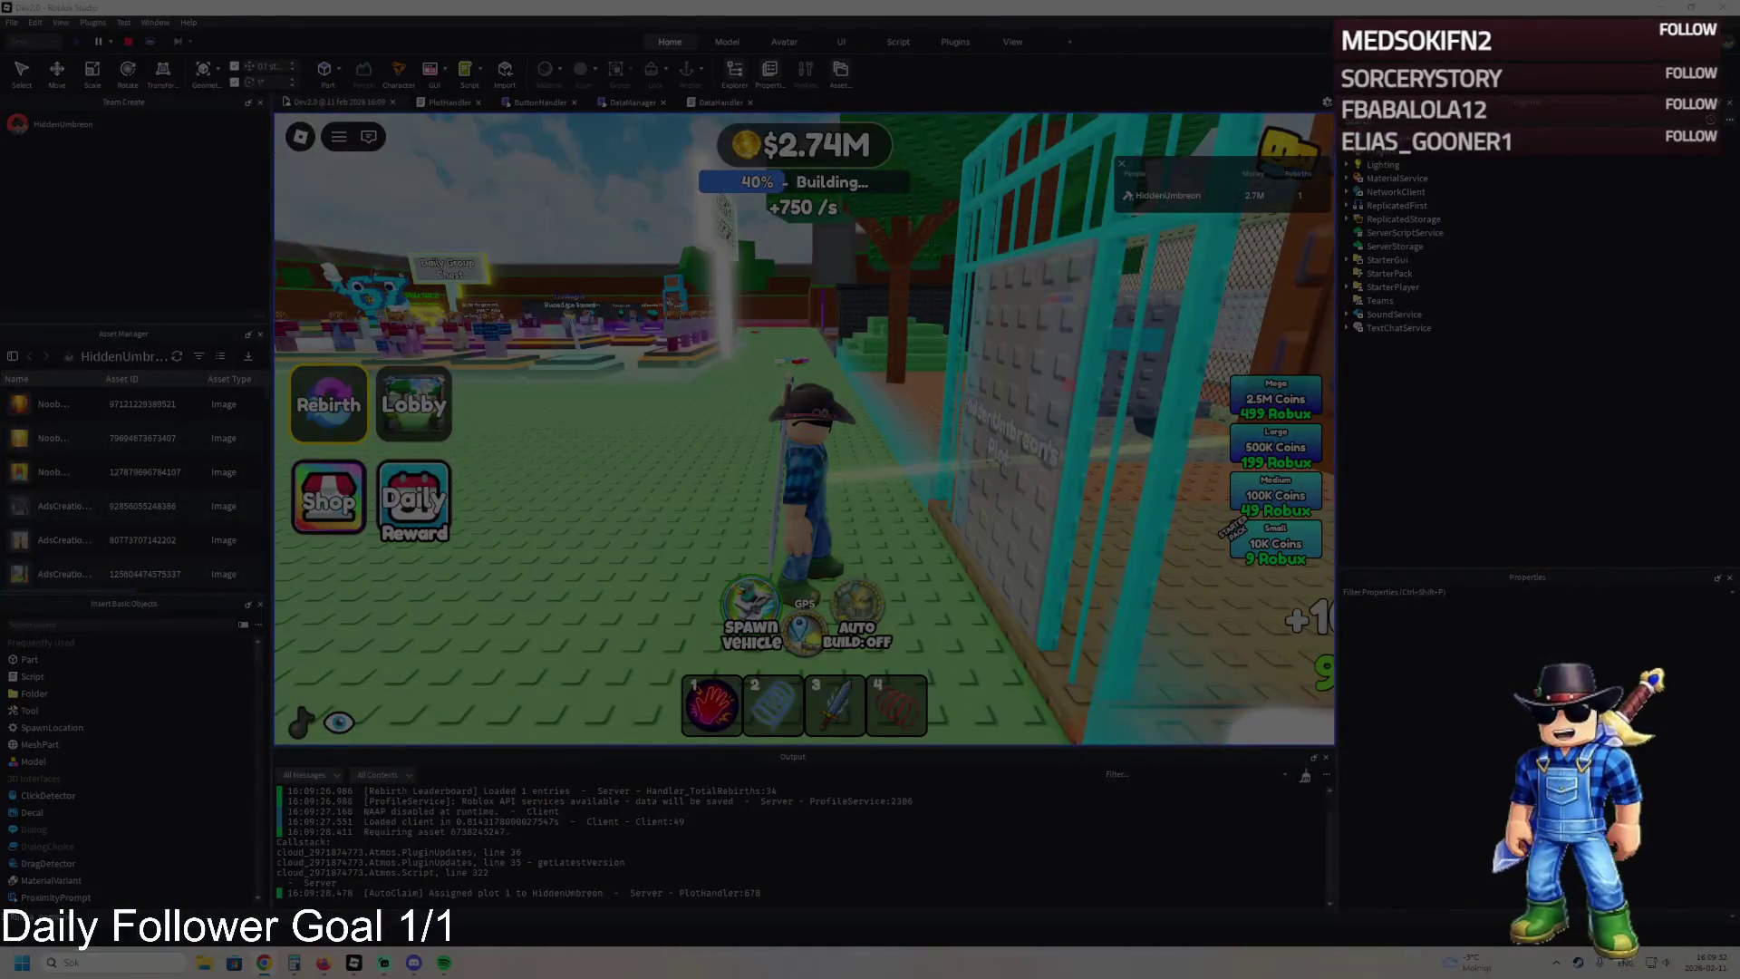
{"action": "left_click", "coordinate": [569, 201]}
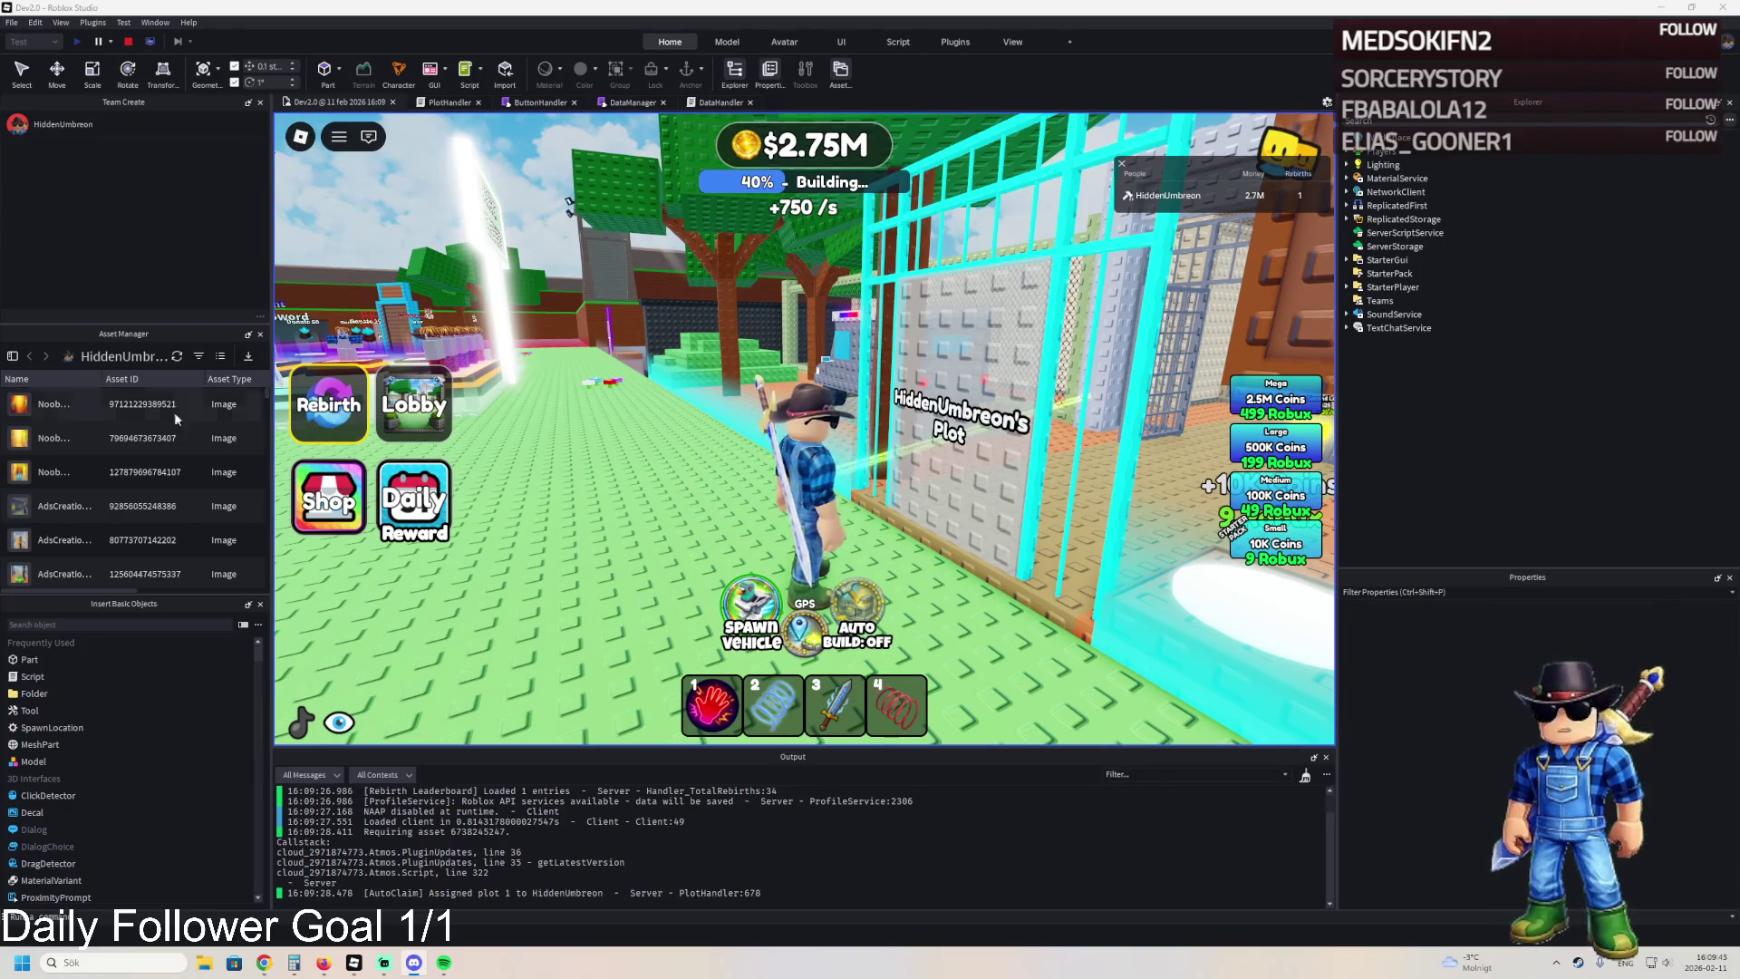
{"action": "key", "text": "w"}
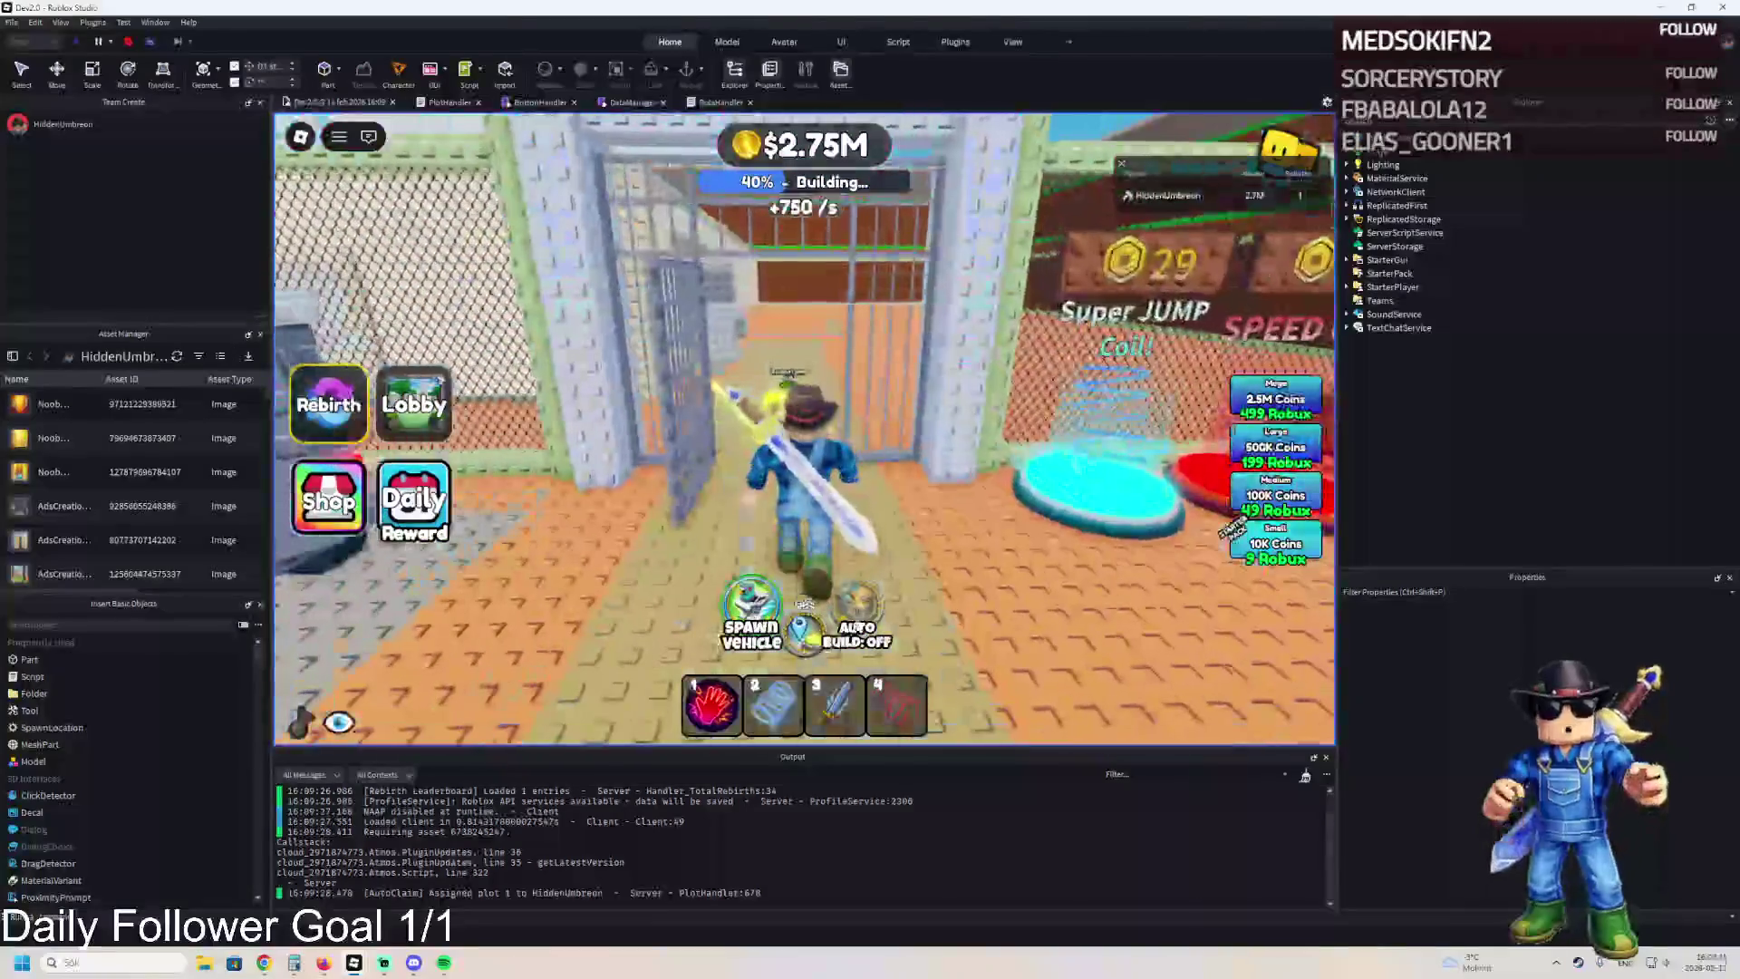
{"action": "left_click", "coordinate": [855, 619]}
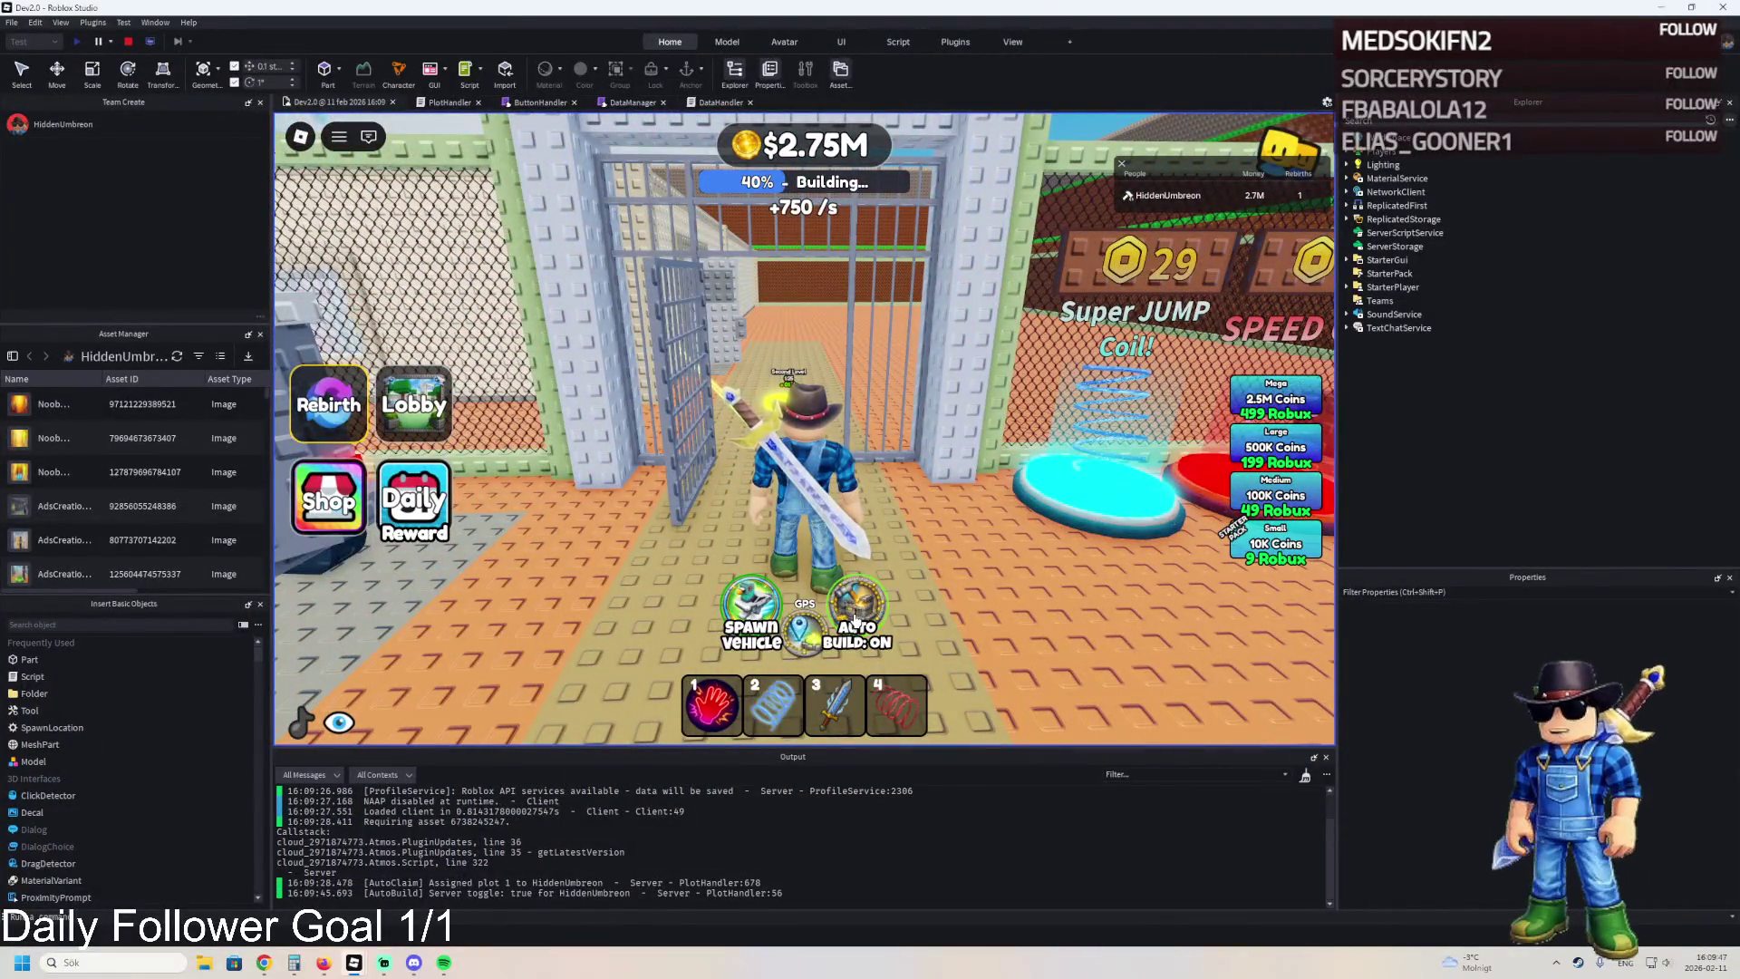
{"action": "key", "text": "w"}
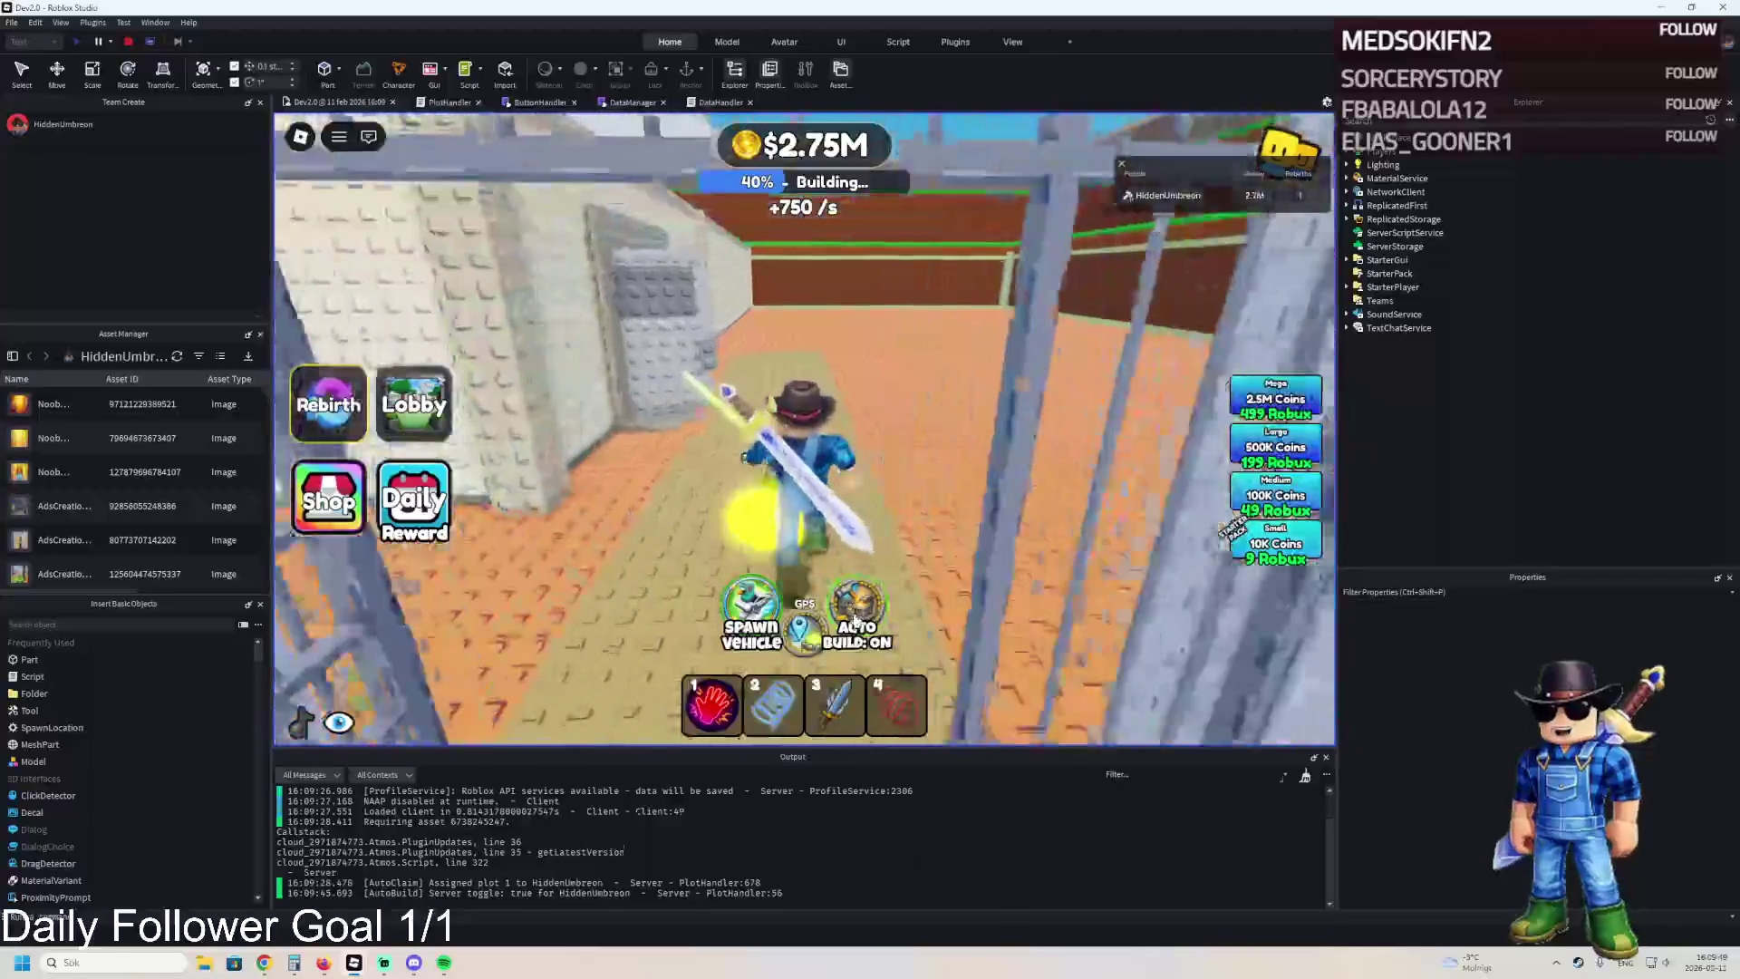
{"action": "left_click", "coordinate": [855, 620]}
{"action": "key", "text": "s"}
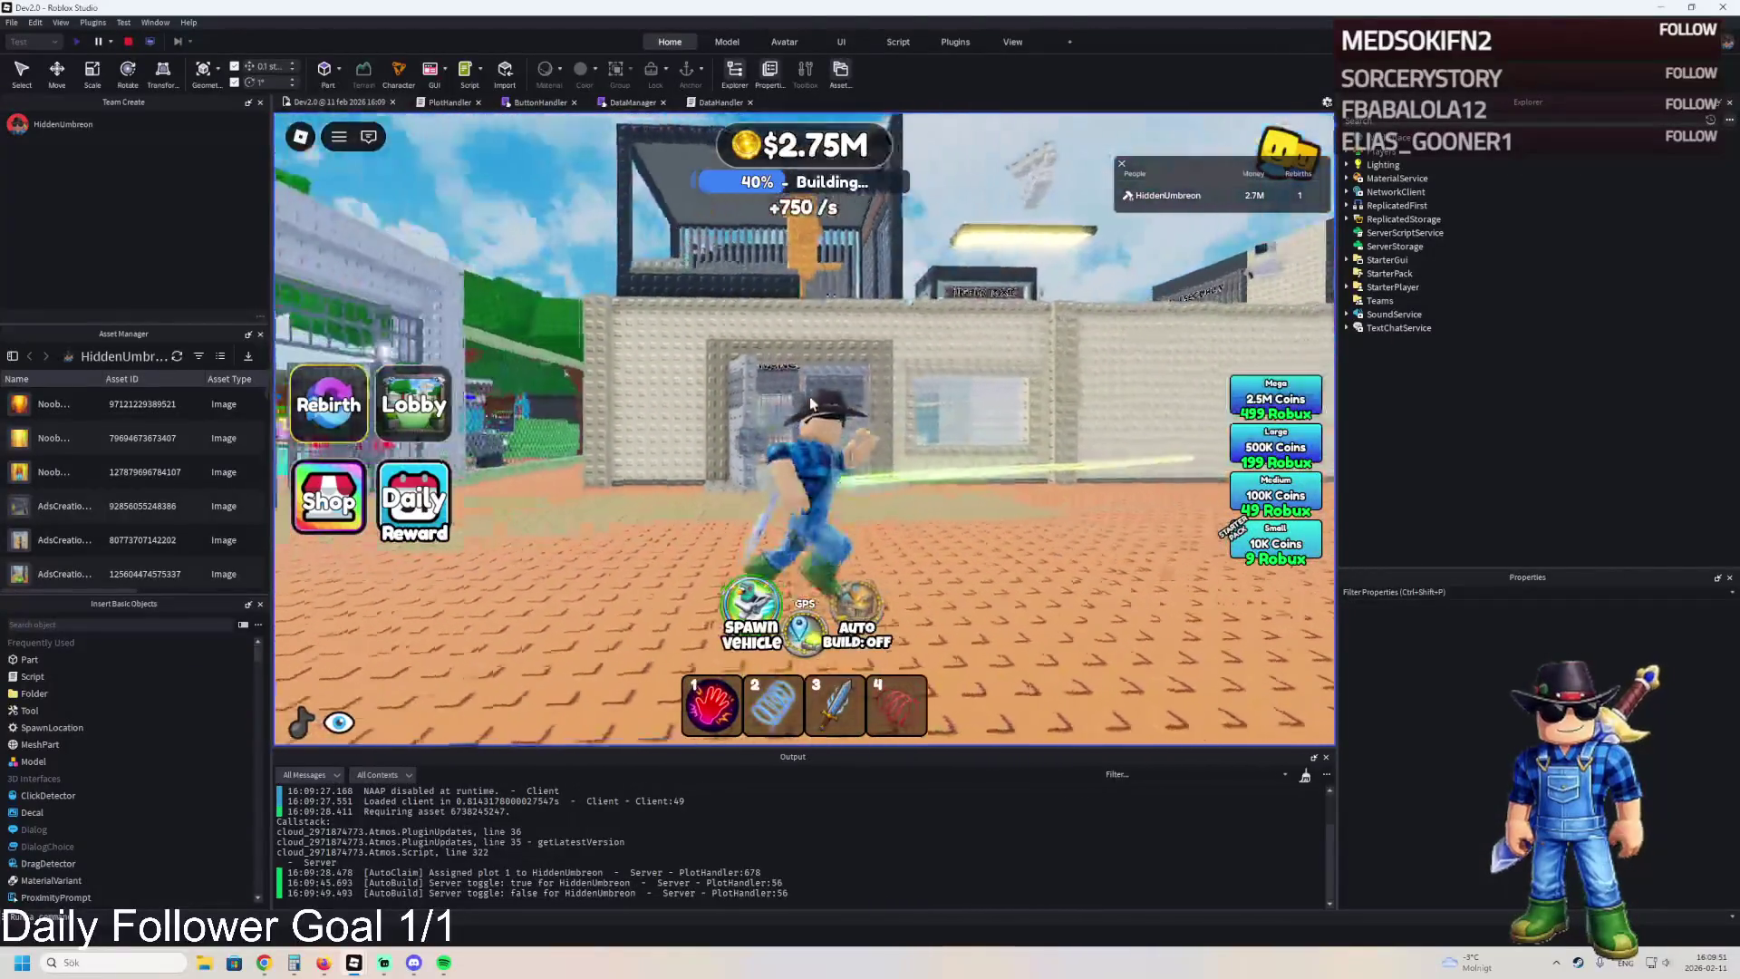
{"action": "key", "text": "w"}
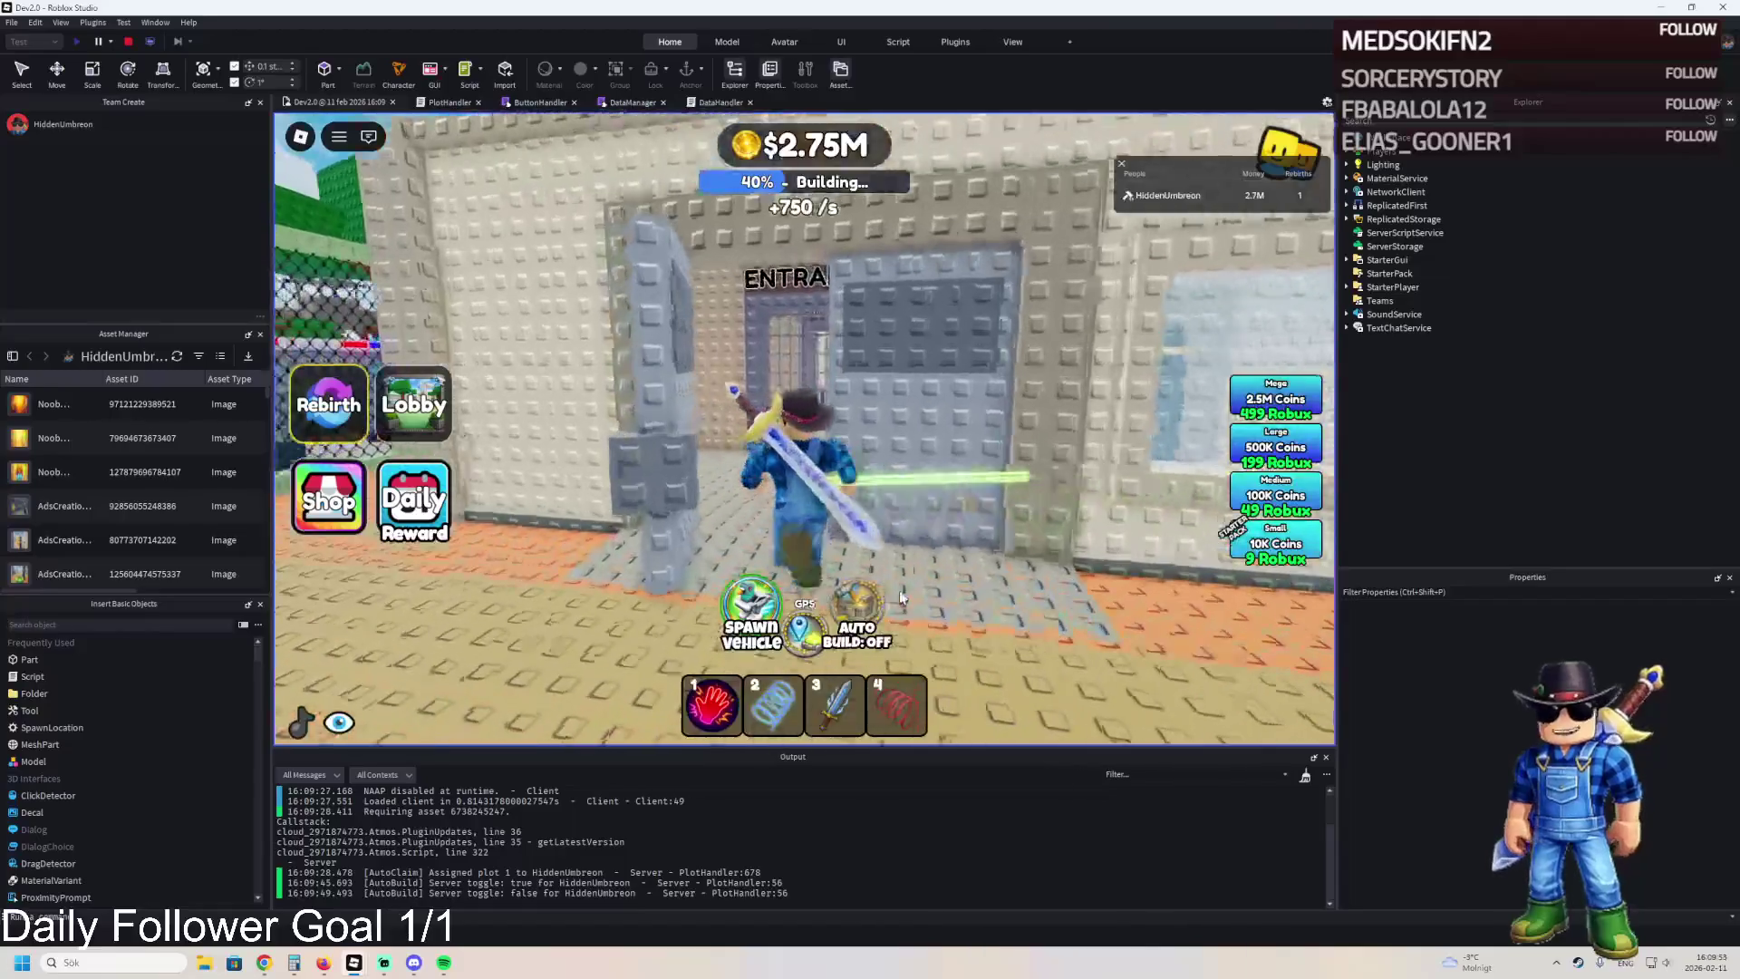
{"action": "left_click", "coordinate": [857, 621]}
Walk through the caged corridor past the shop stands to the cells, then stop the playtest.
{"action": "key", "text": "w"}
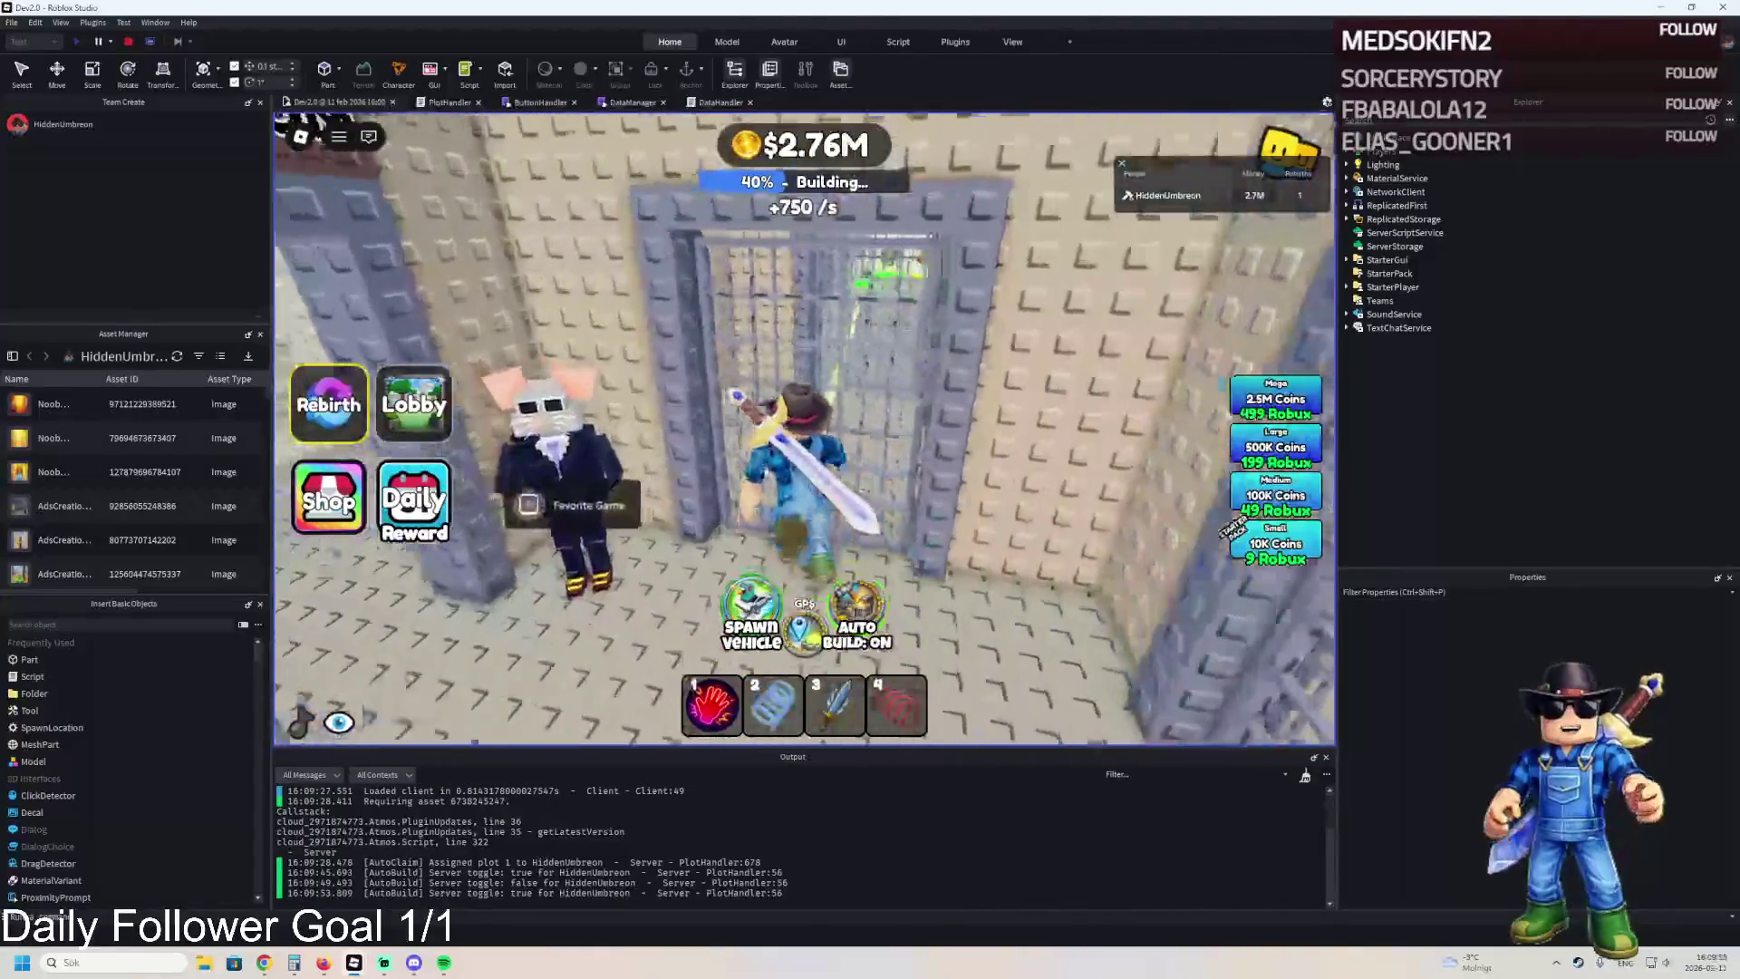
{"action": "key", "text": "w"}
{"action": "key", "text": "w"}
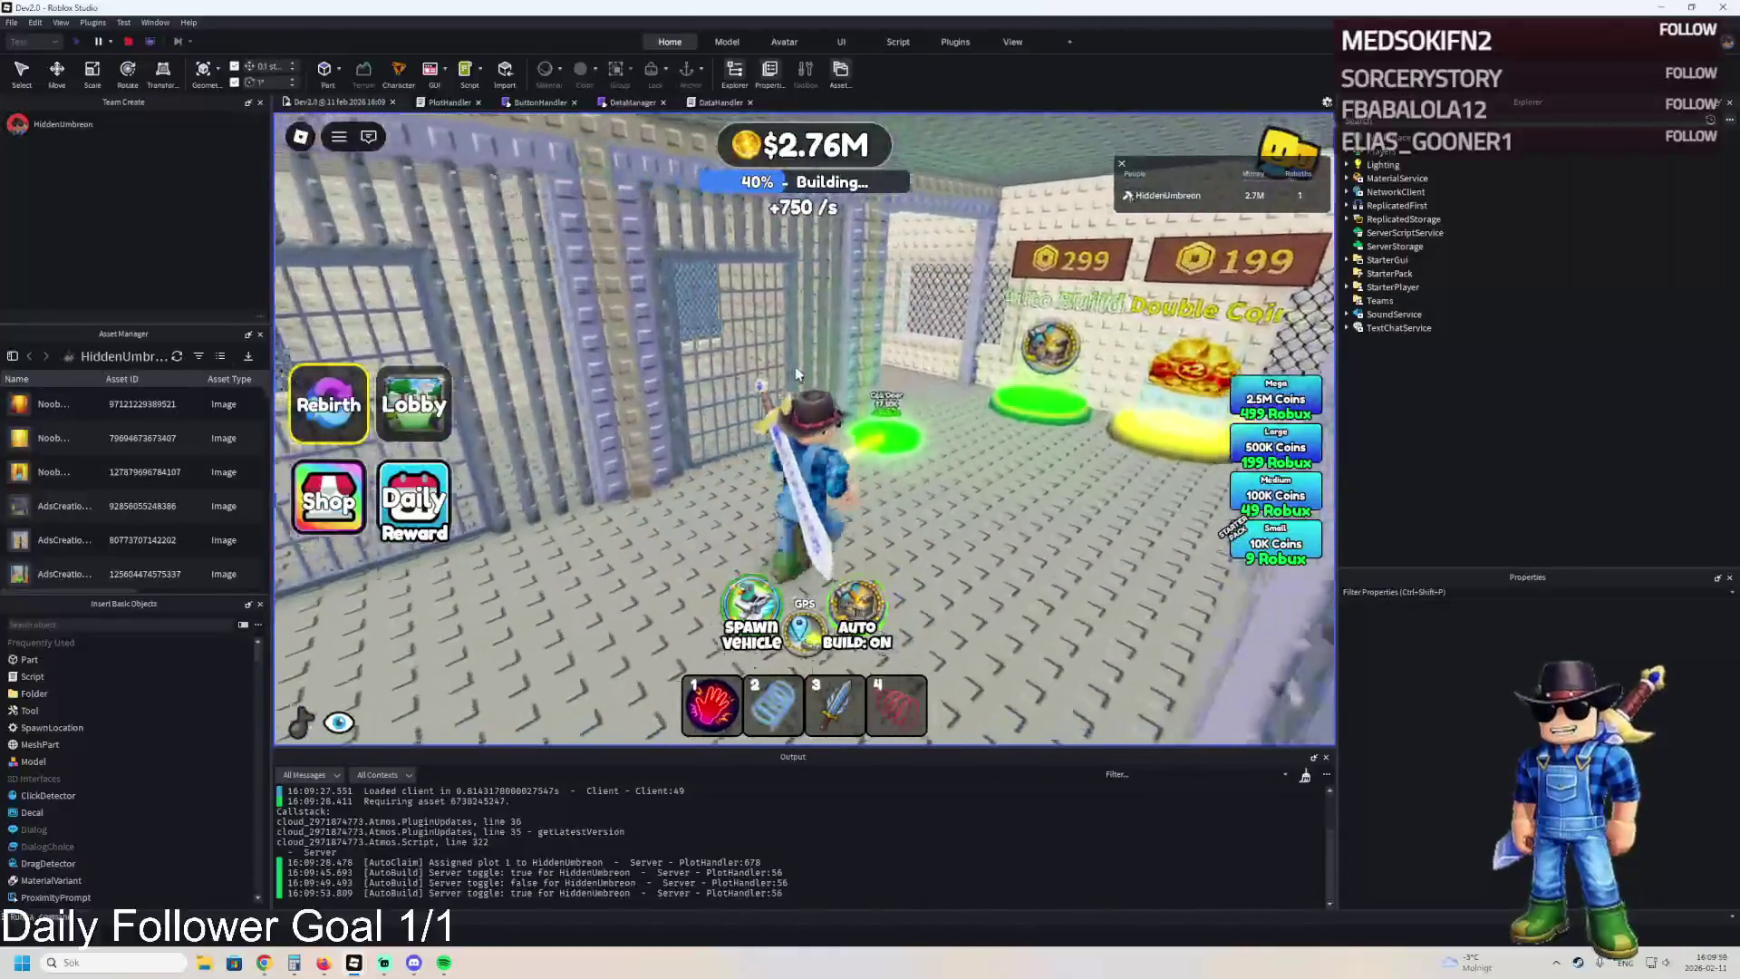
{"action": "key", "text": "w"}
{"action": "key", "text": "w"}
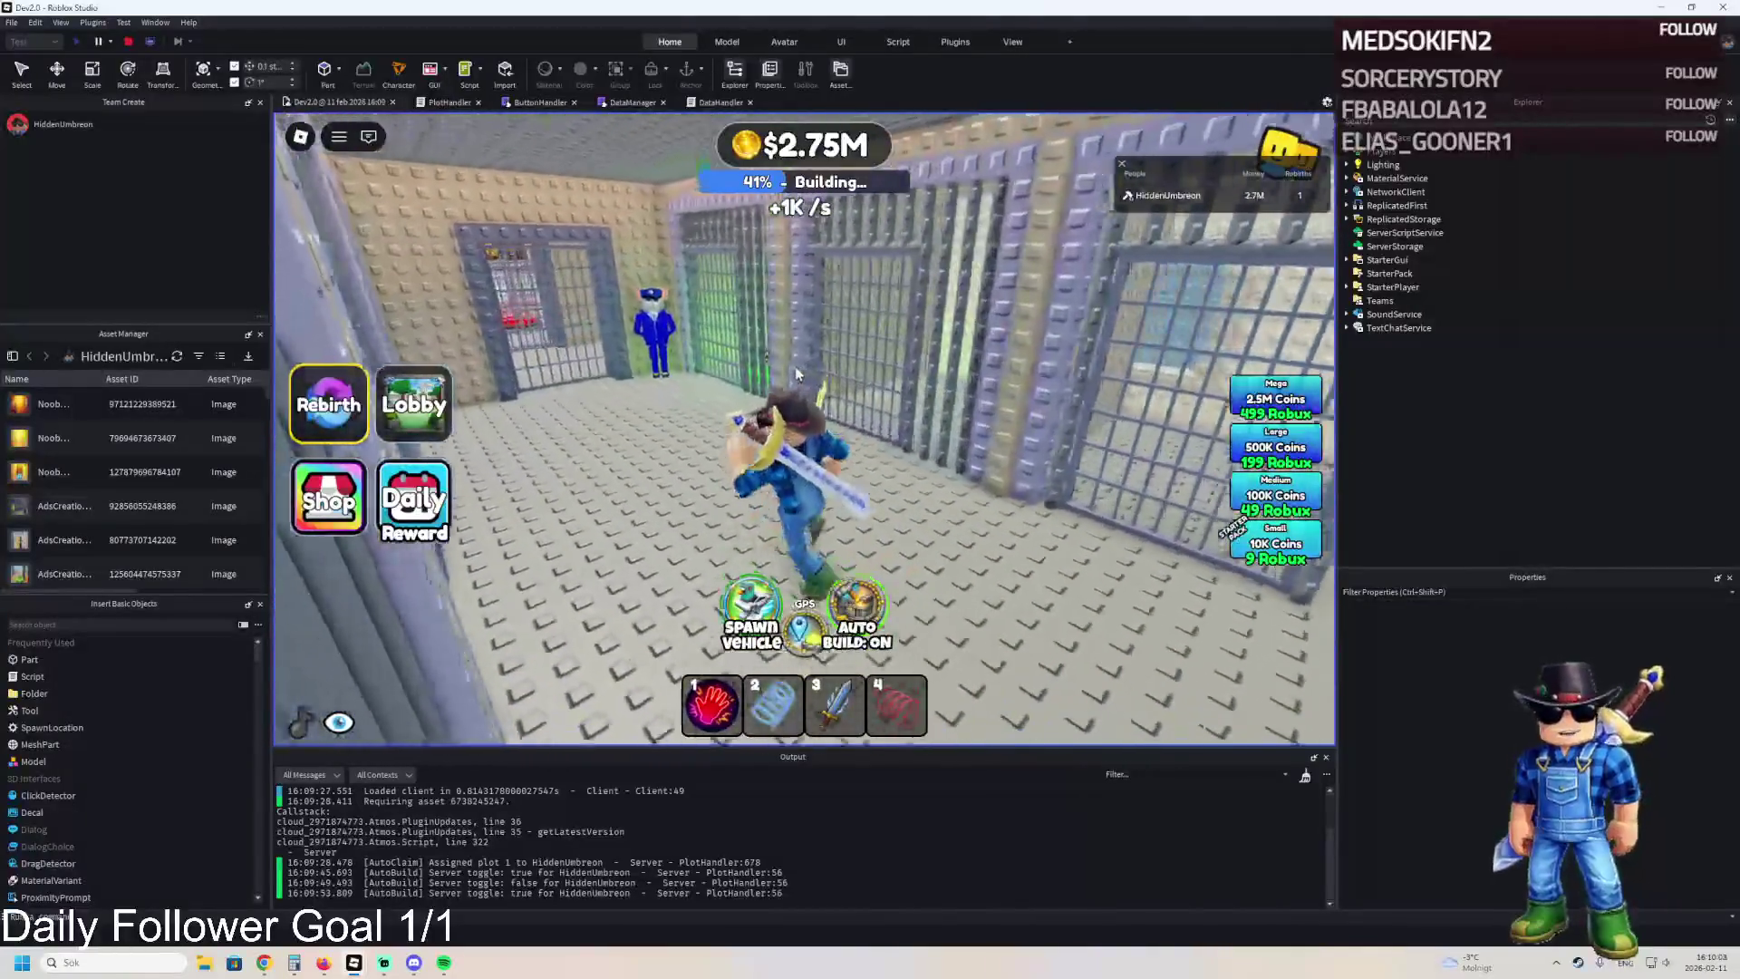
{"action": "key", "text": "w"}
{"action": "key", "text": "w"}
{"action": "key", "text": "w"}
{"action": "key", "text": "w"}
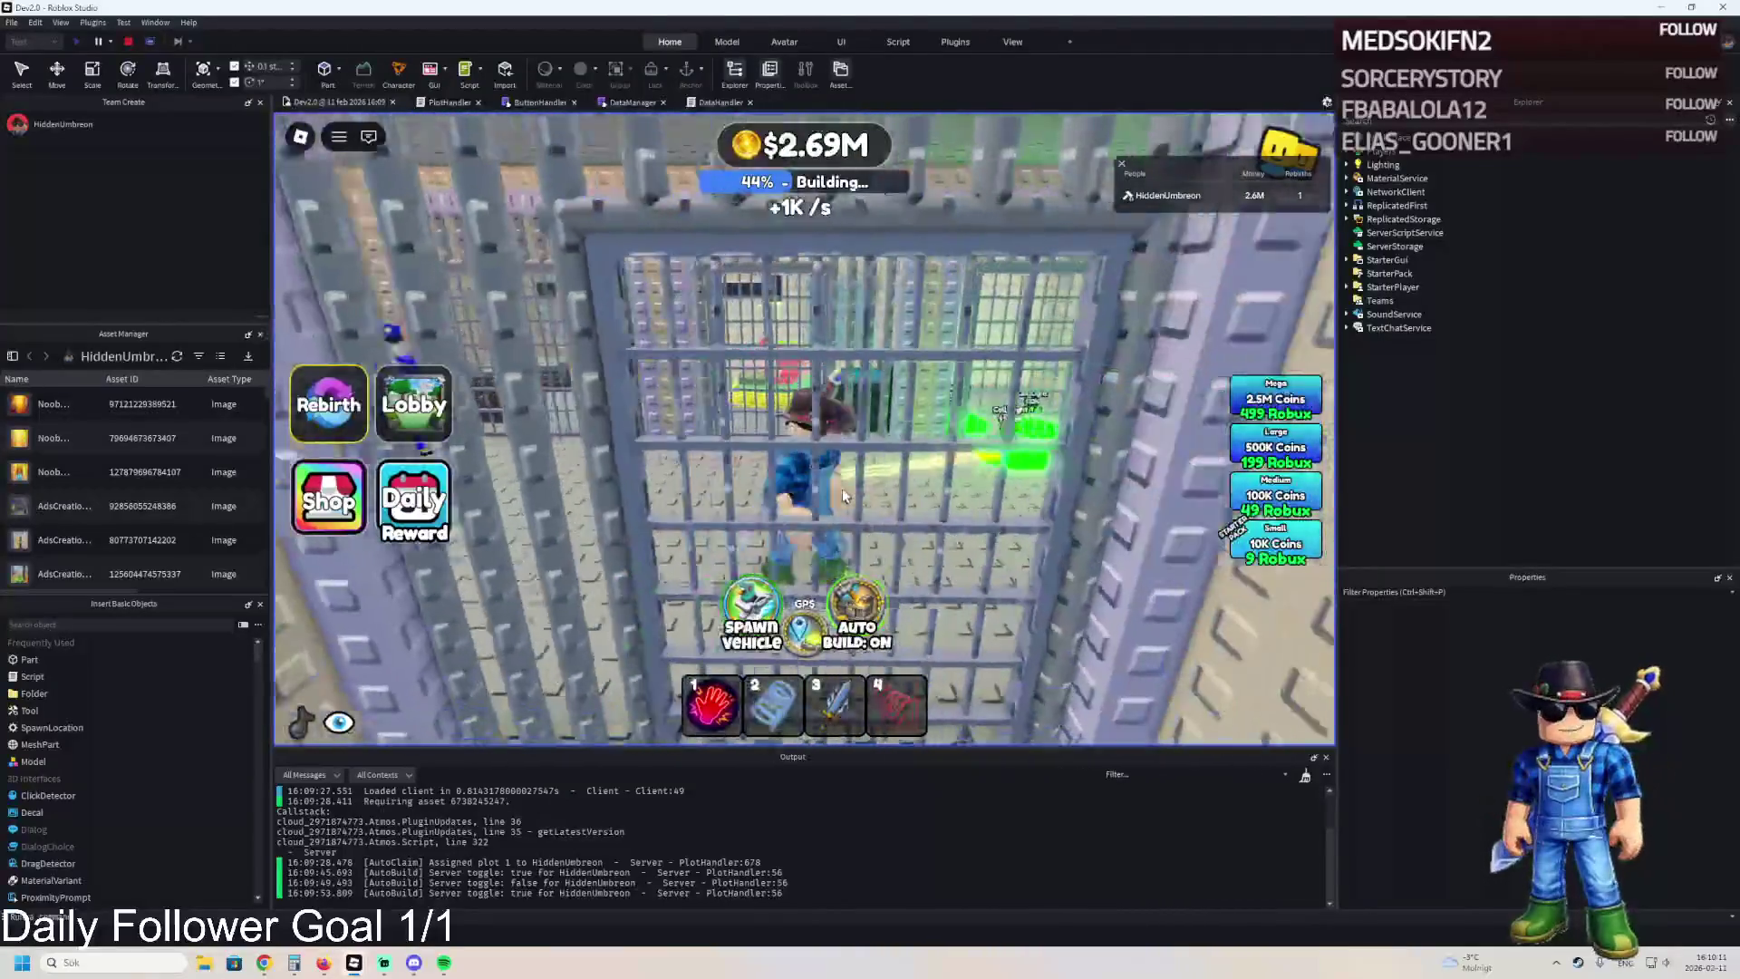
{"action": "key", "text": "w"}
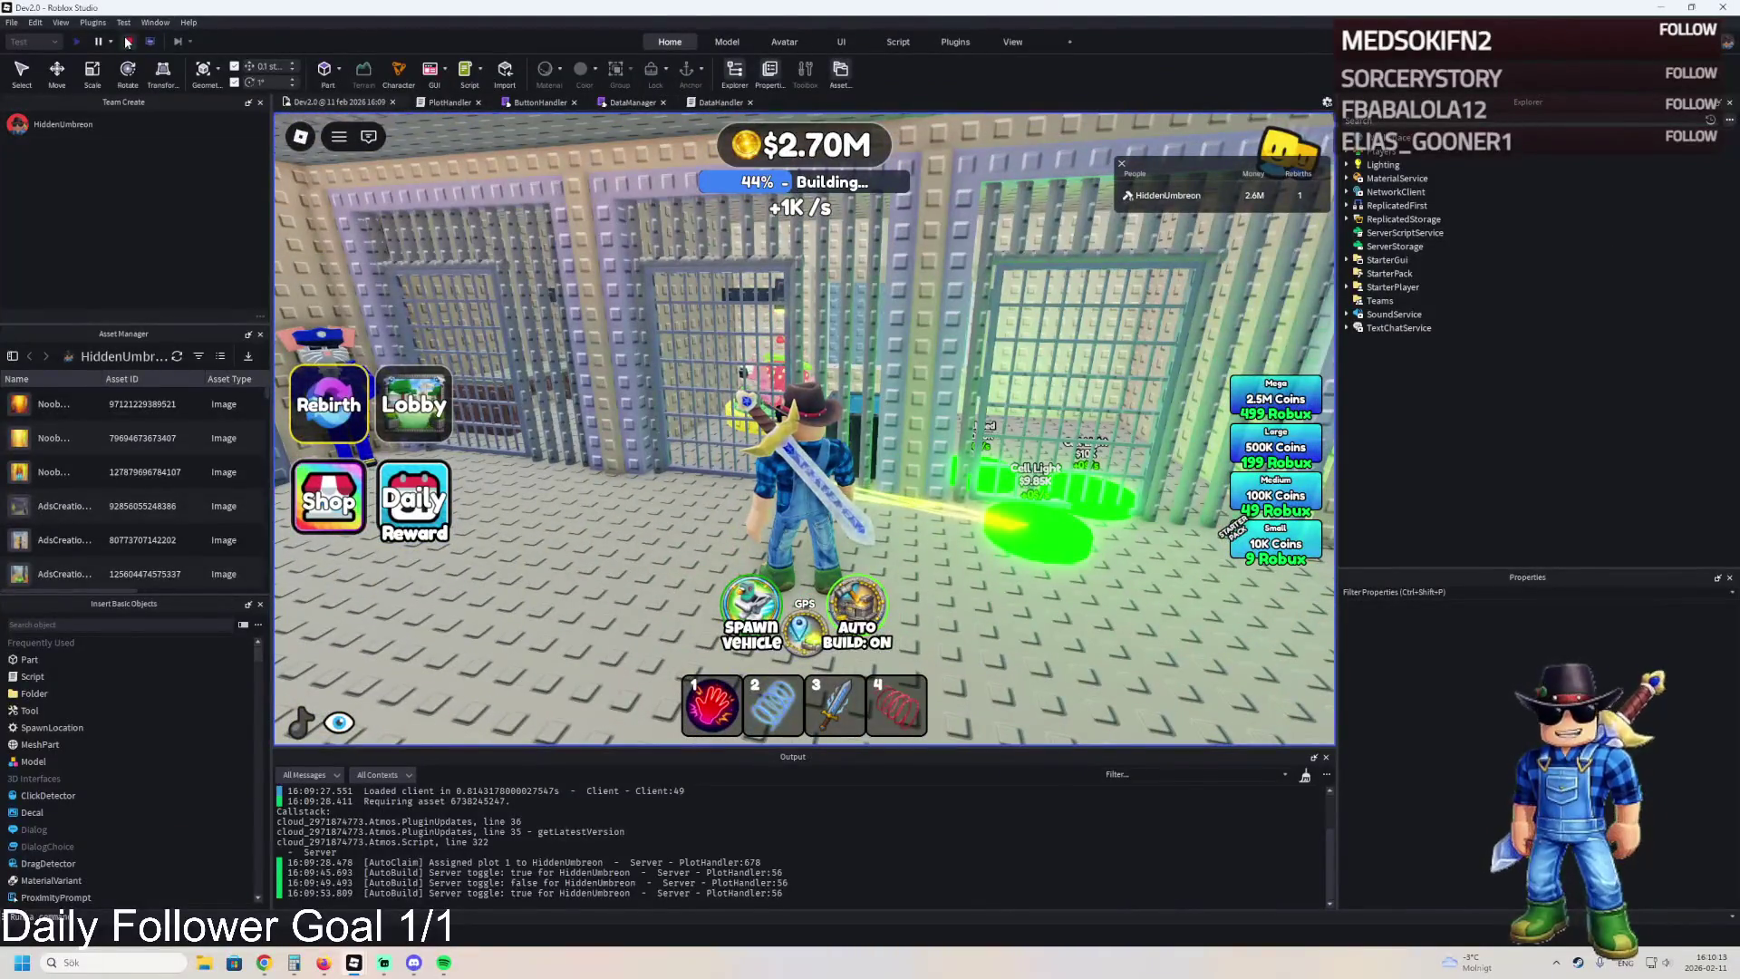
{"action": "left_click", "coordinate": [127, 43]}
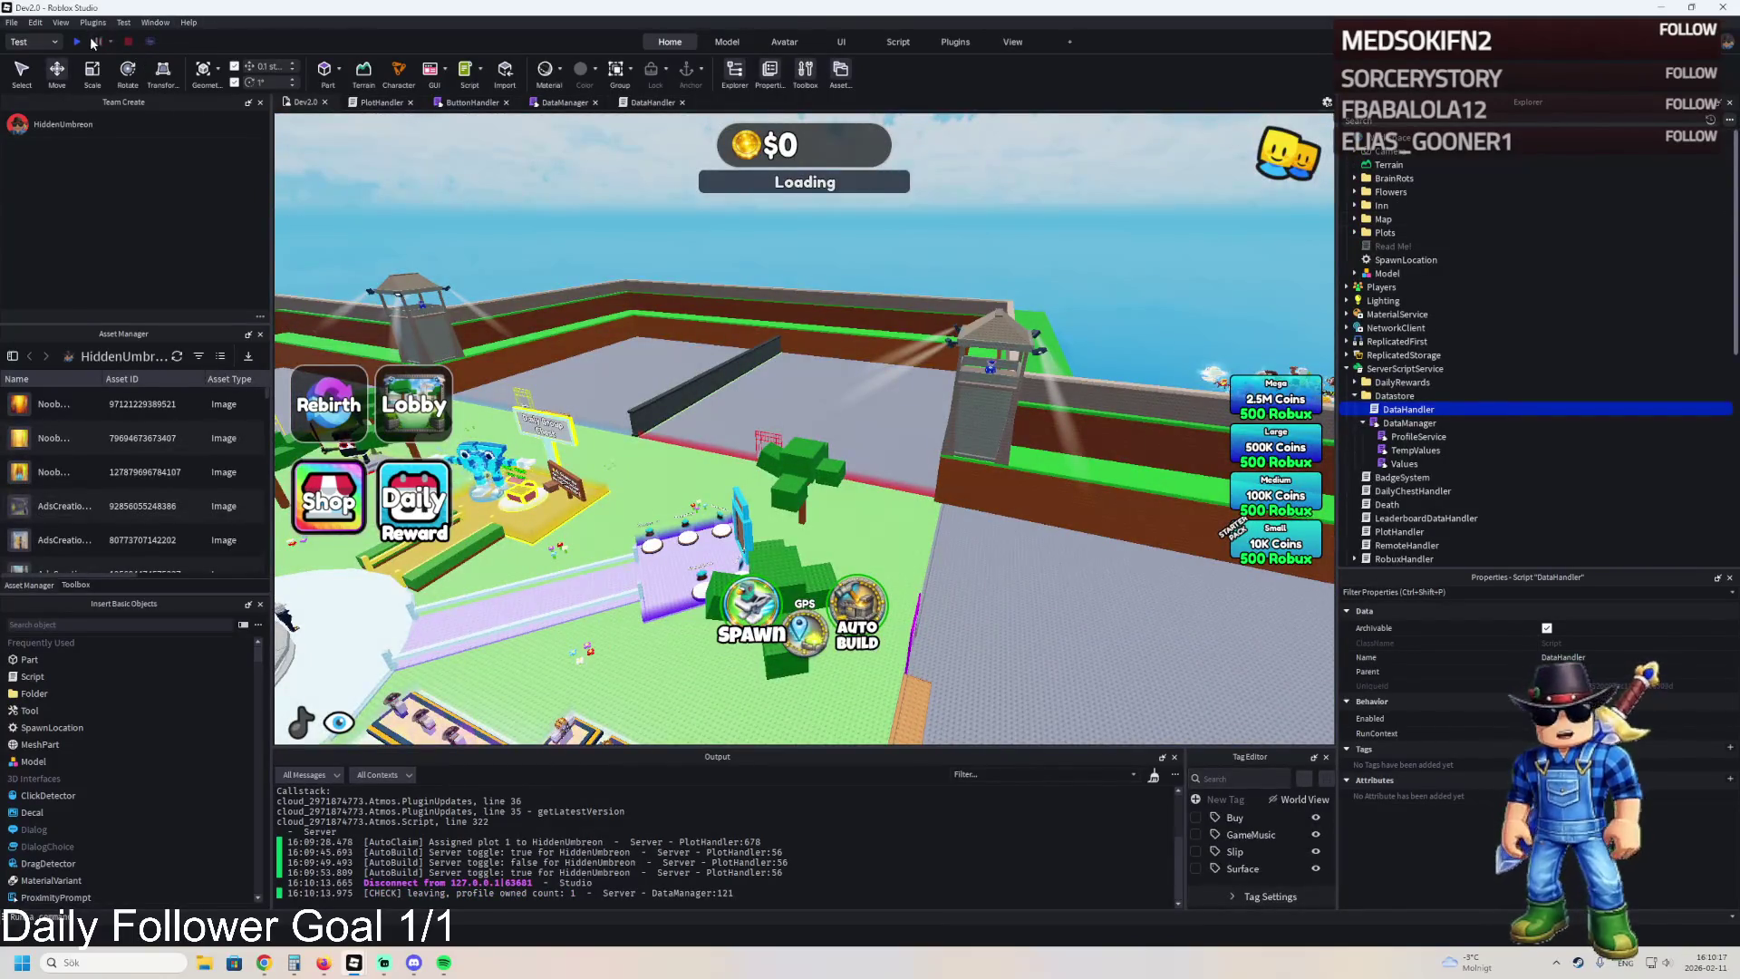
Start a new playtest, walk into the cyan cage, and toggle Auto Build on then off.
{"action": "left_click", "coordinate": [93, 43]}
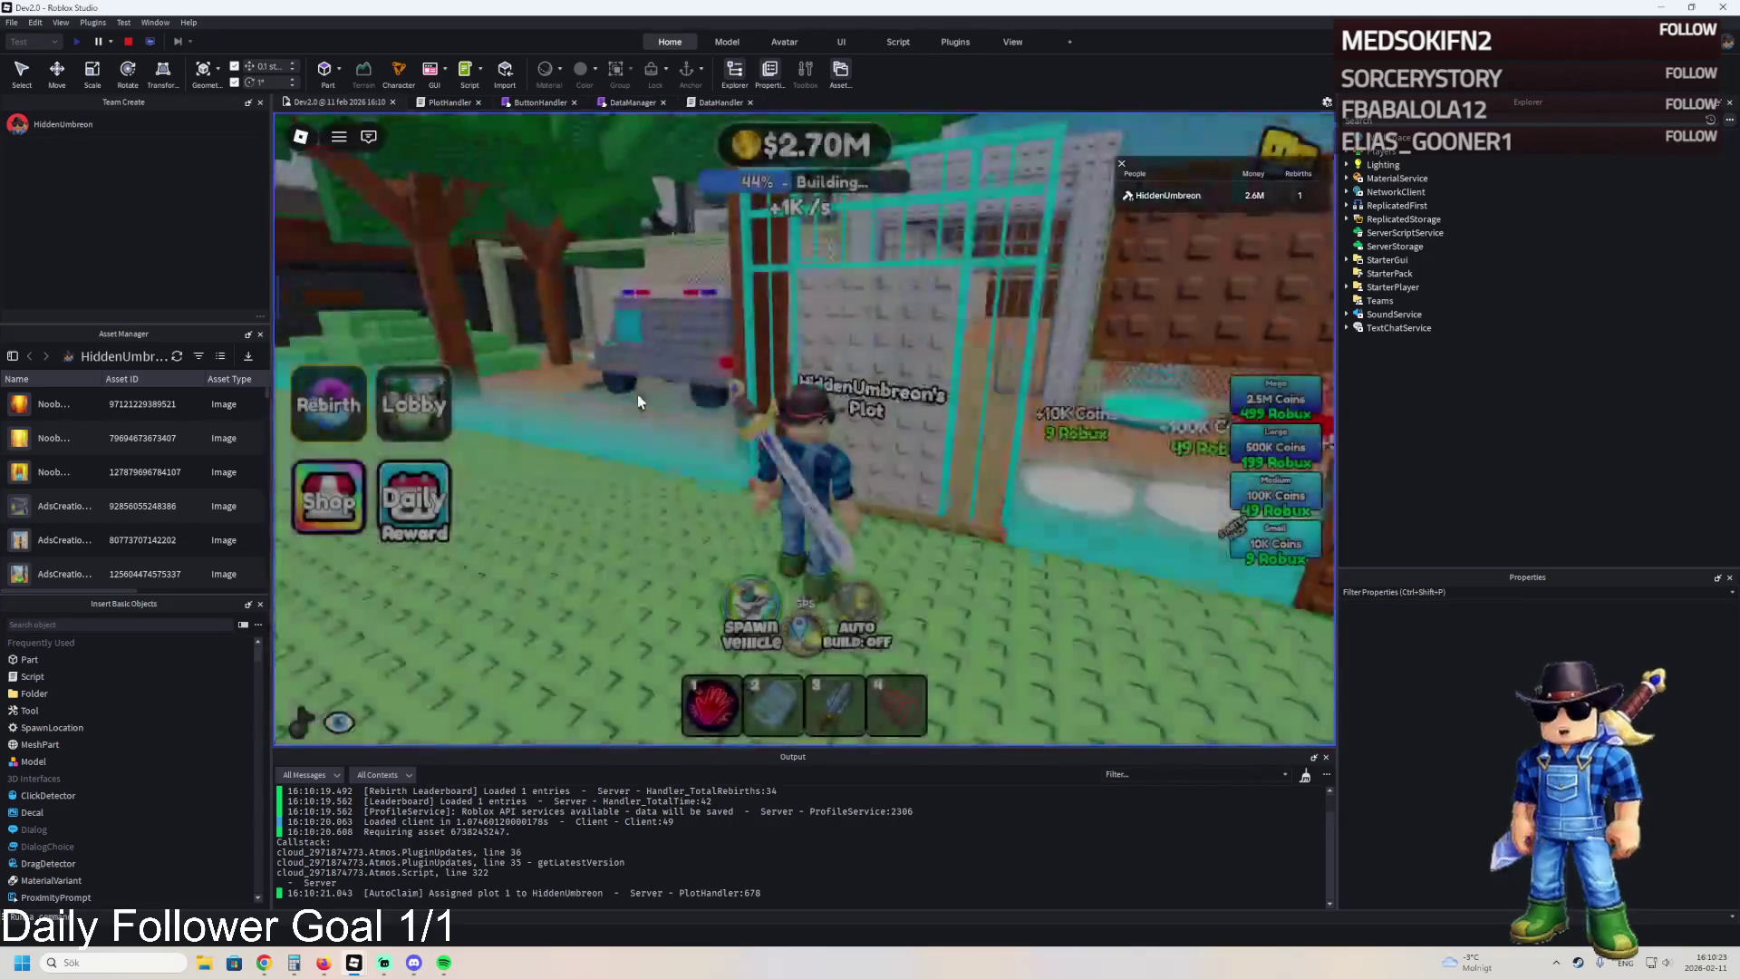
{"action": "key", "text": "w"}
{"action": "key", "text": "w"}
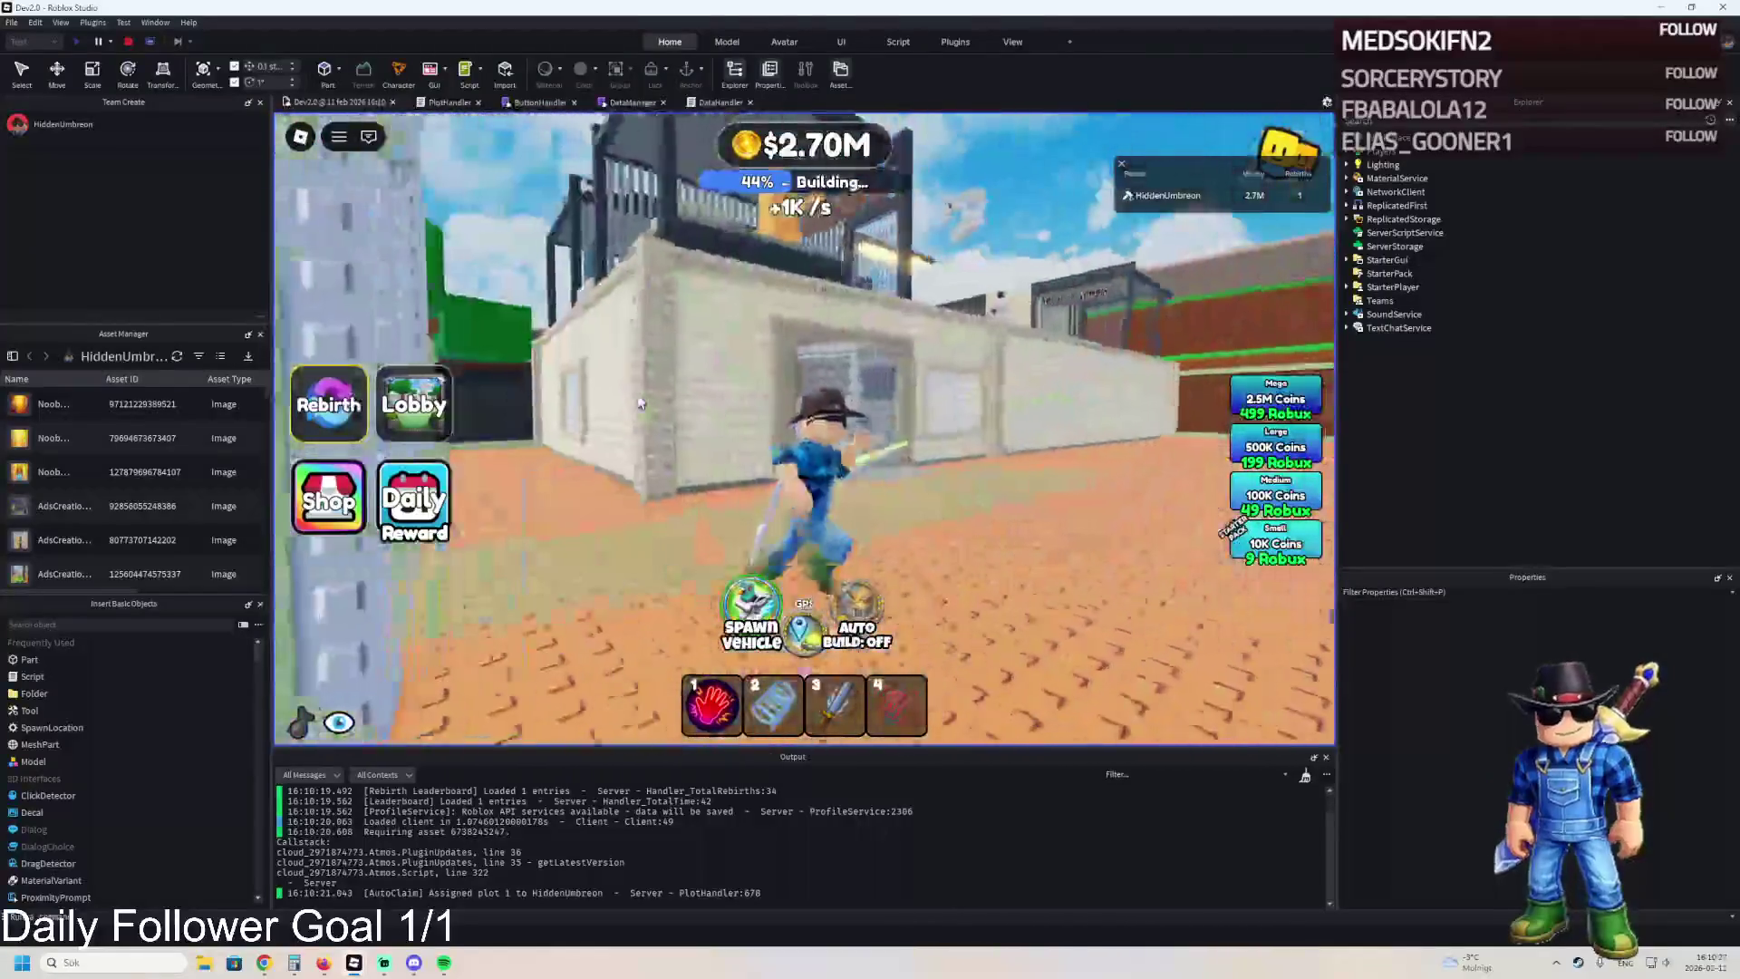
{"action": "left_click", "coordinate": [857, 610]}
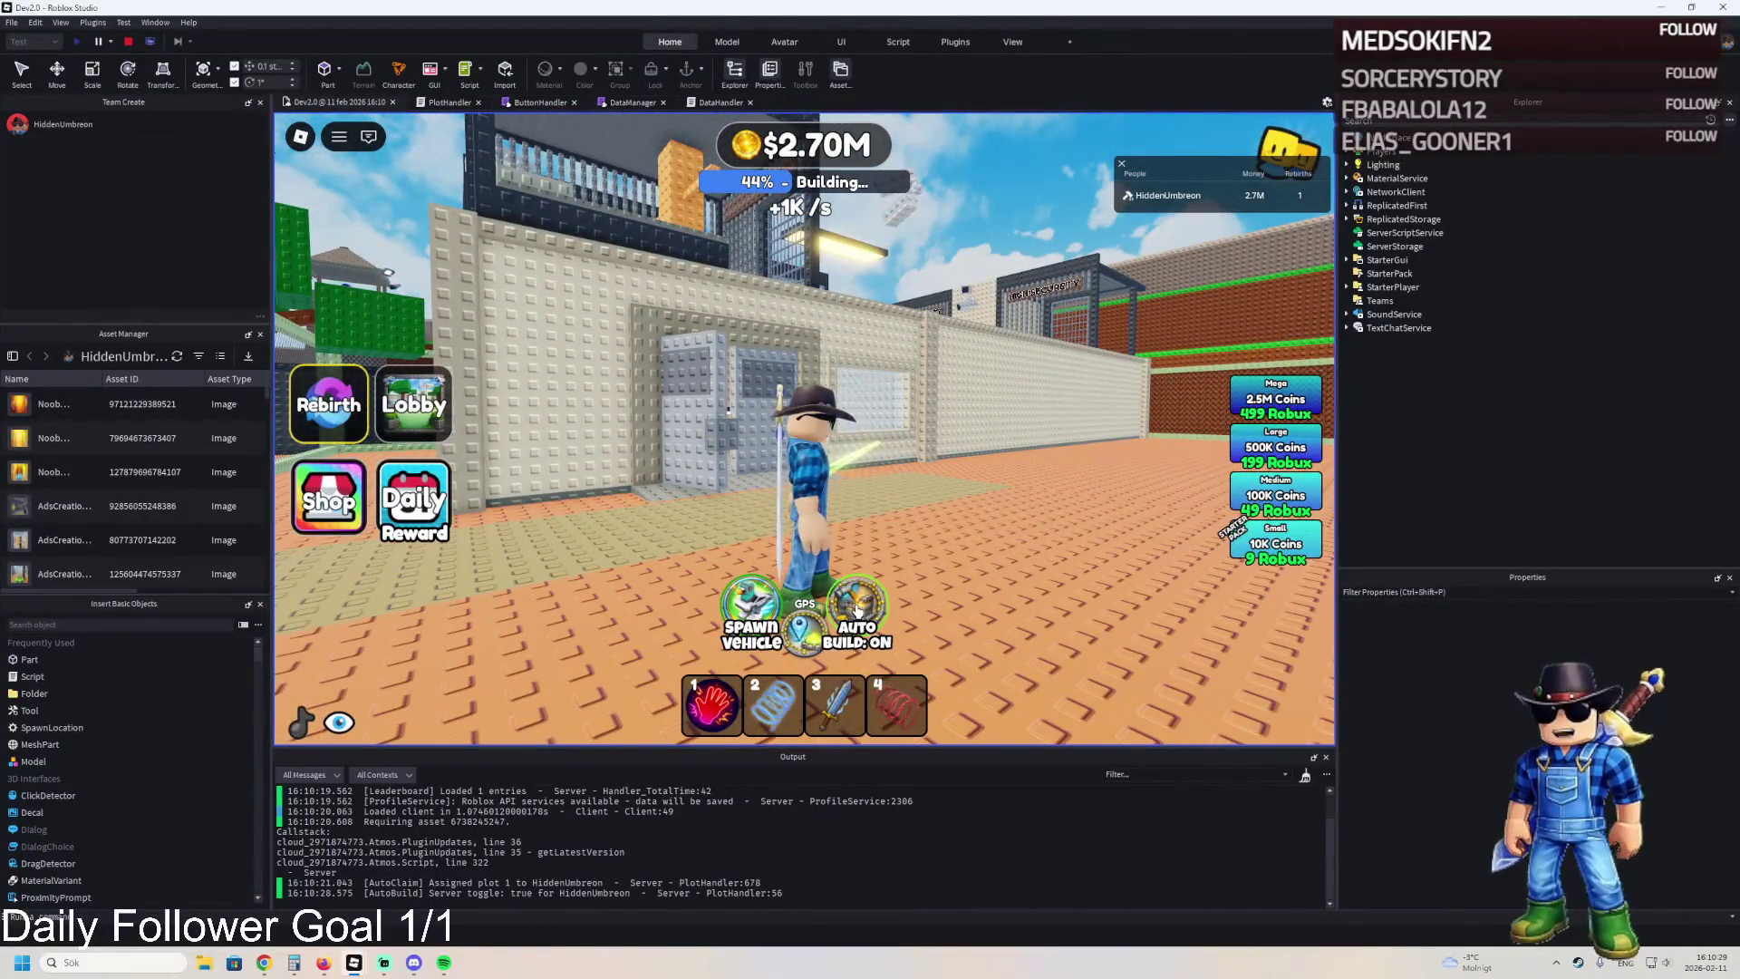
{"action": "left_click", "coordinate": [858, 610]}
Purchase a rebirth from the Rebirth window, resetting cash to $0.
{"action": "key", "text": "a"}
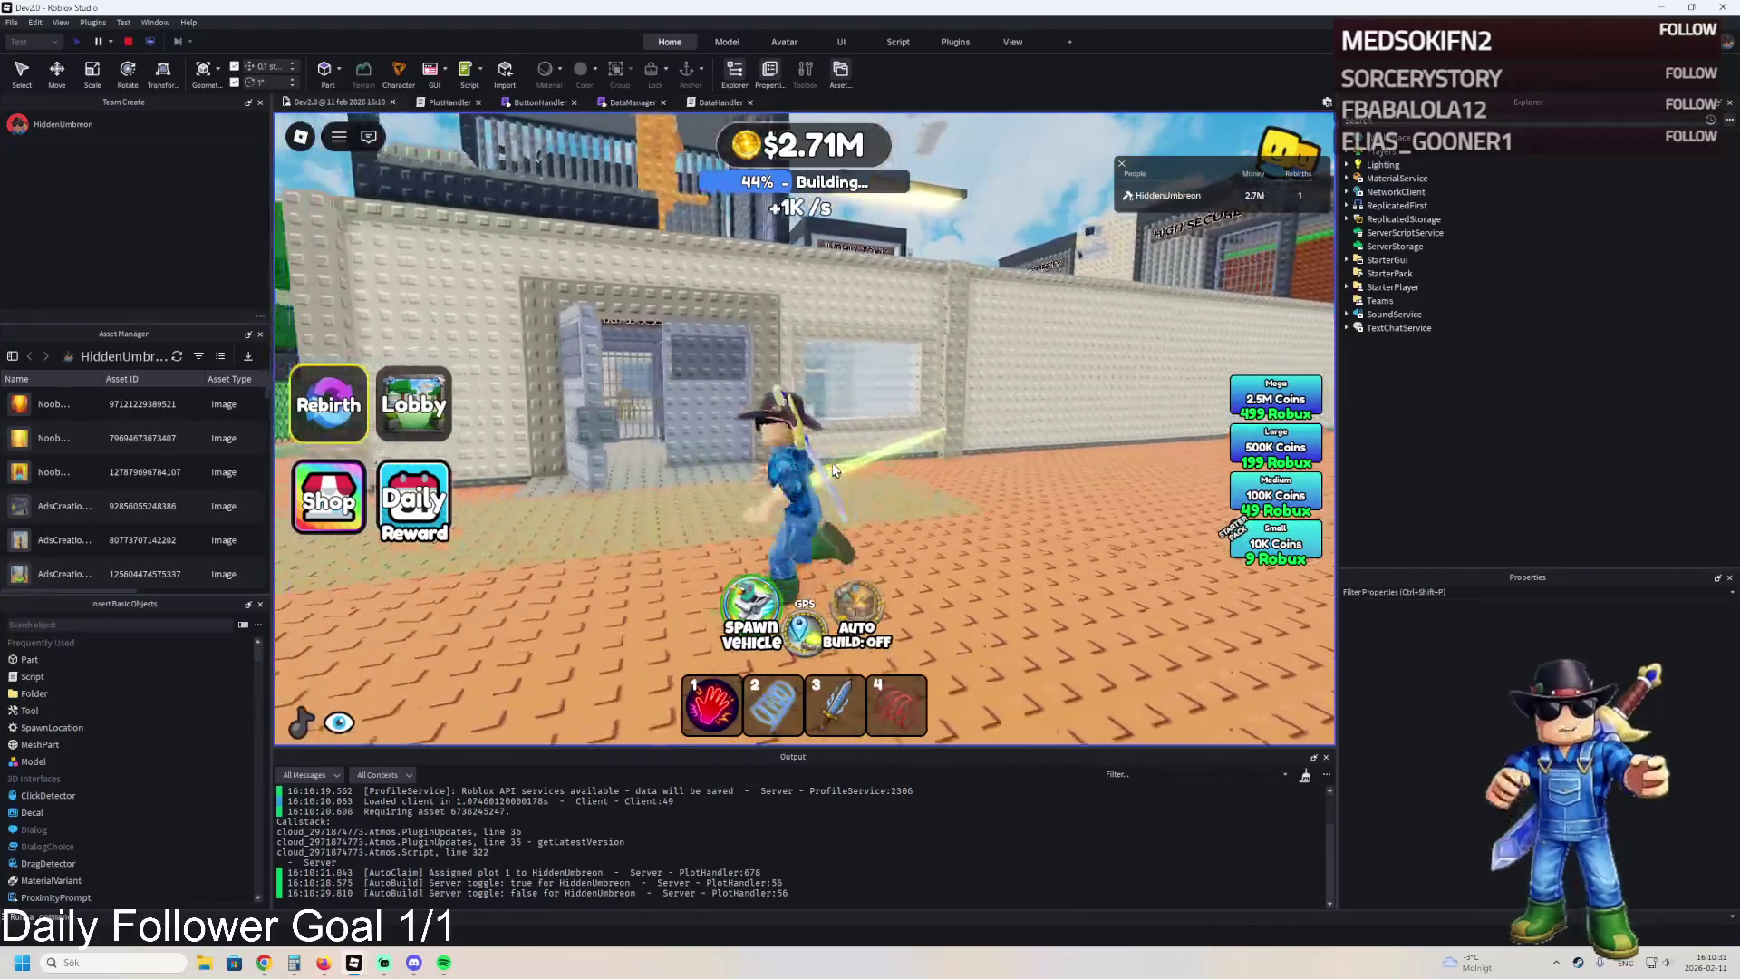
{"action": "key", "text": "s"}
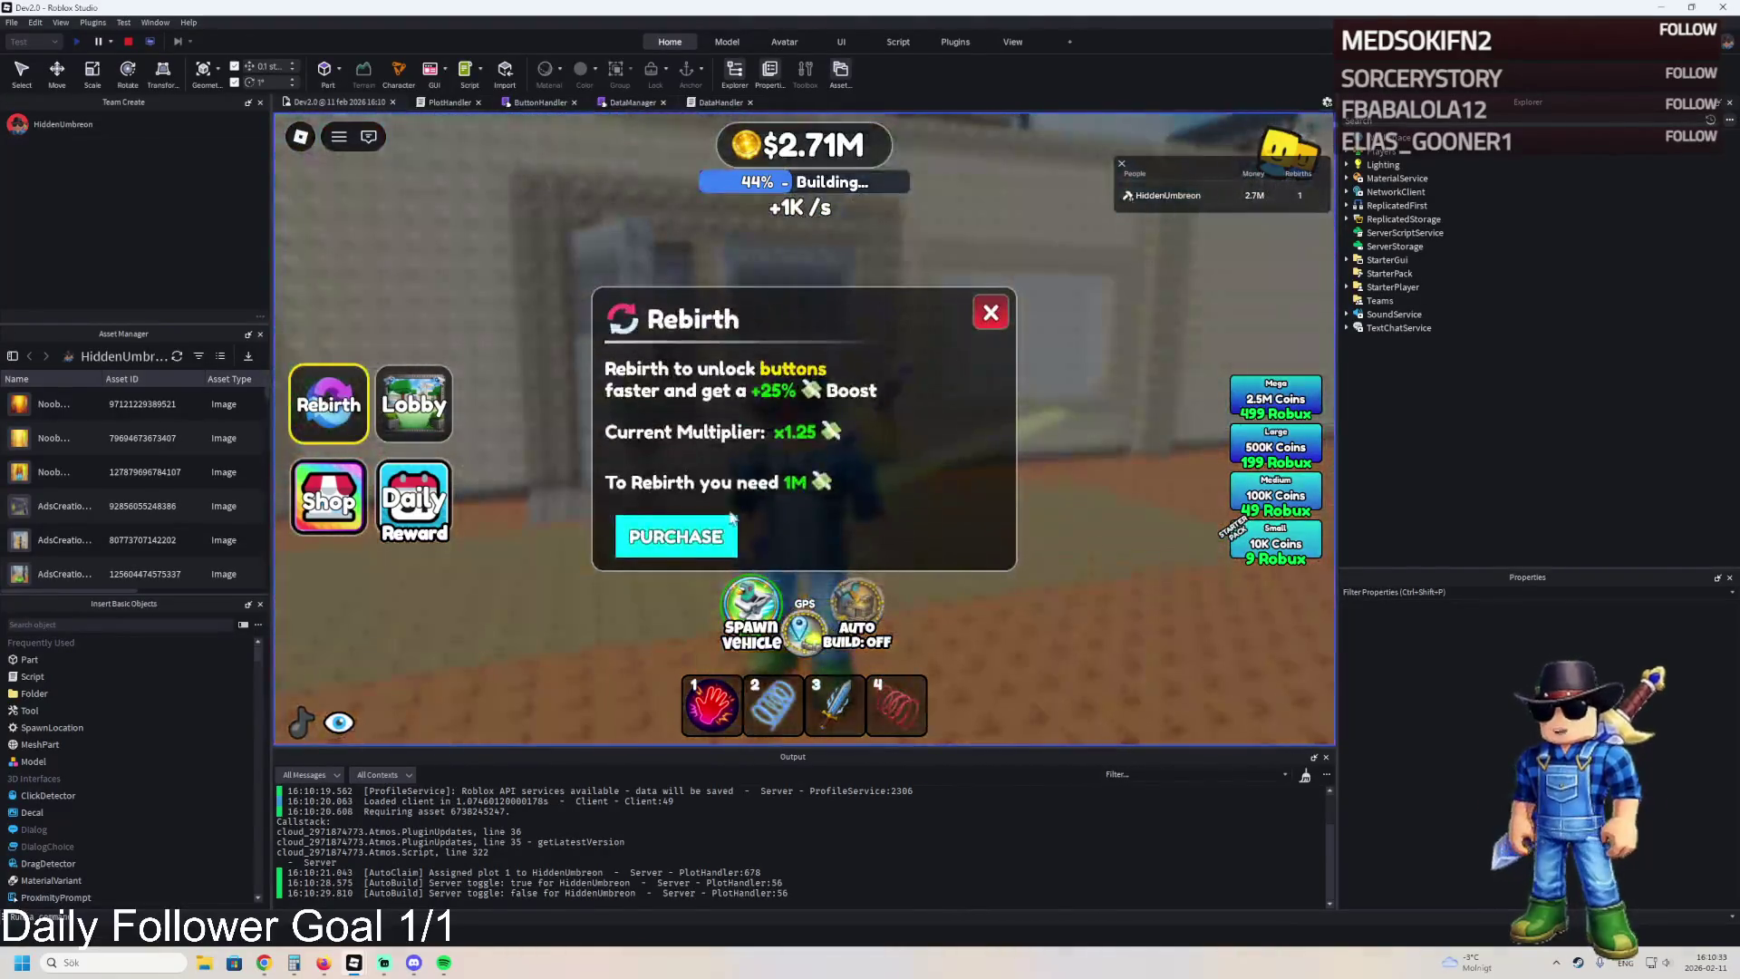
{"action": "left_click", "coordinate": [730, 520]}
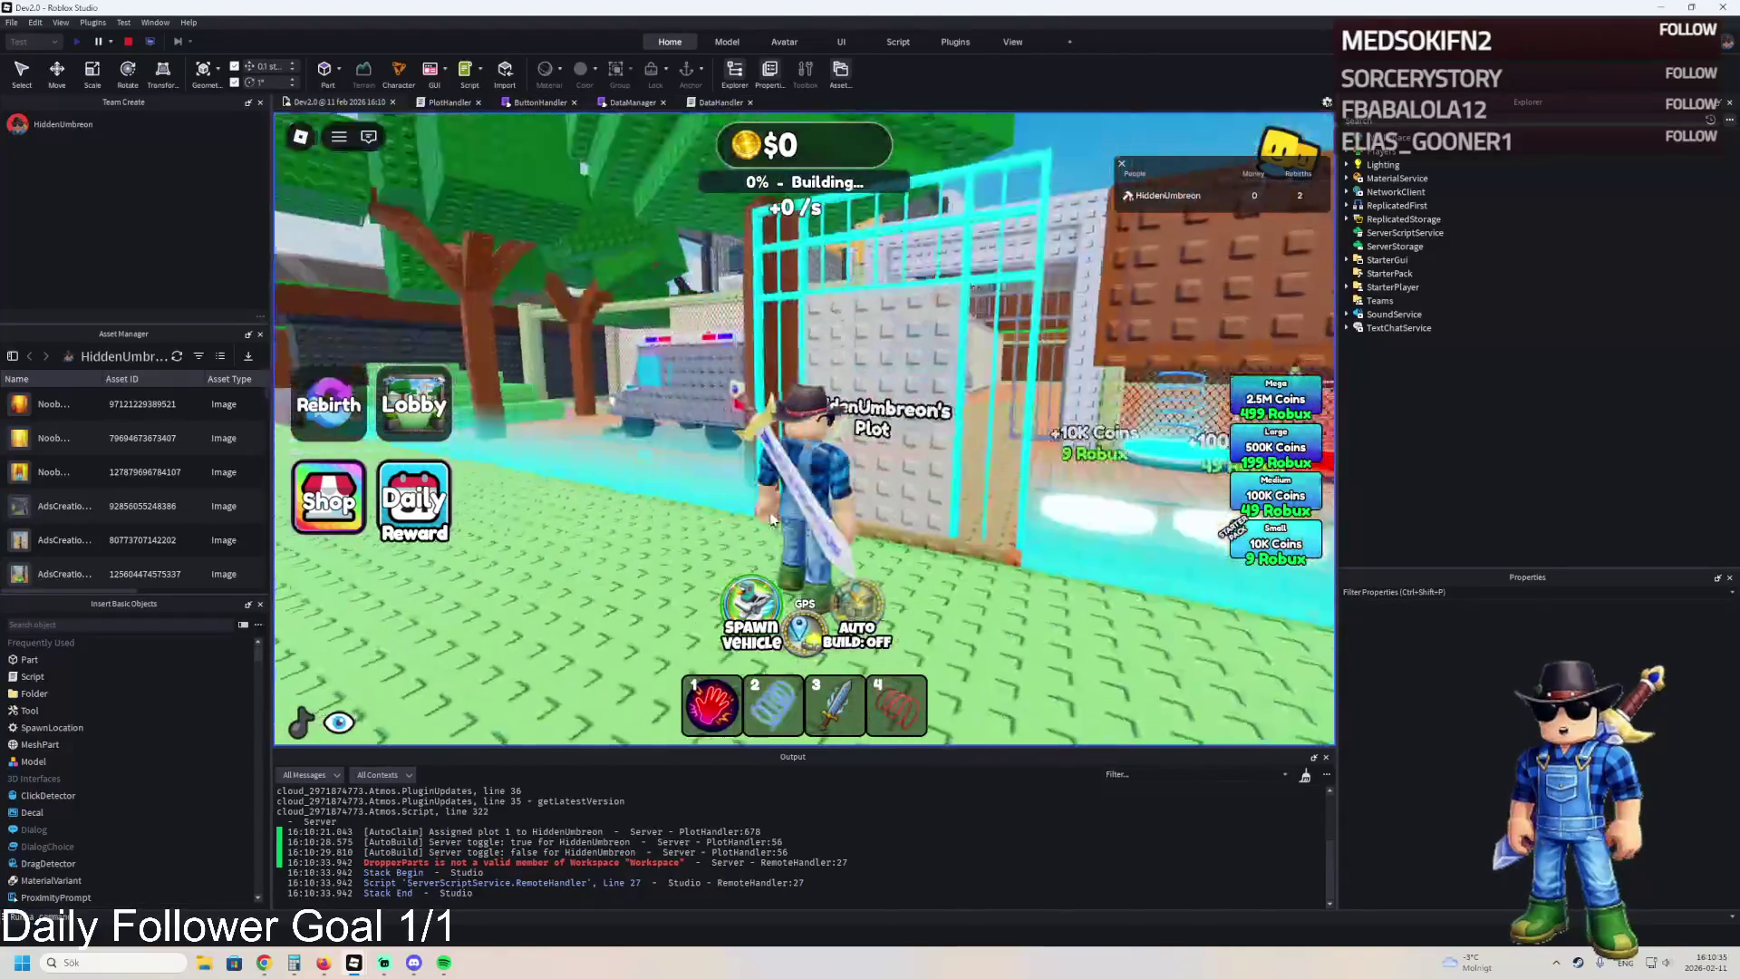
Run past the police car through the gate, then end the playtest.
{"action": "key", "text": "a"}
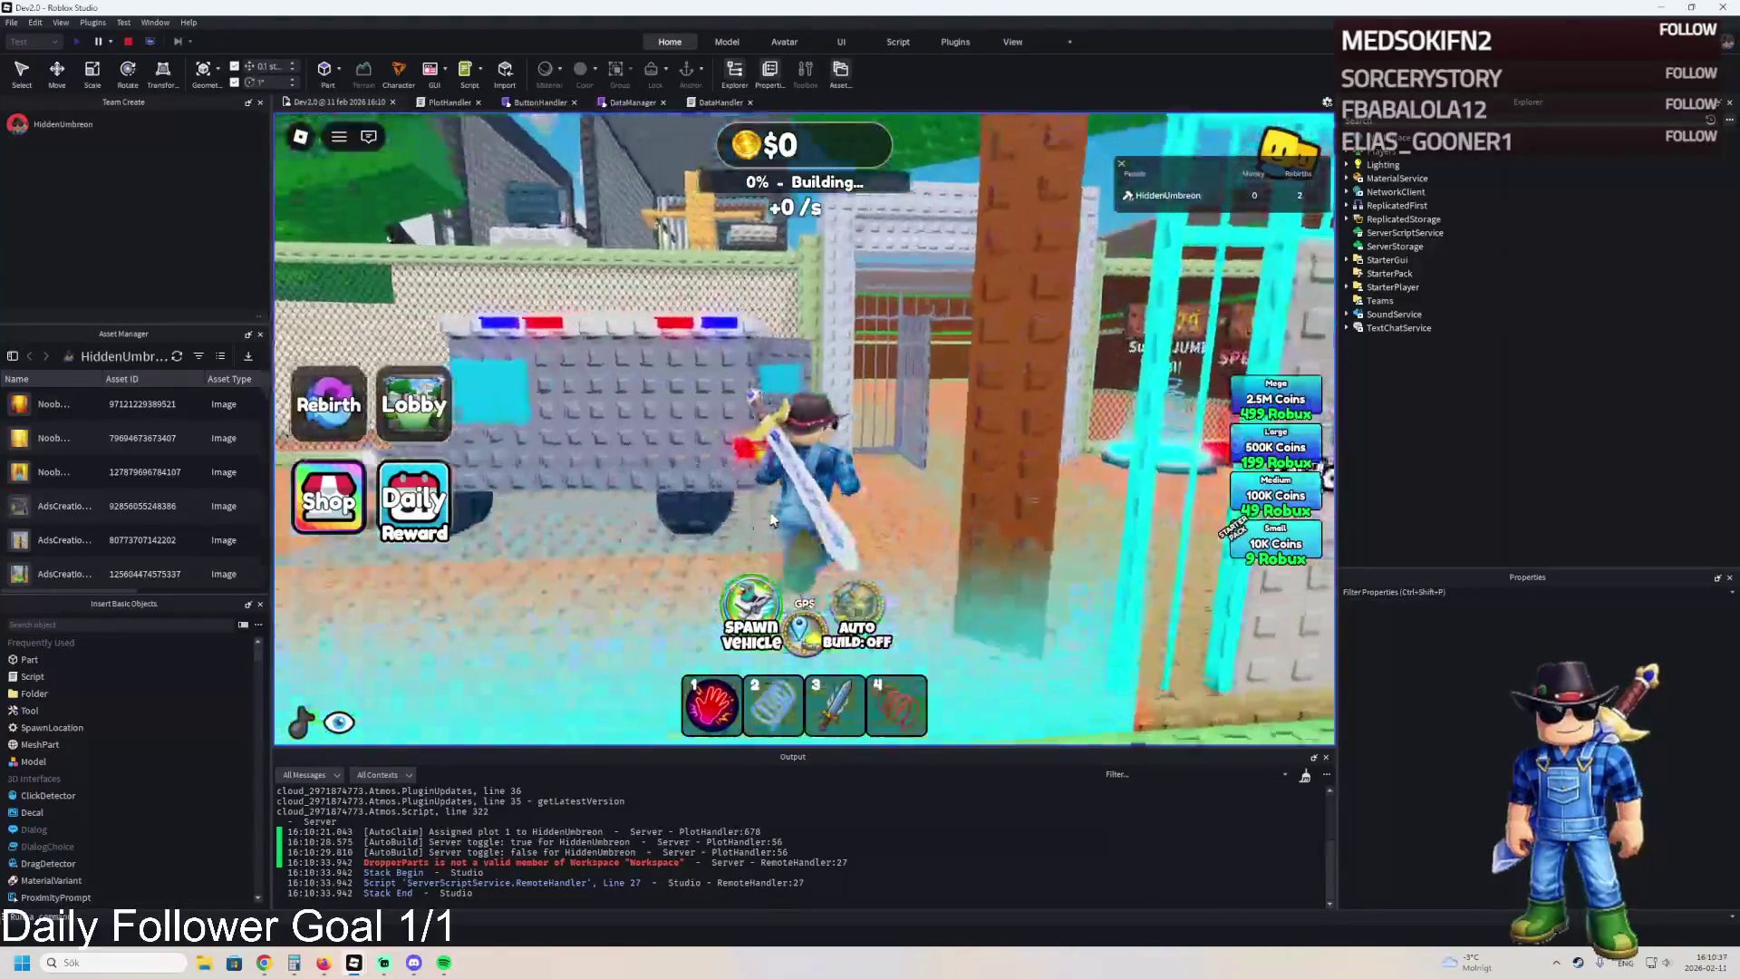
{"action": "key", "text": "a"}
{"action": "key", "text": "a"}
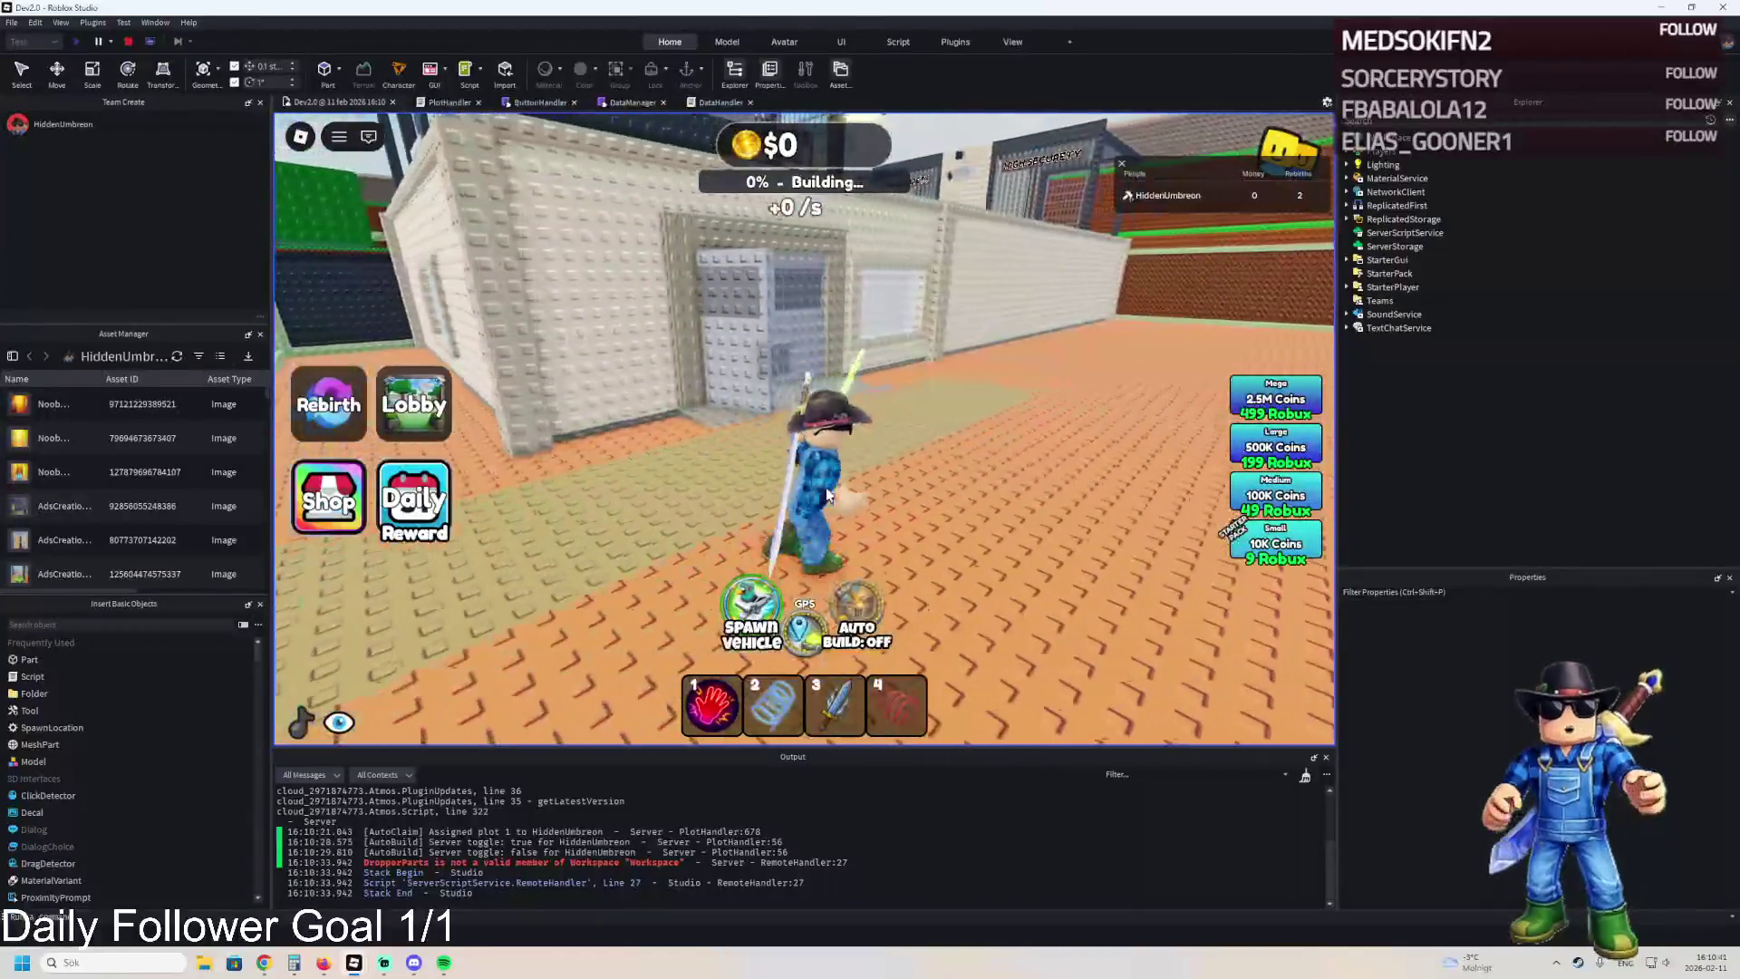
{"action": "key", "text": "w"}
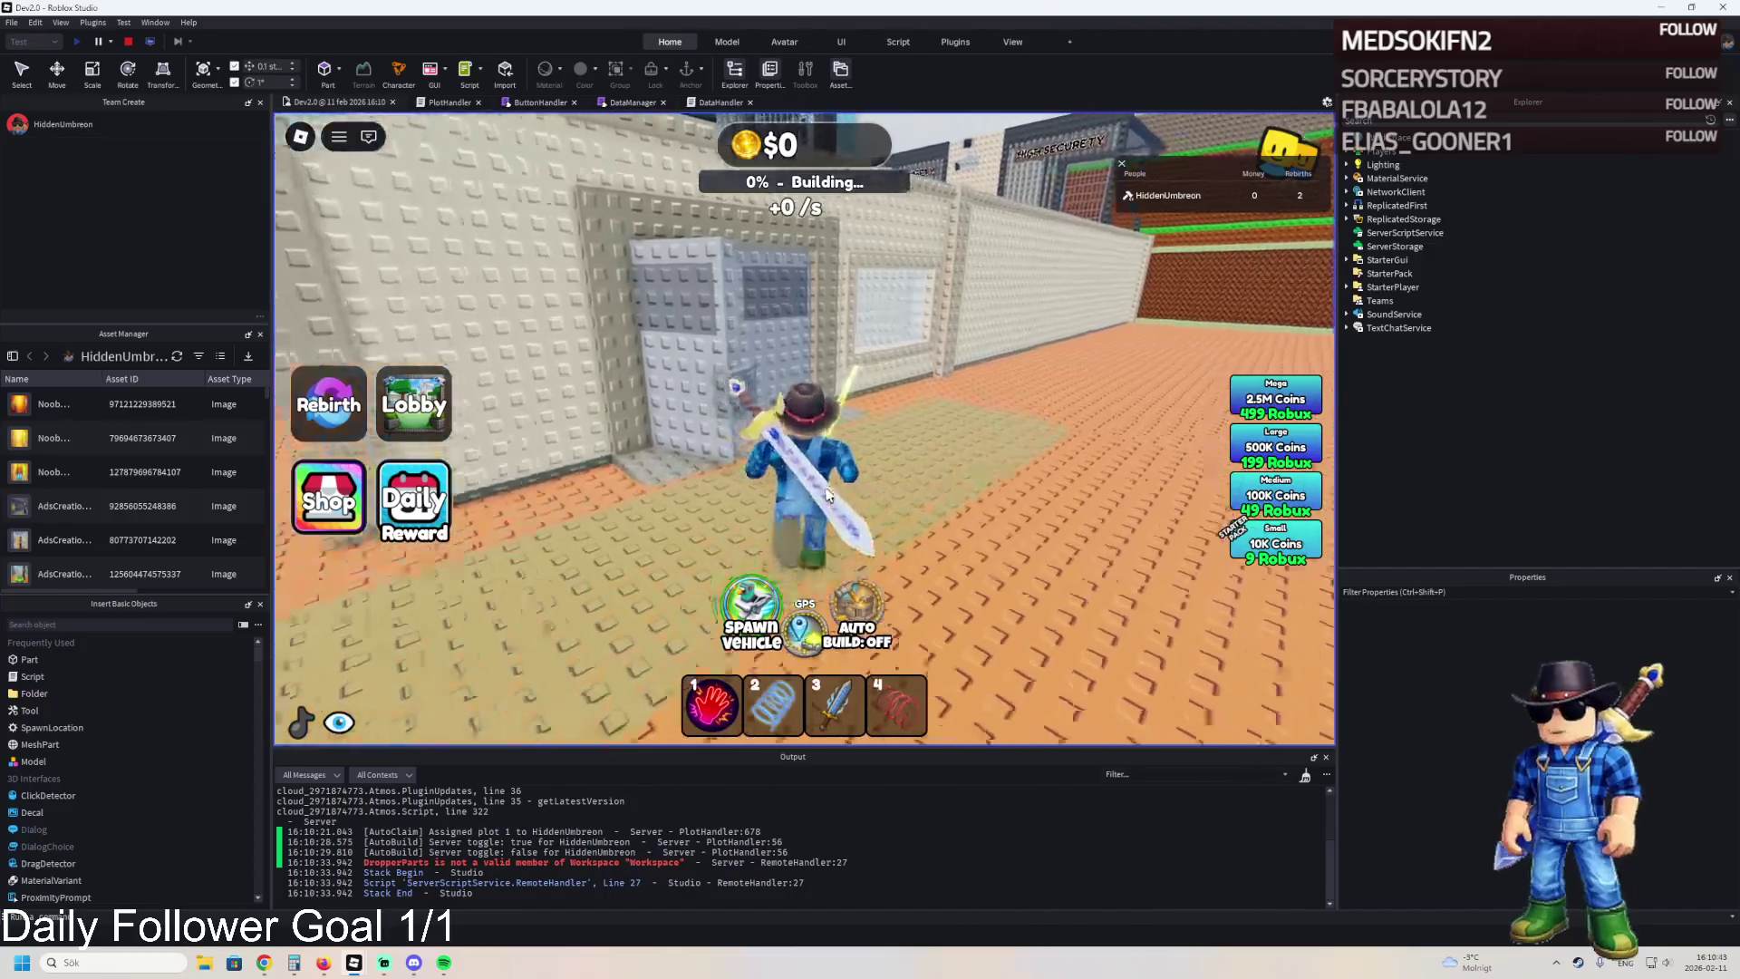
{"action": "key", "text": "a"}
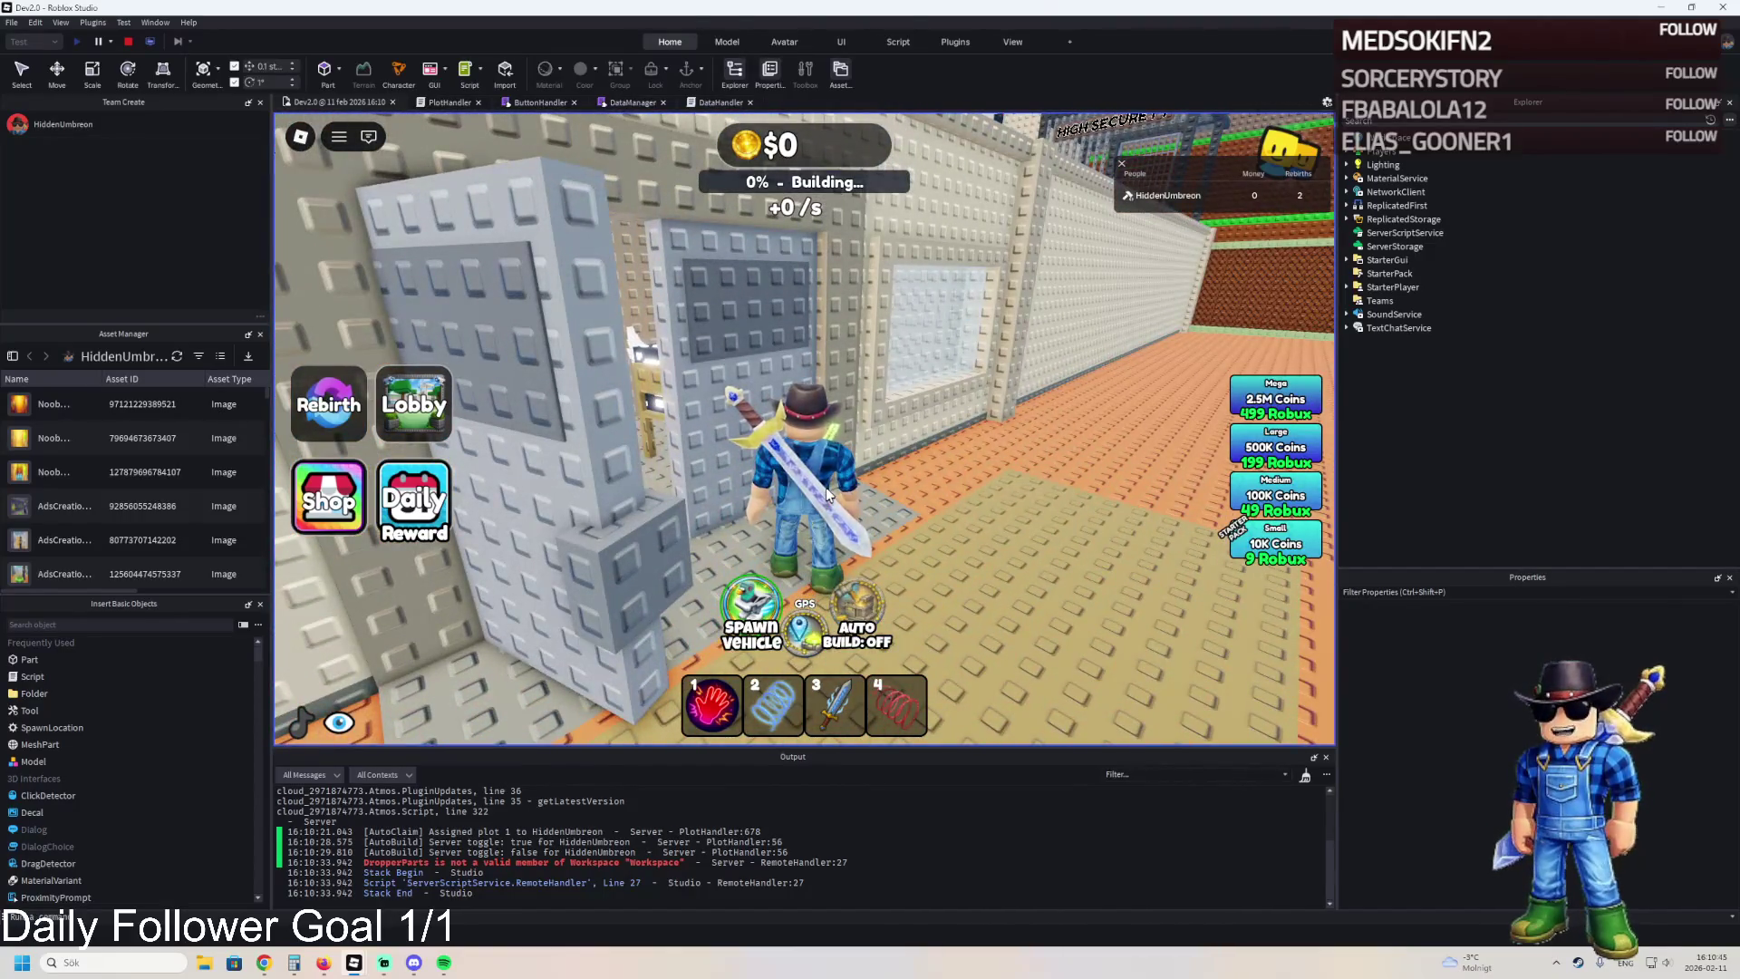
{"action": "key", "text": "s"}
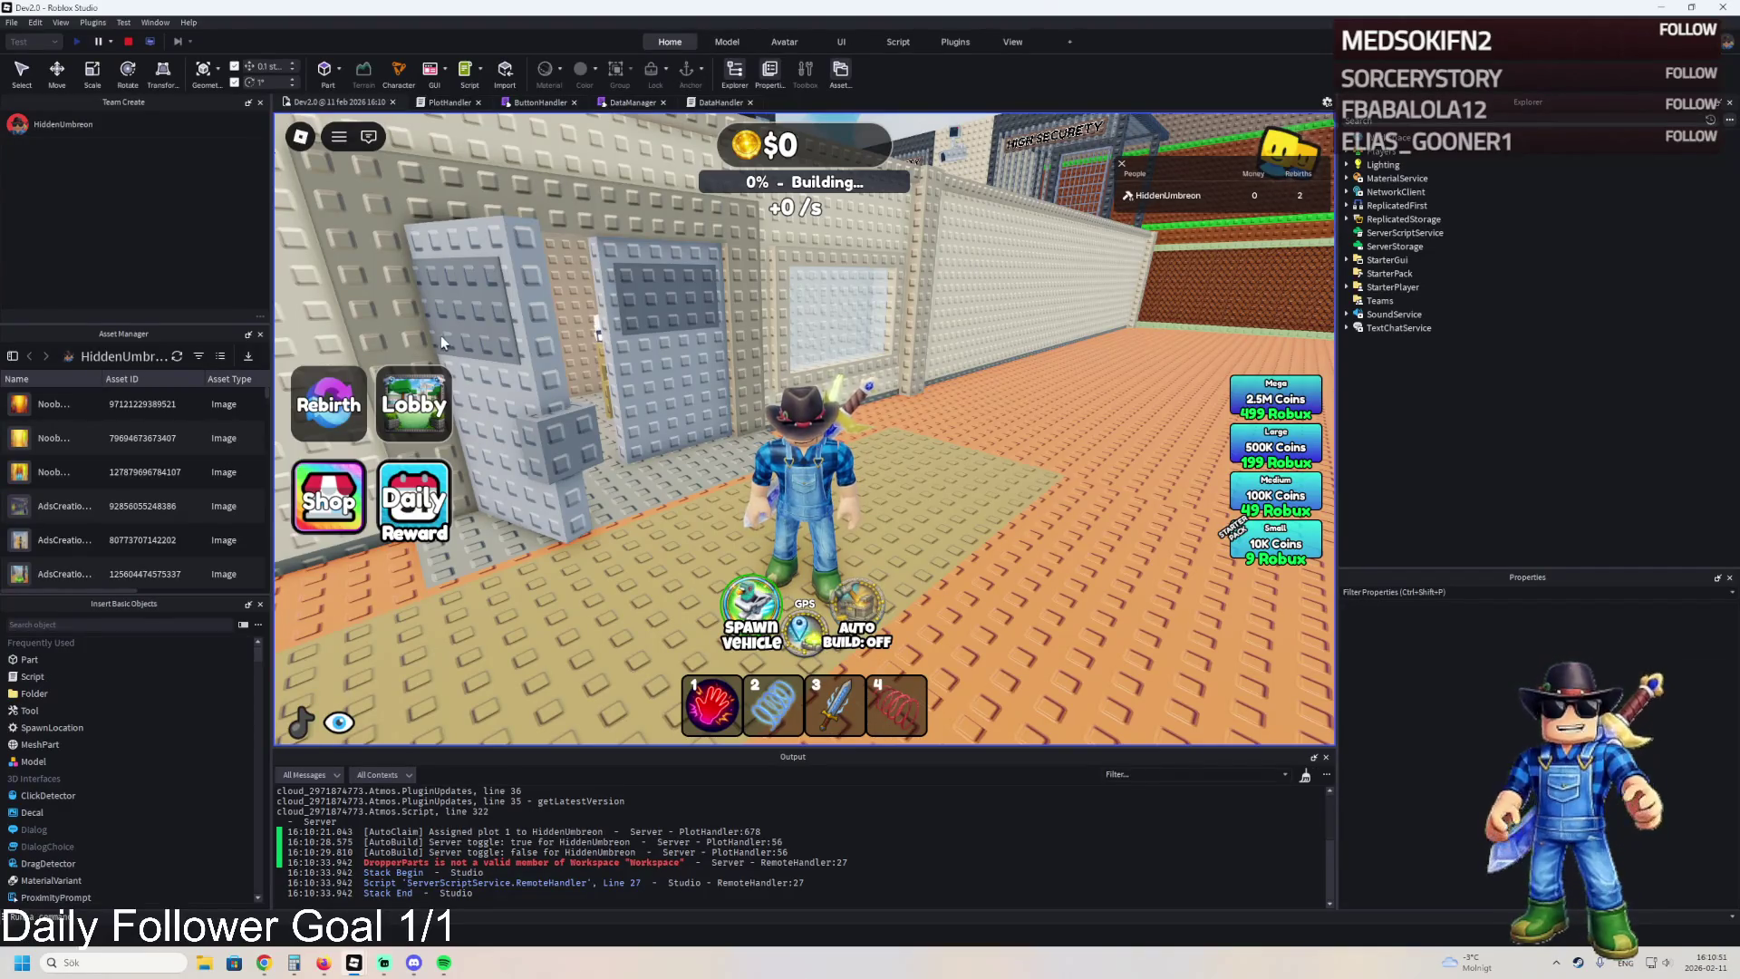
{"action": "key", "text": "shift+F5"}
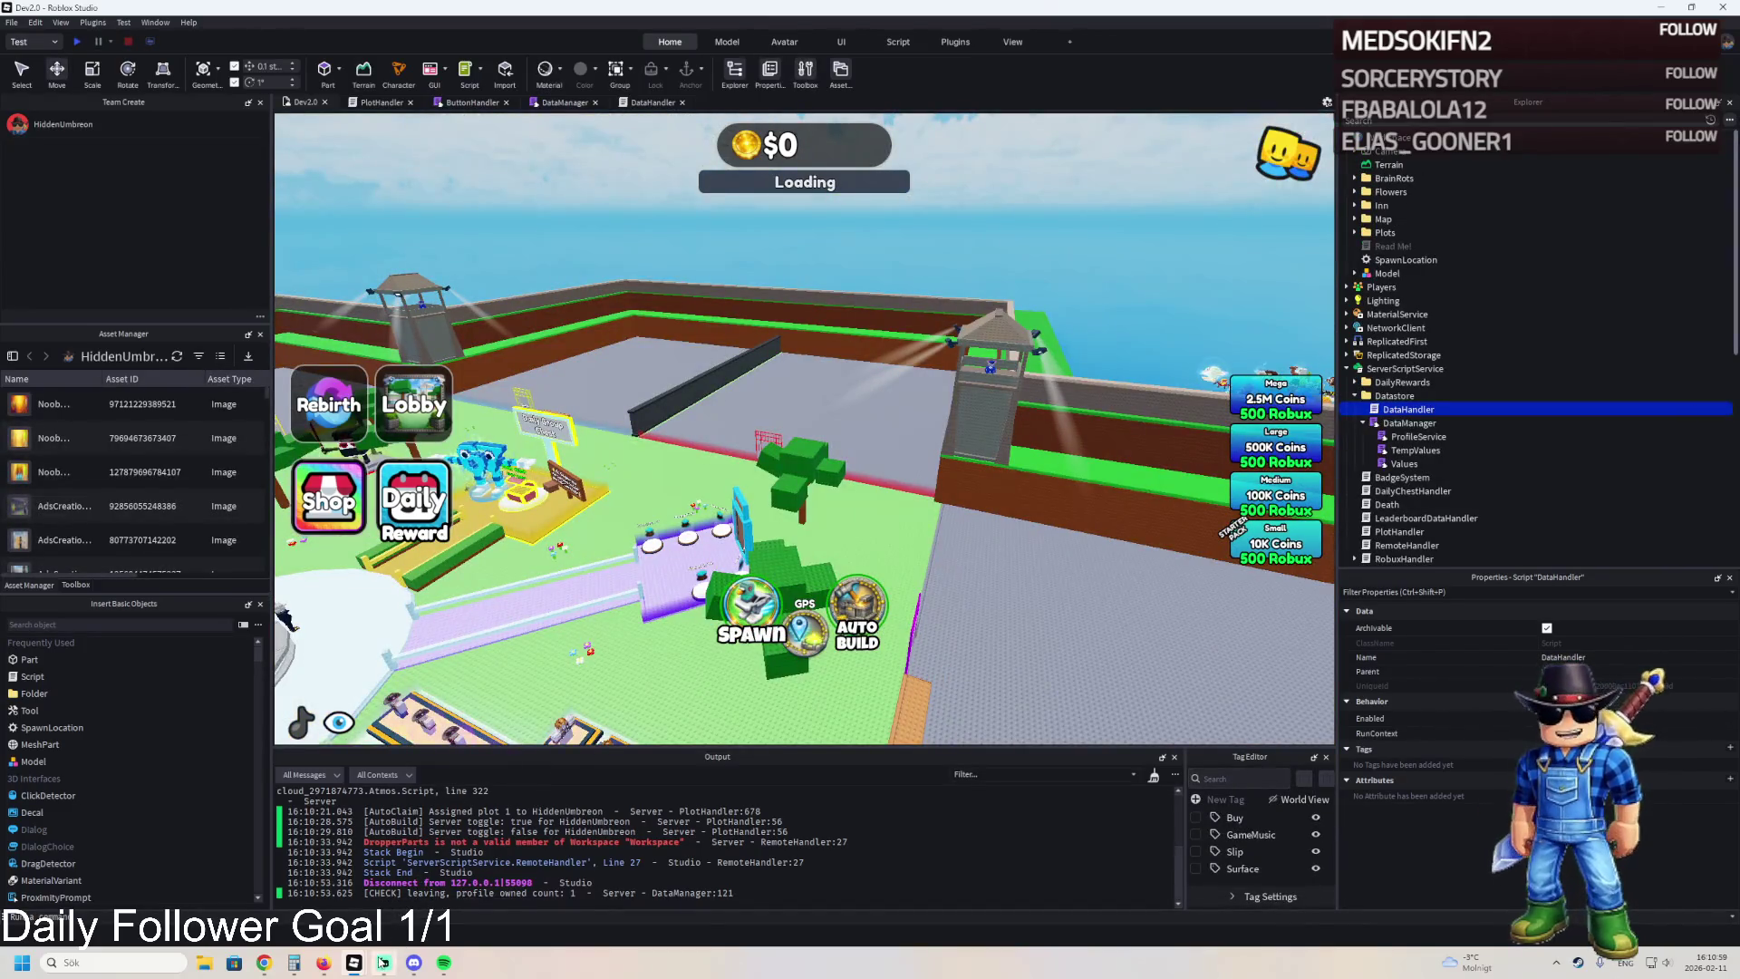
Bring the DevPBT place window to the front from the taskbar.
{"action": "mouse_move", "coordinate": [354, 963]}
{"action": "left_click", "coordinate": [282, 888]}
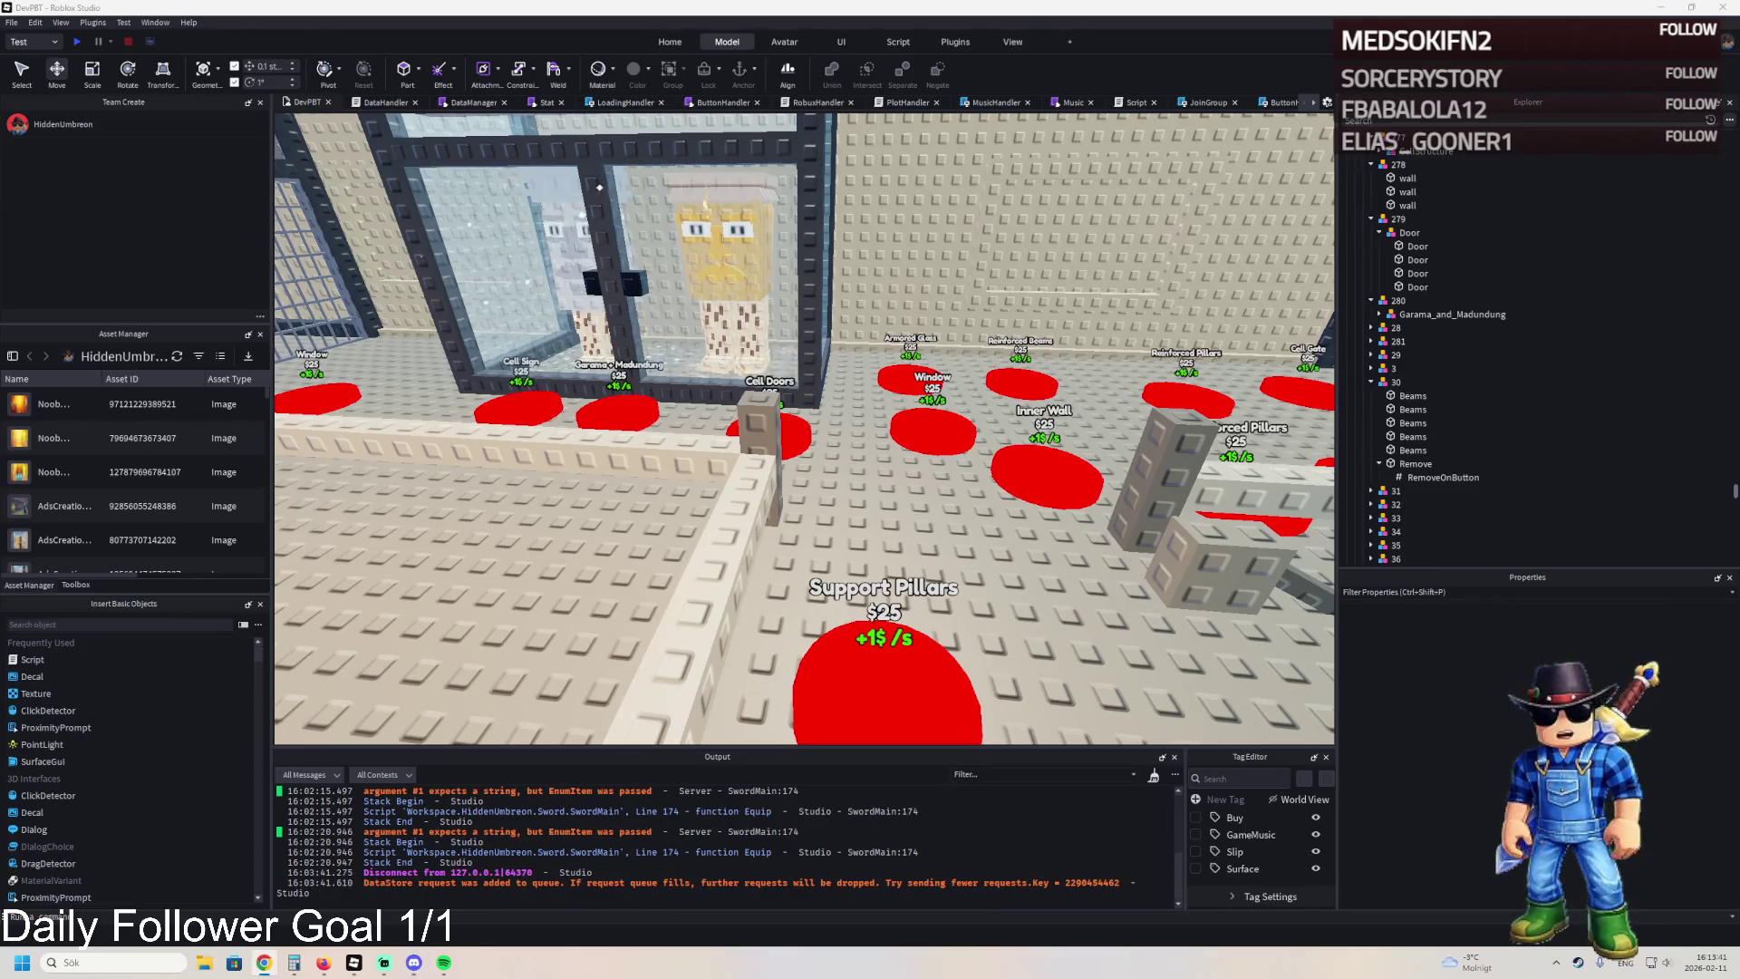
{"action": "key", "text": "a"}
{"action": "key", "text": "a"}
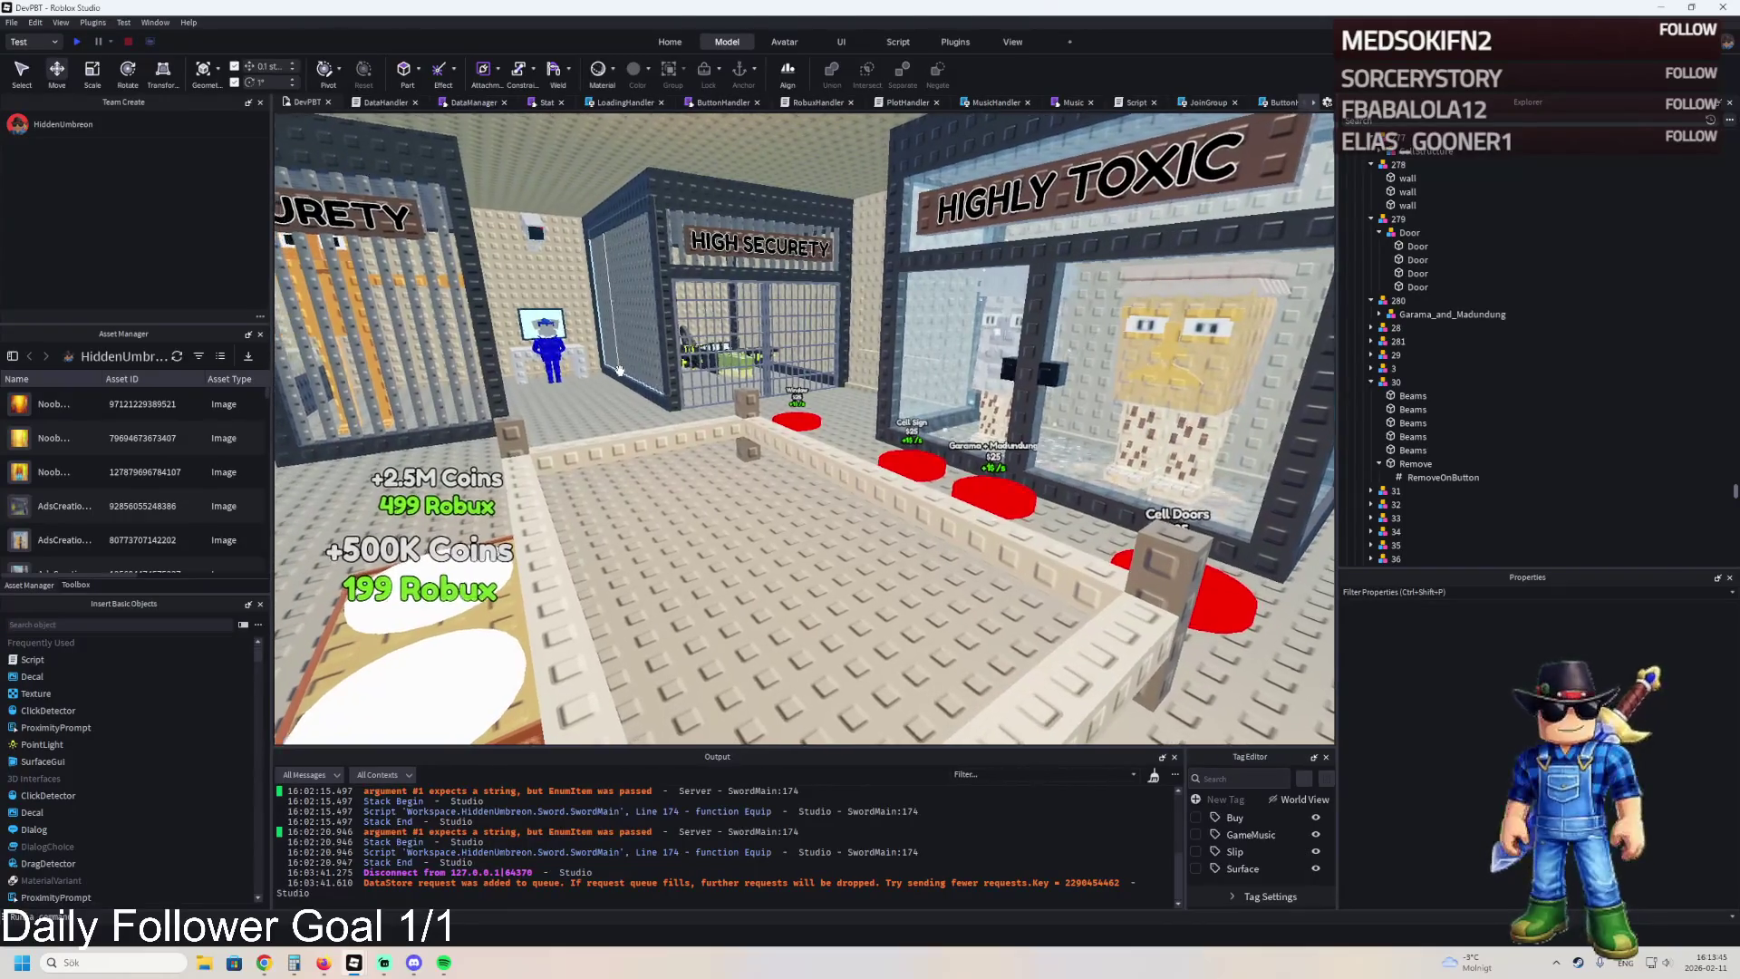
{"action": "key", "text": "a"}
{"action": "key", "text": "a"}
{"action": "key", "text": "a"}
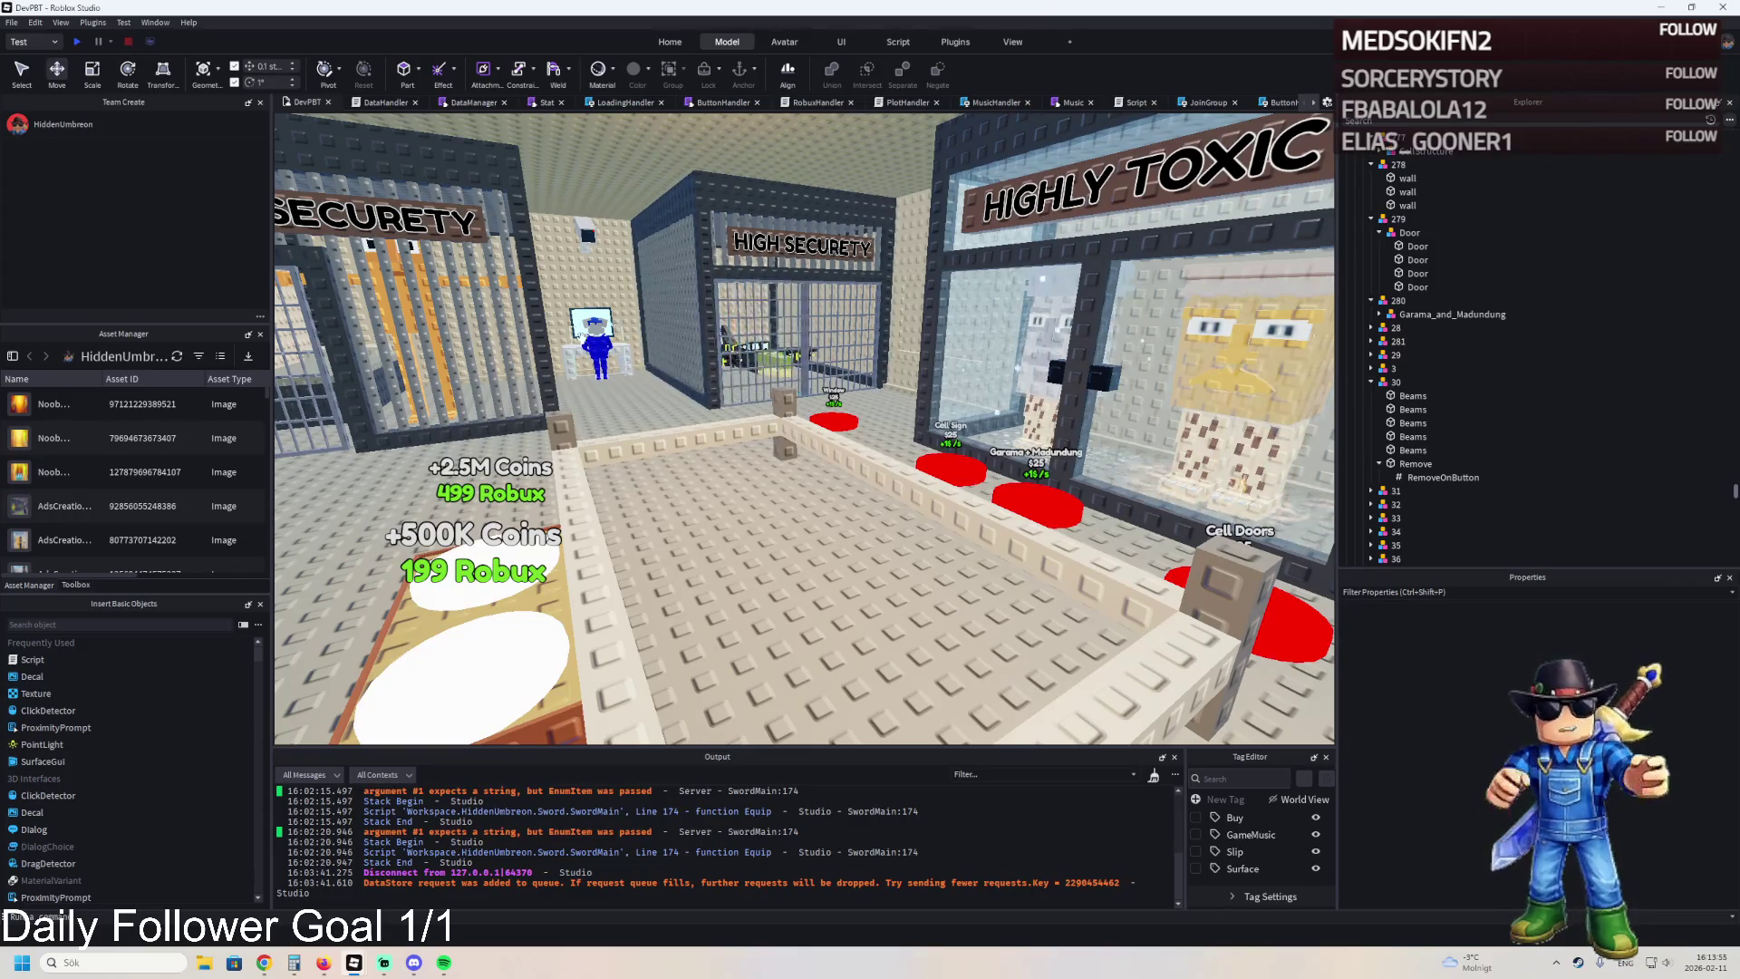
{"action": "key", "text": "a"}
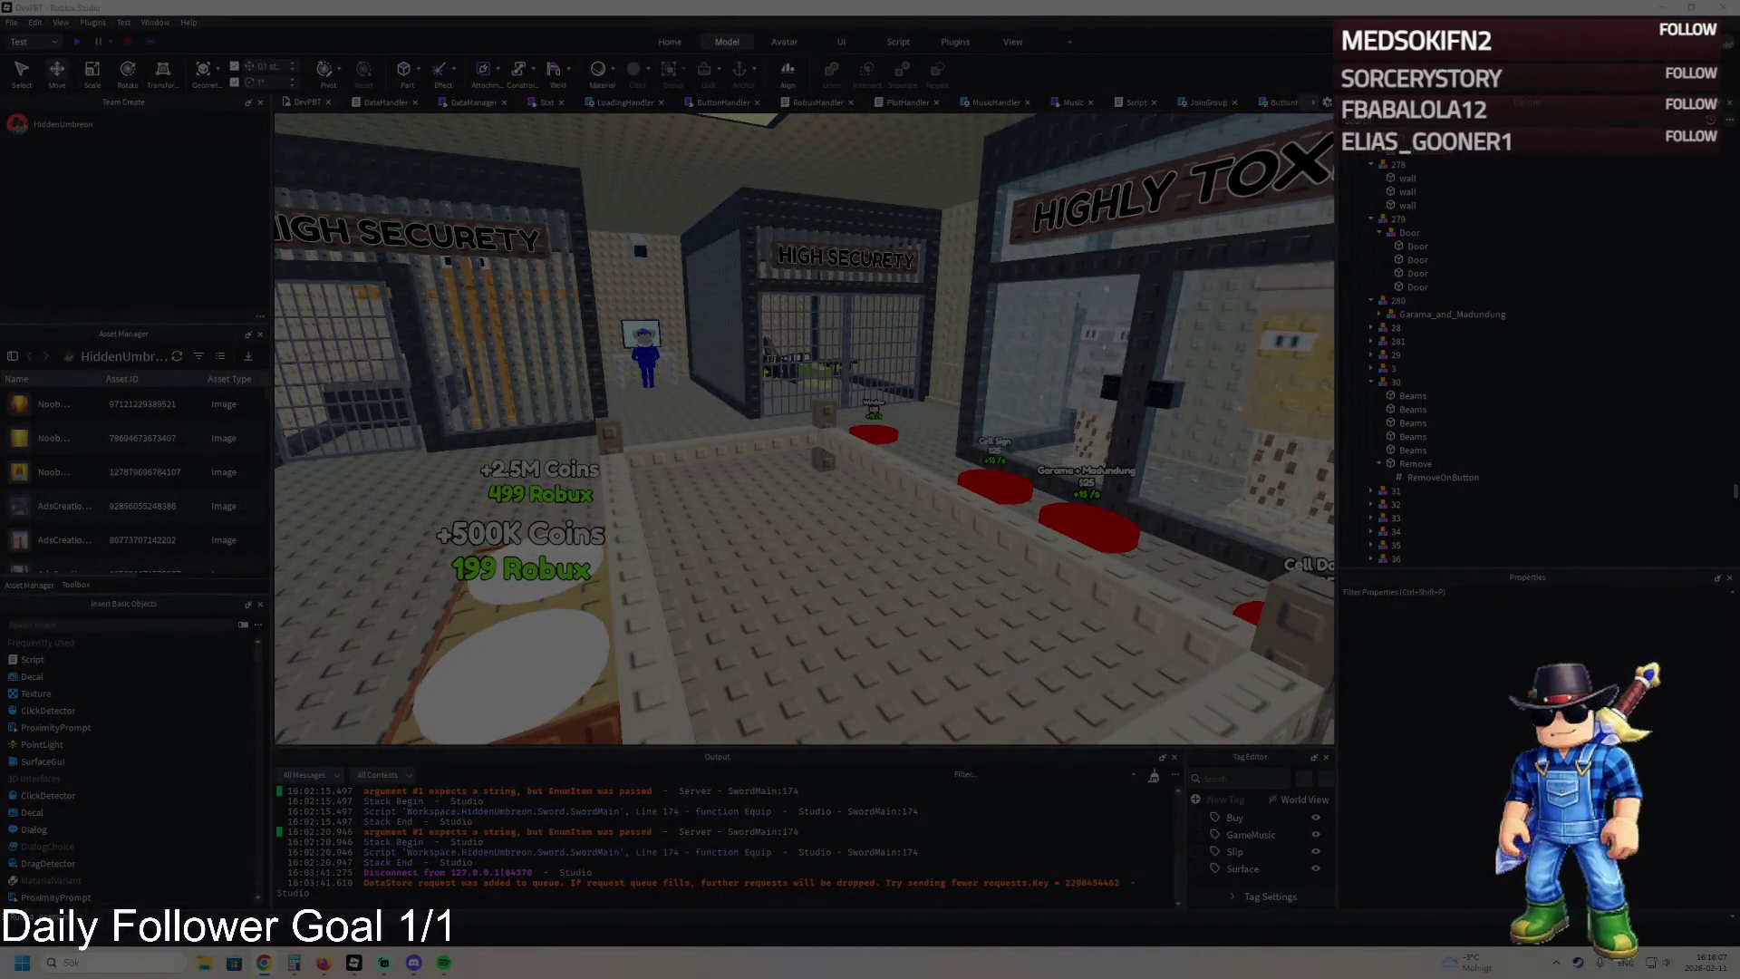
{"action": "key", "text": "super+shift+s"}
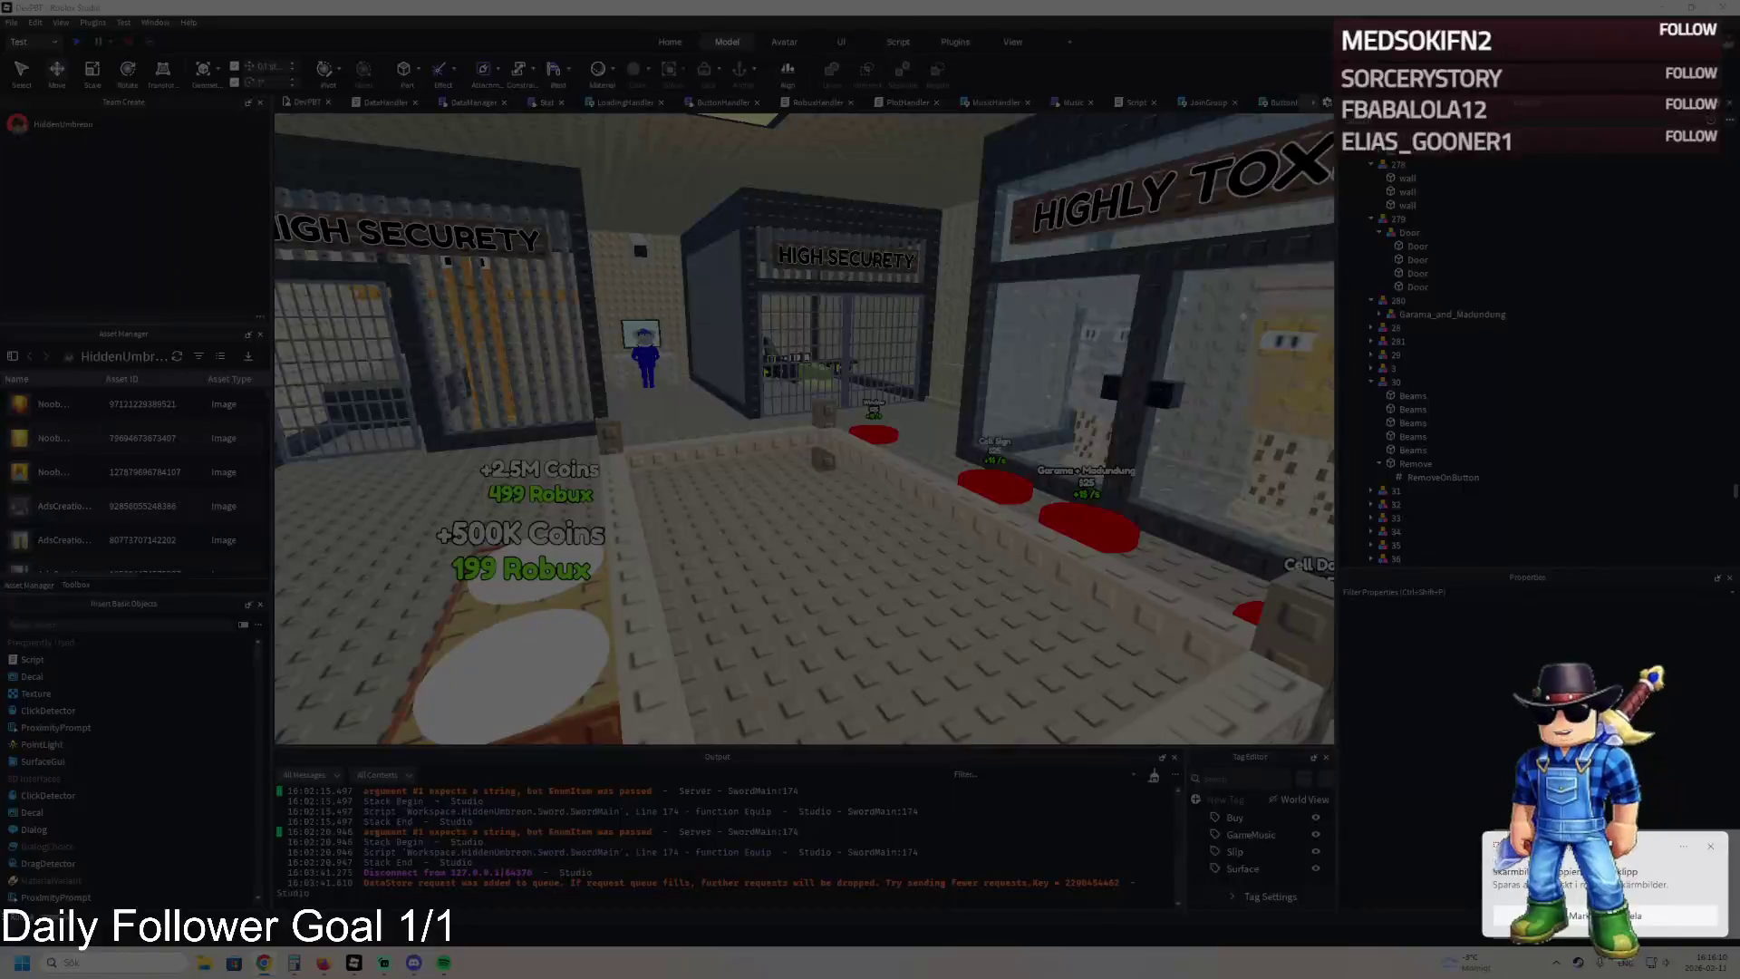
{"action": "key", "text": "Escape"}
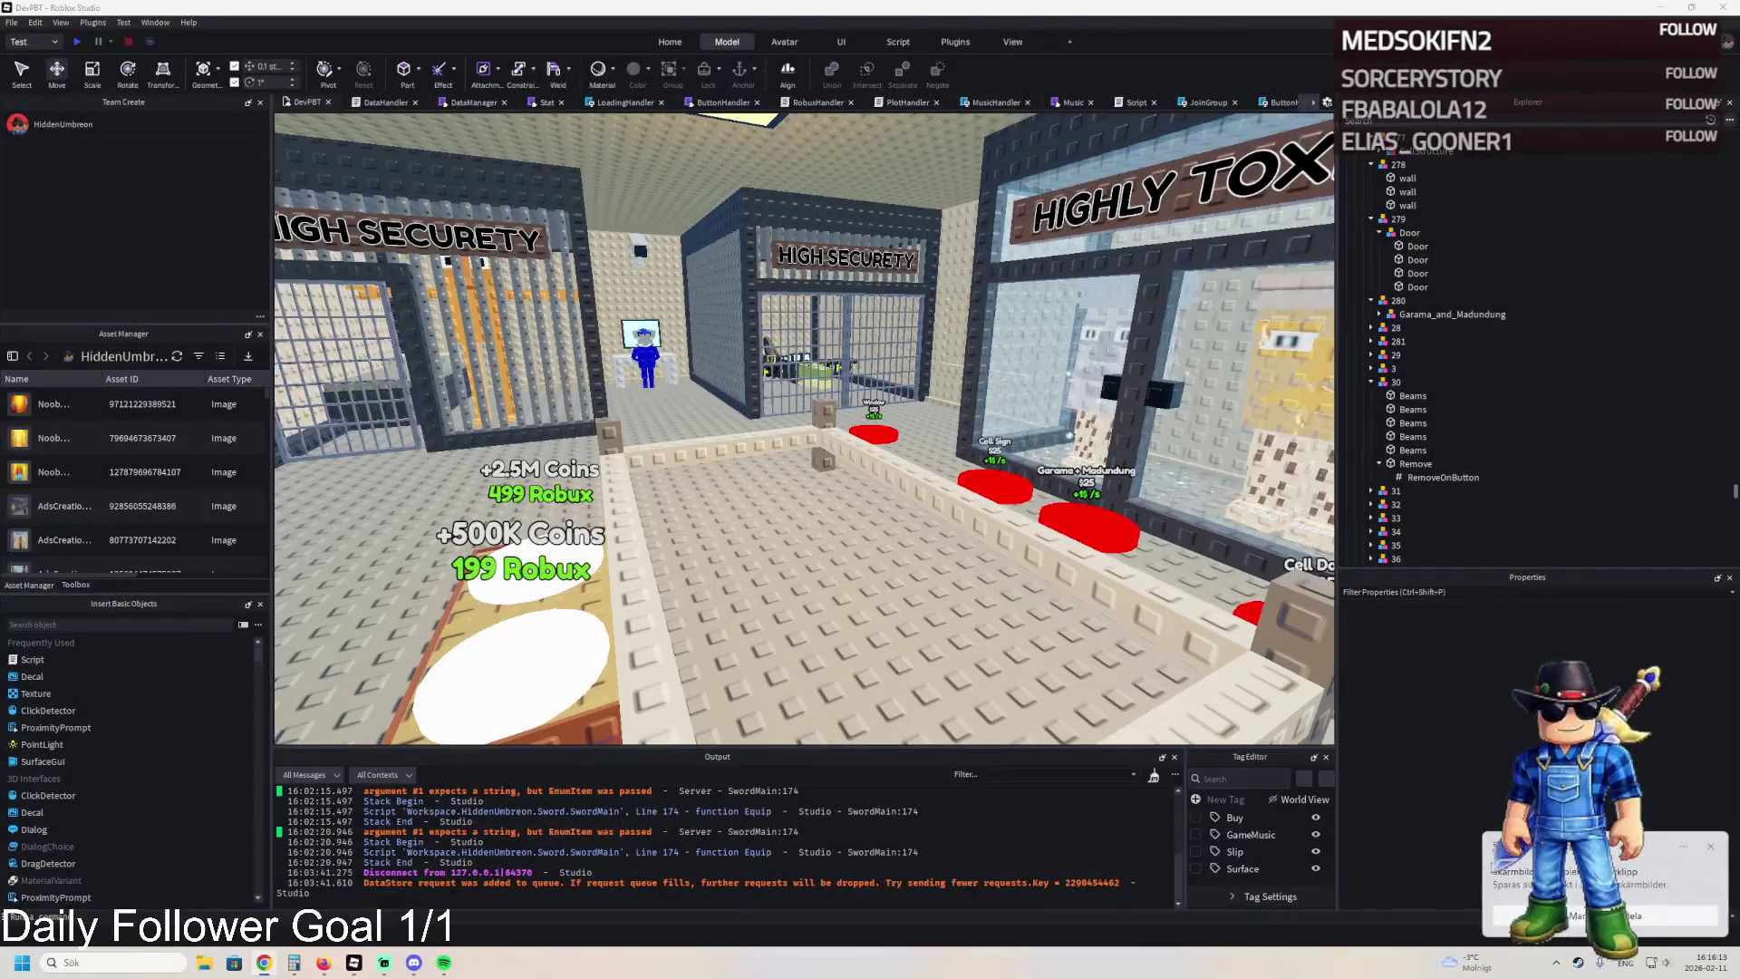
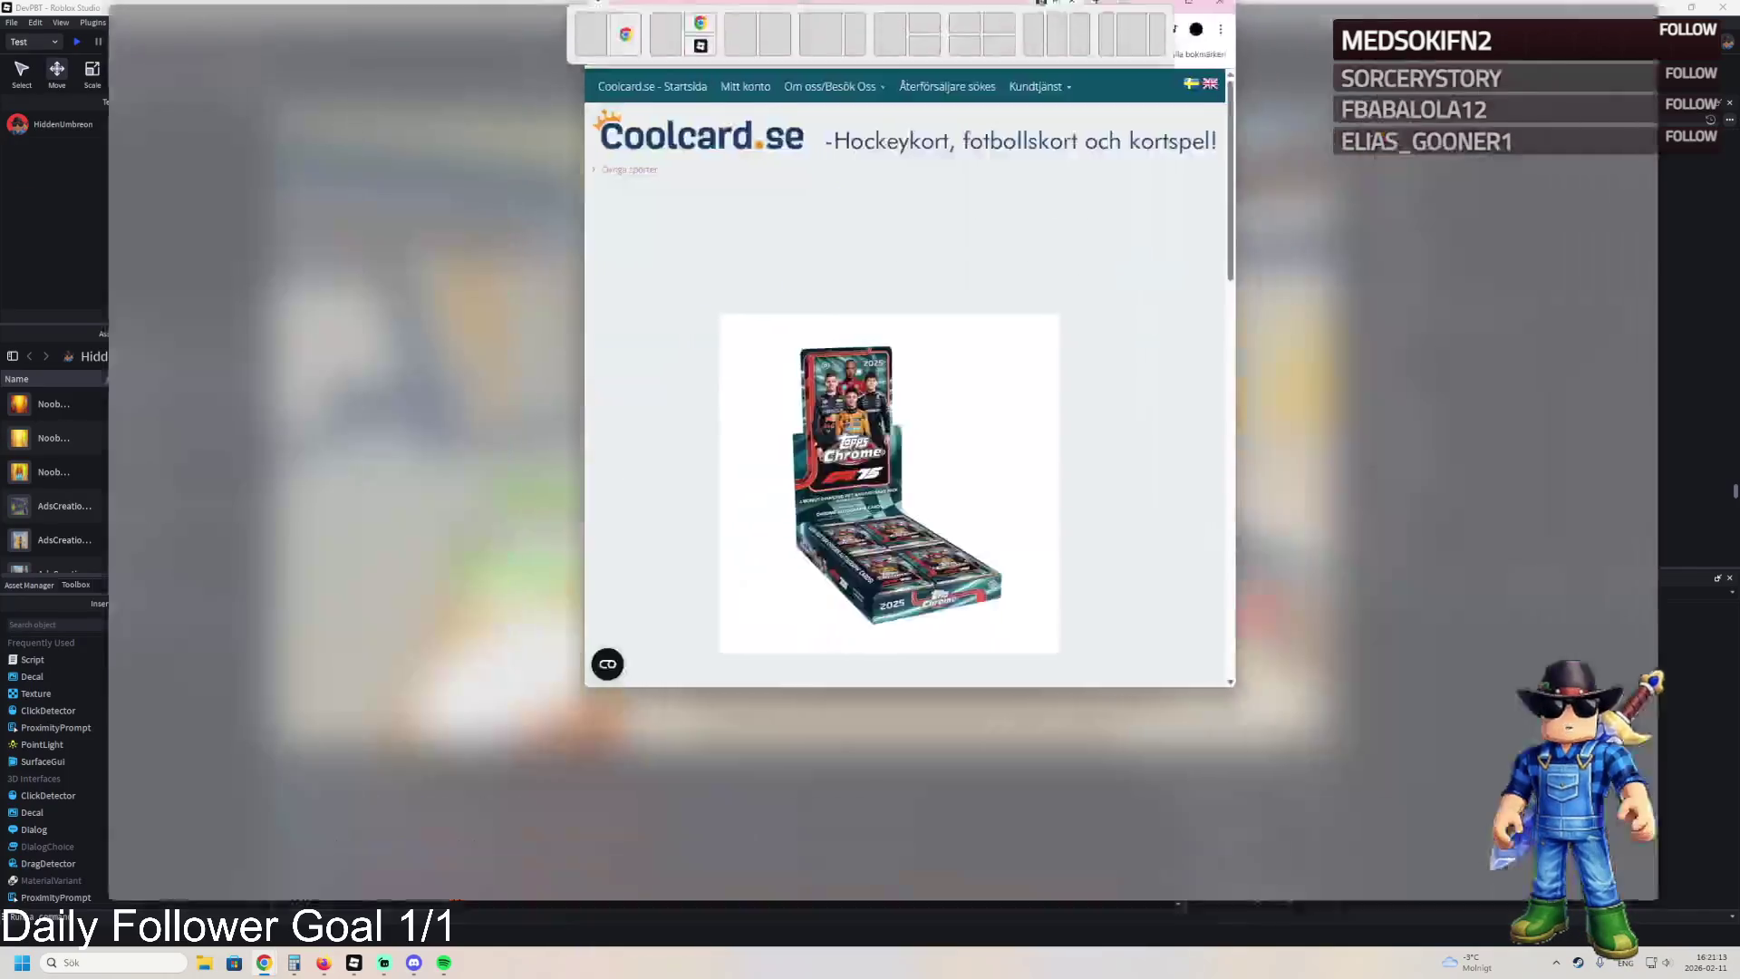
Enlarge and close the Hel Box 2025 Topps Chrome F1 product image, then return to Roblox Studio.
{"action": "left_click", "coordinate": [793, 375]}
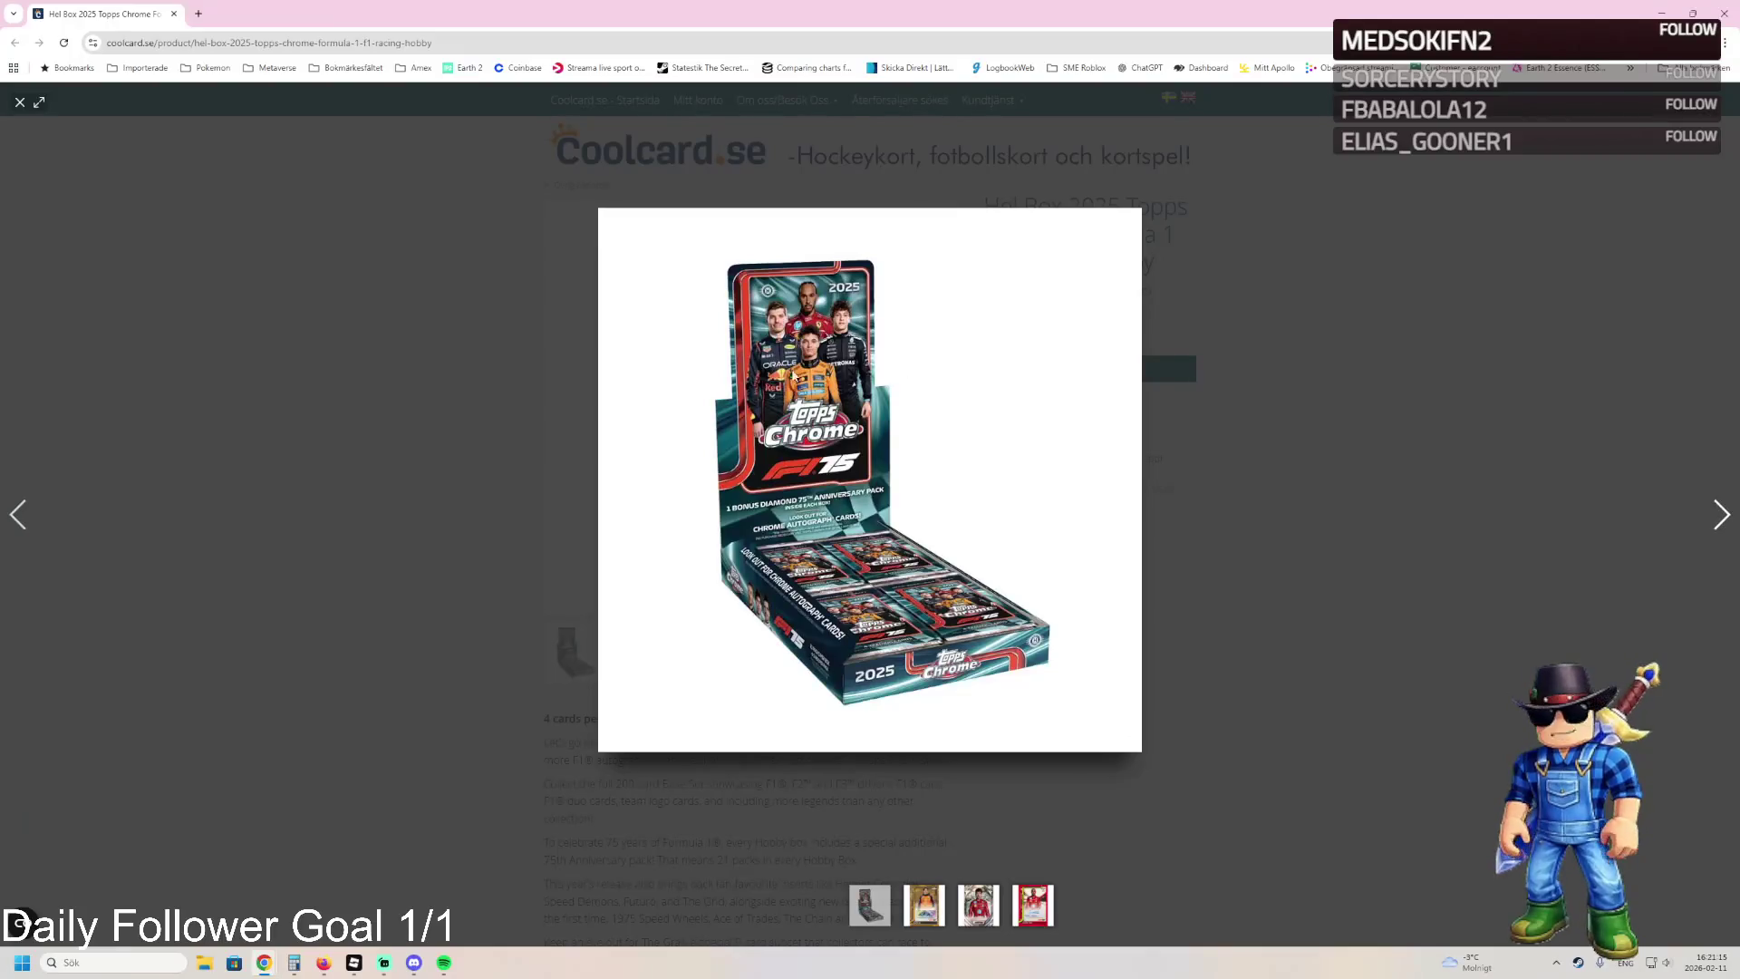
{"action": "left_click", "coordinate": [1268, 469]}
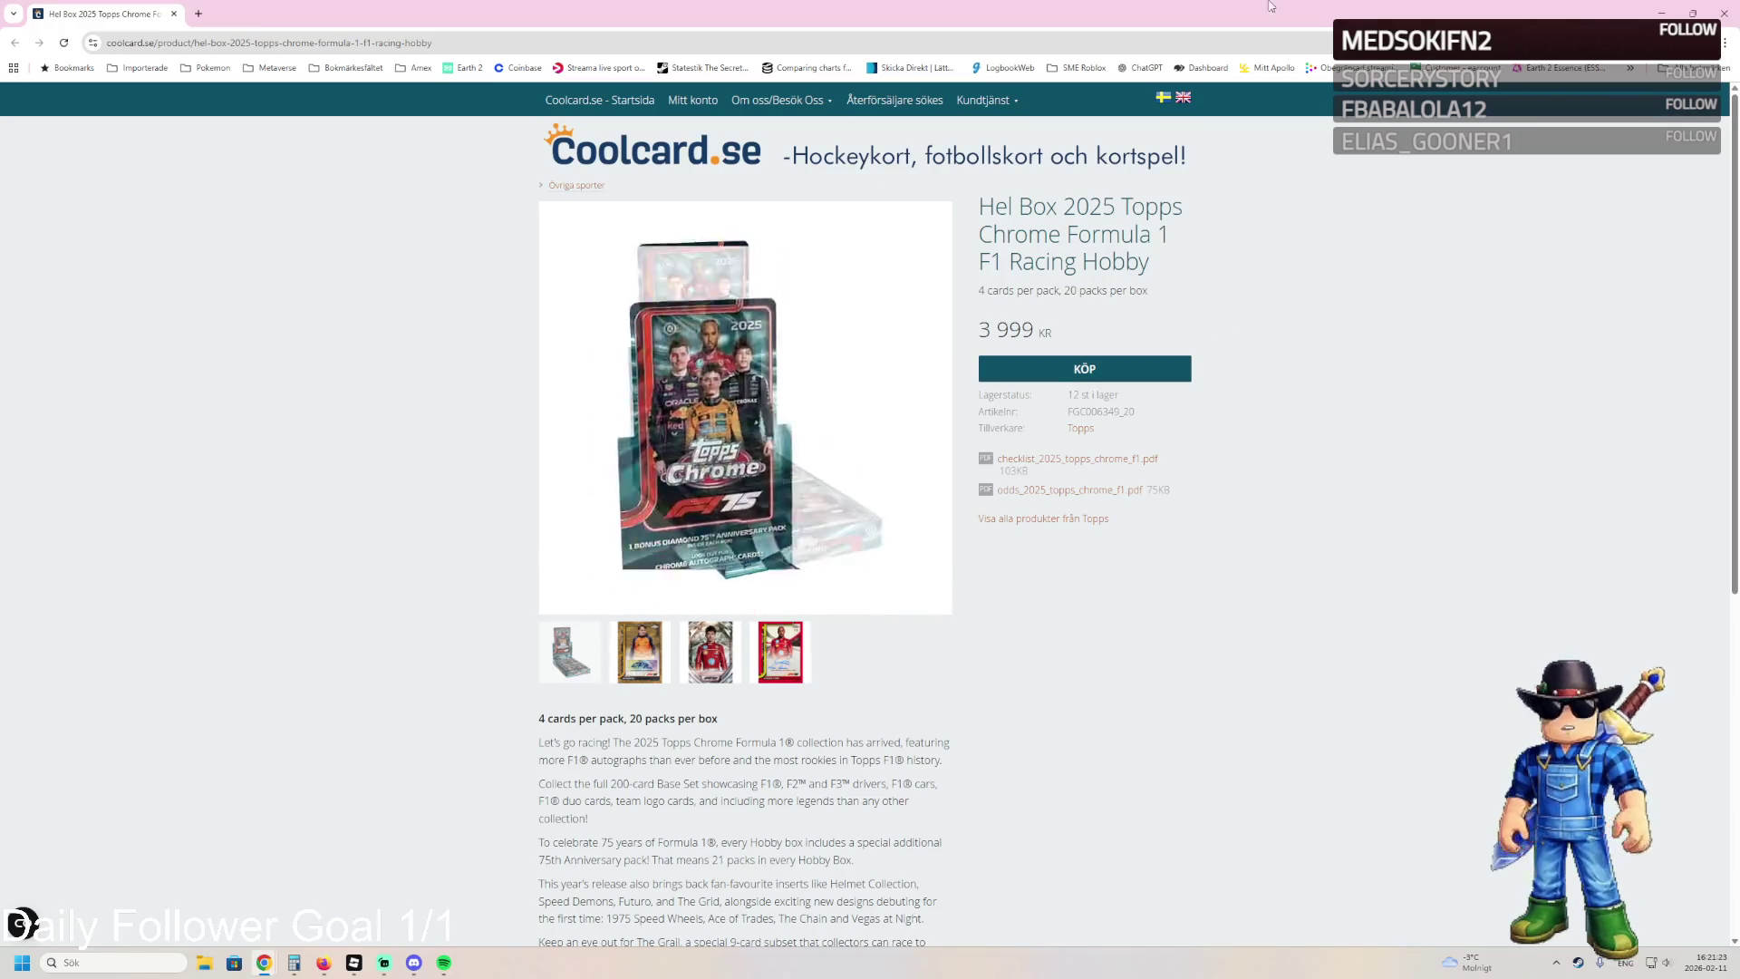
{"action": "key", "text": "alt+Tab"}
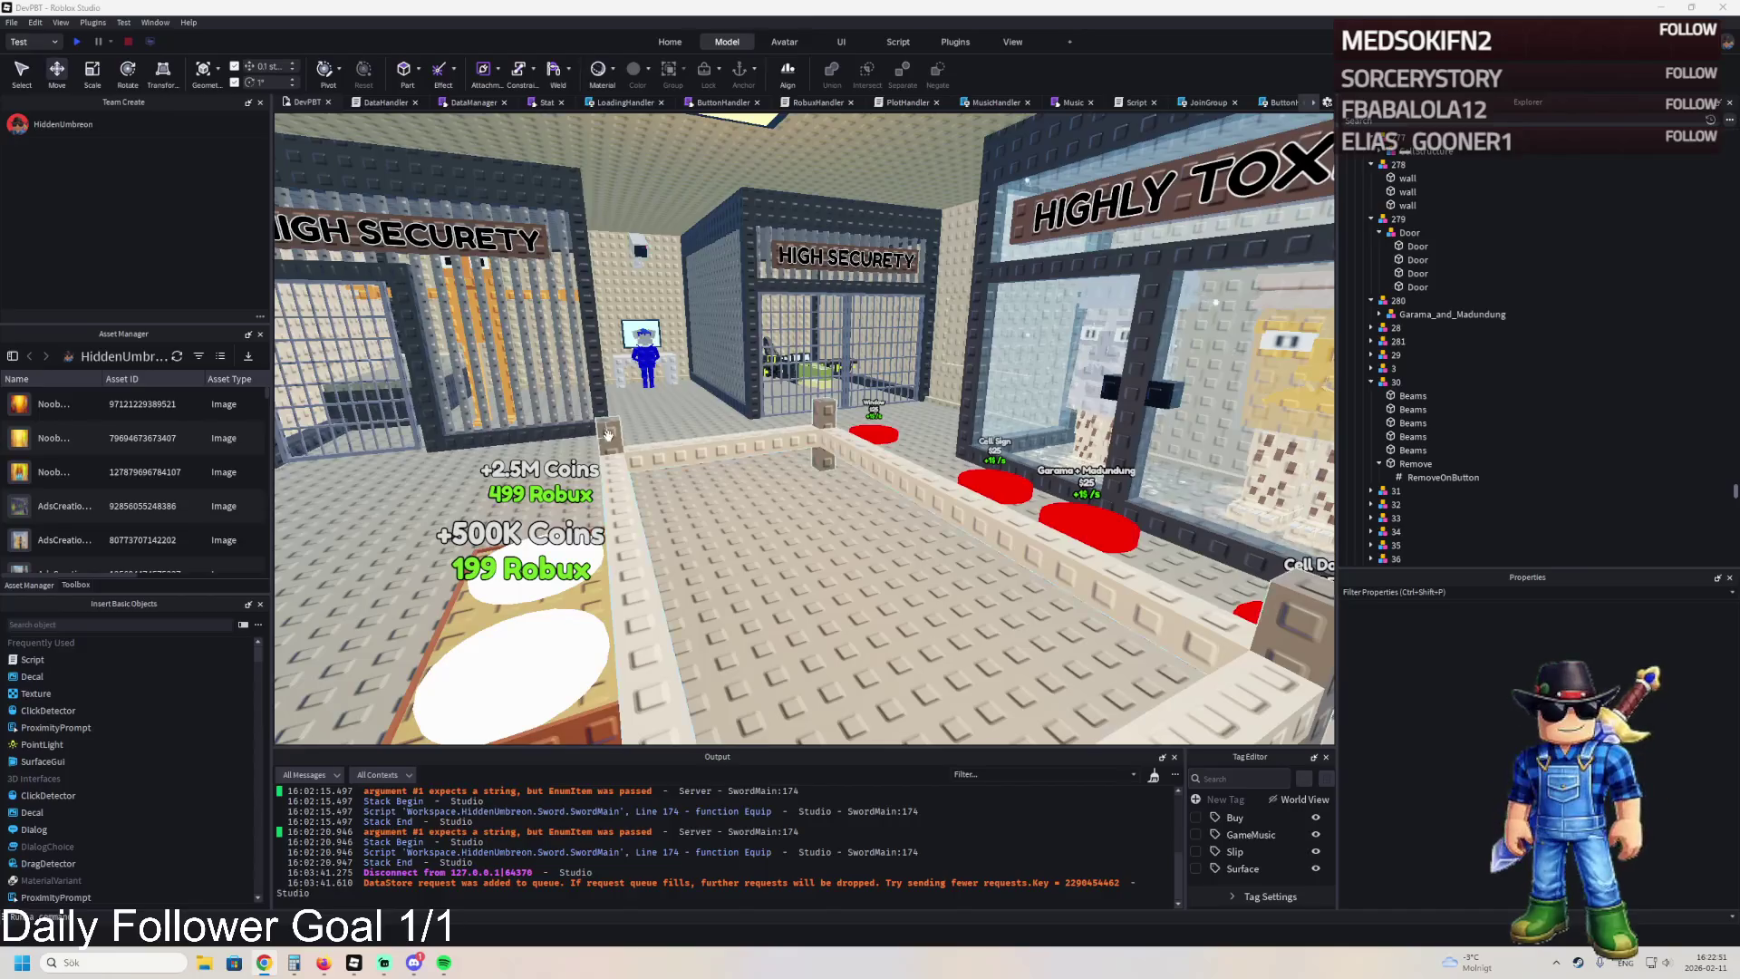
Fly the camera forward through the jail toward the red purchase pads.
{"action": "key", "text": "w"}
{"action": "key", "text": "w"}
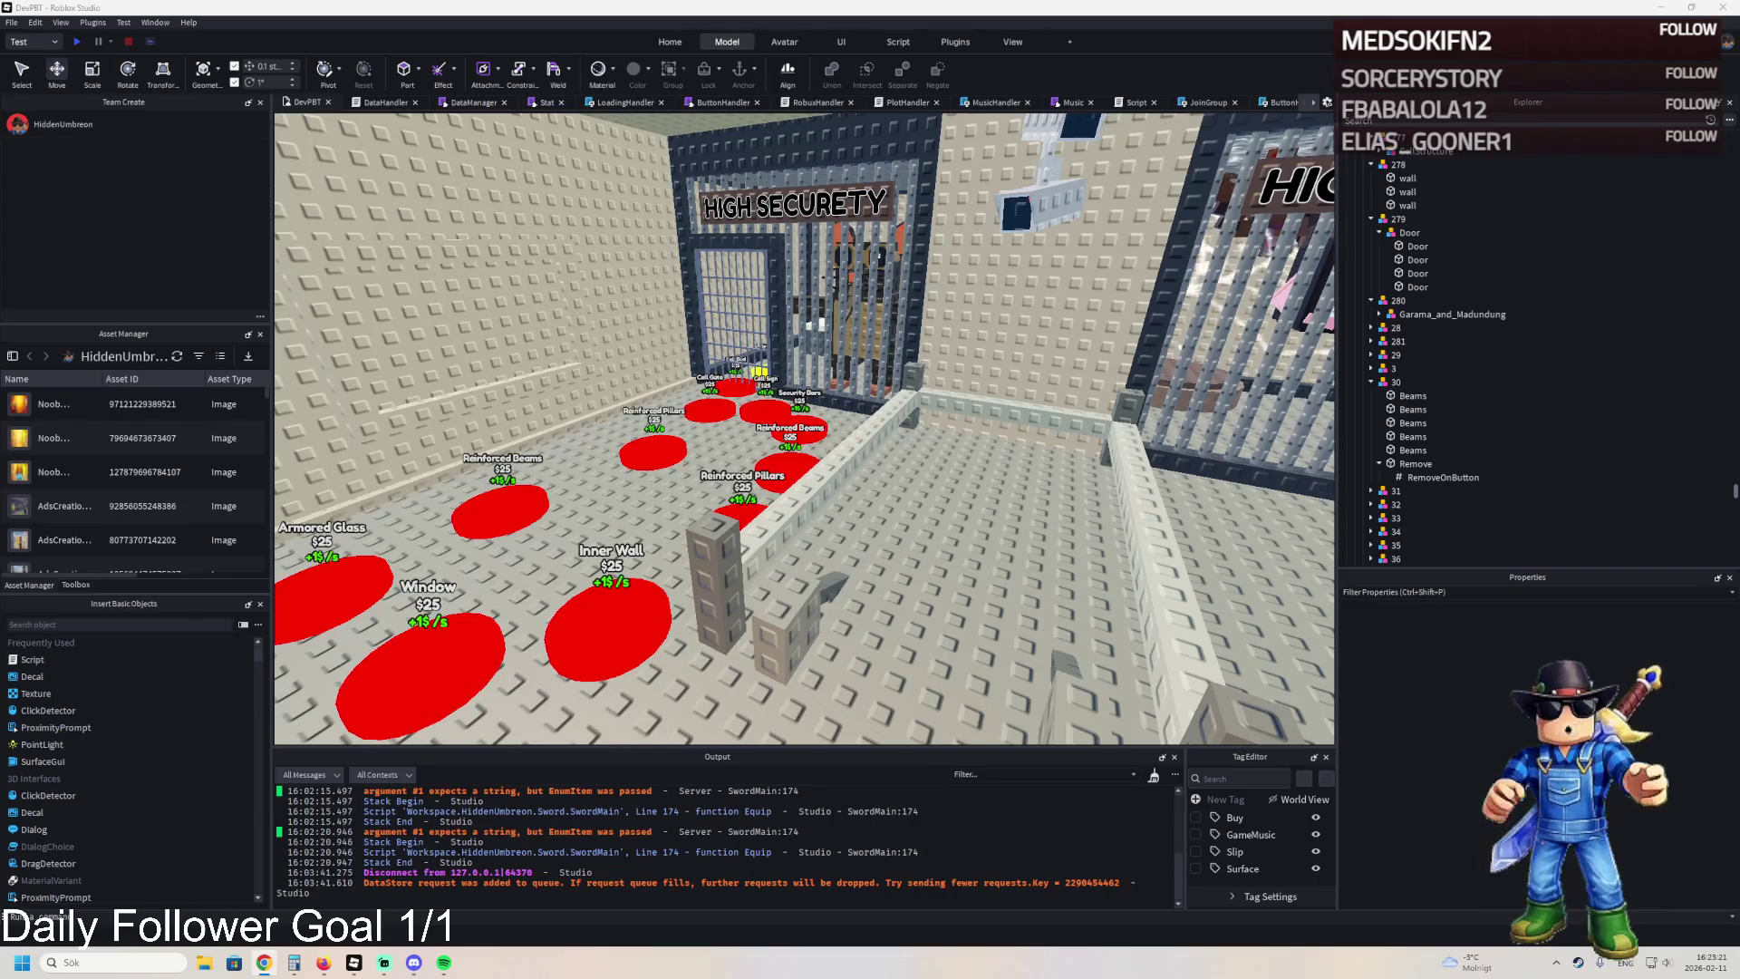
{"action": "key", "text": "alt+Tab"}
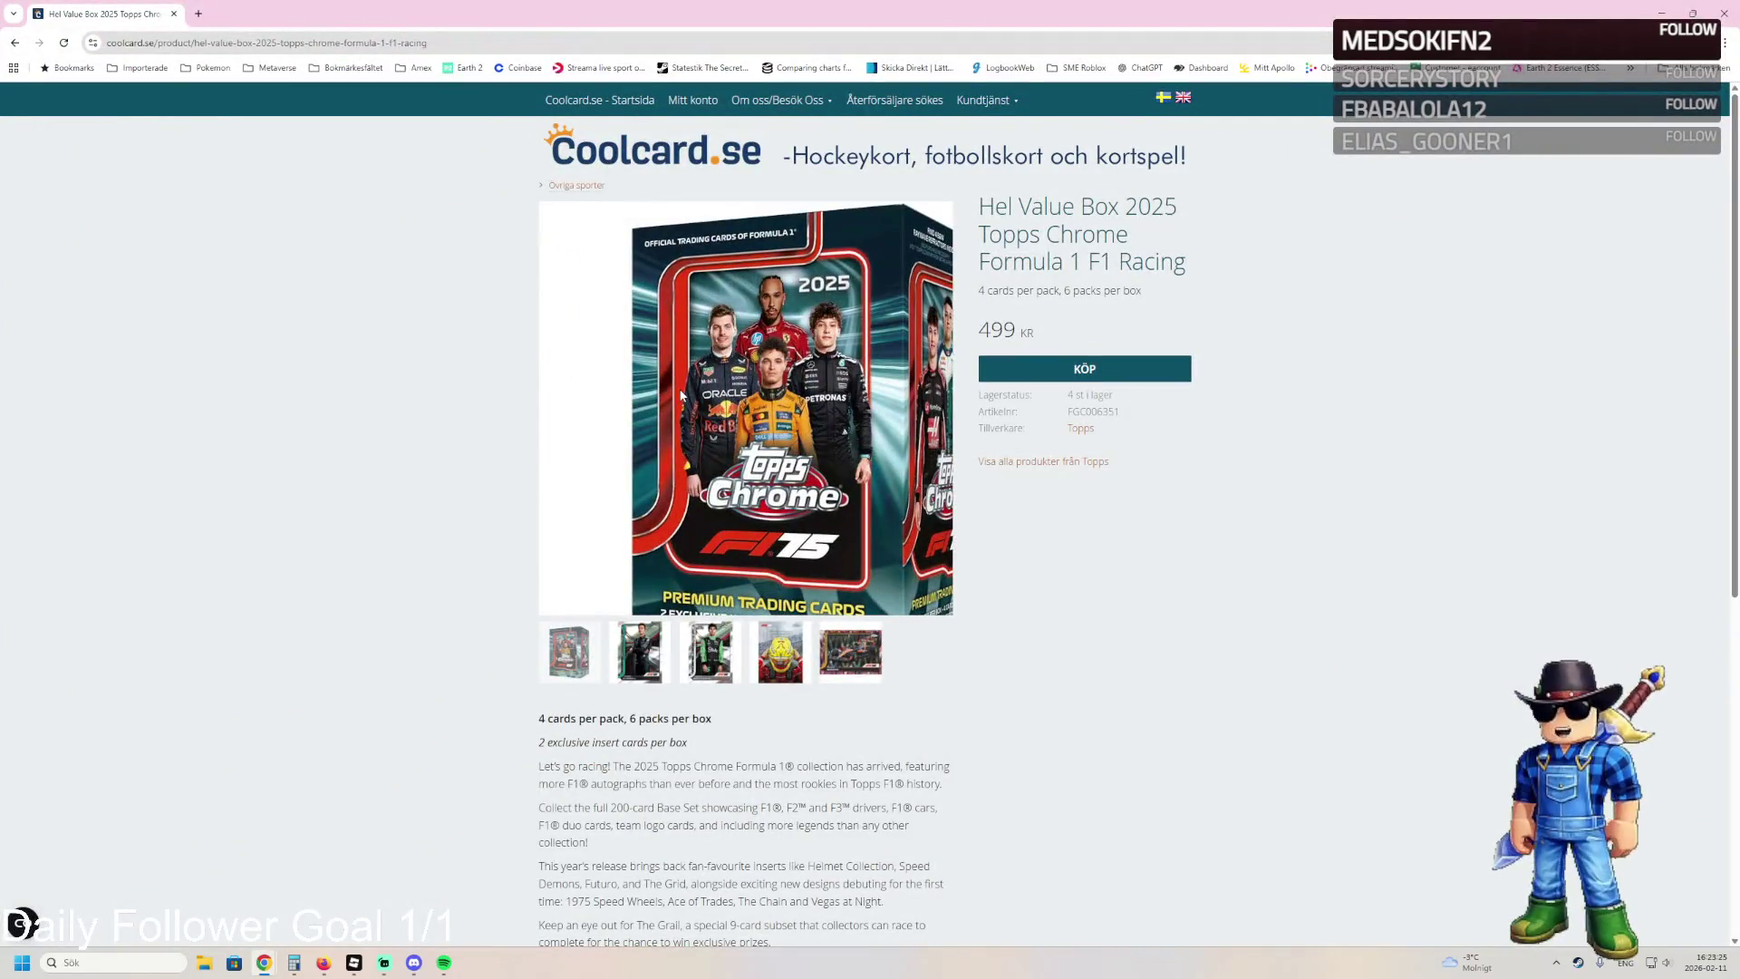
{"action": "scroll", "coordinate": [873, 412], "scroll_direction": "down", "scroll_amount": 1}
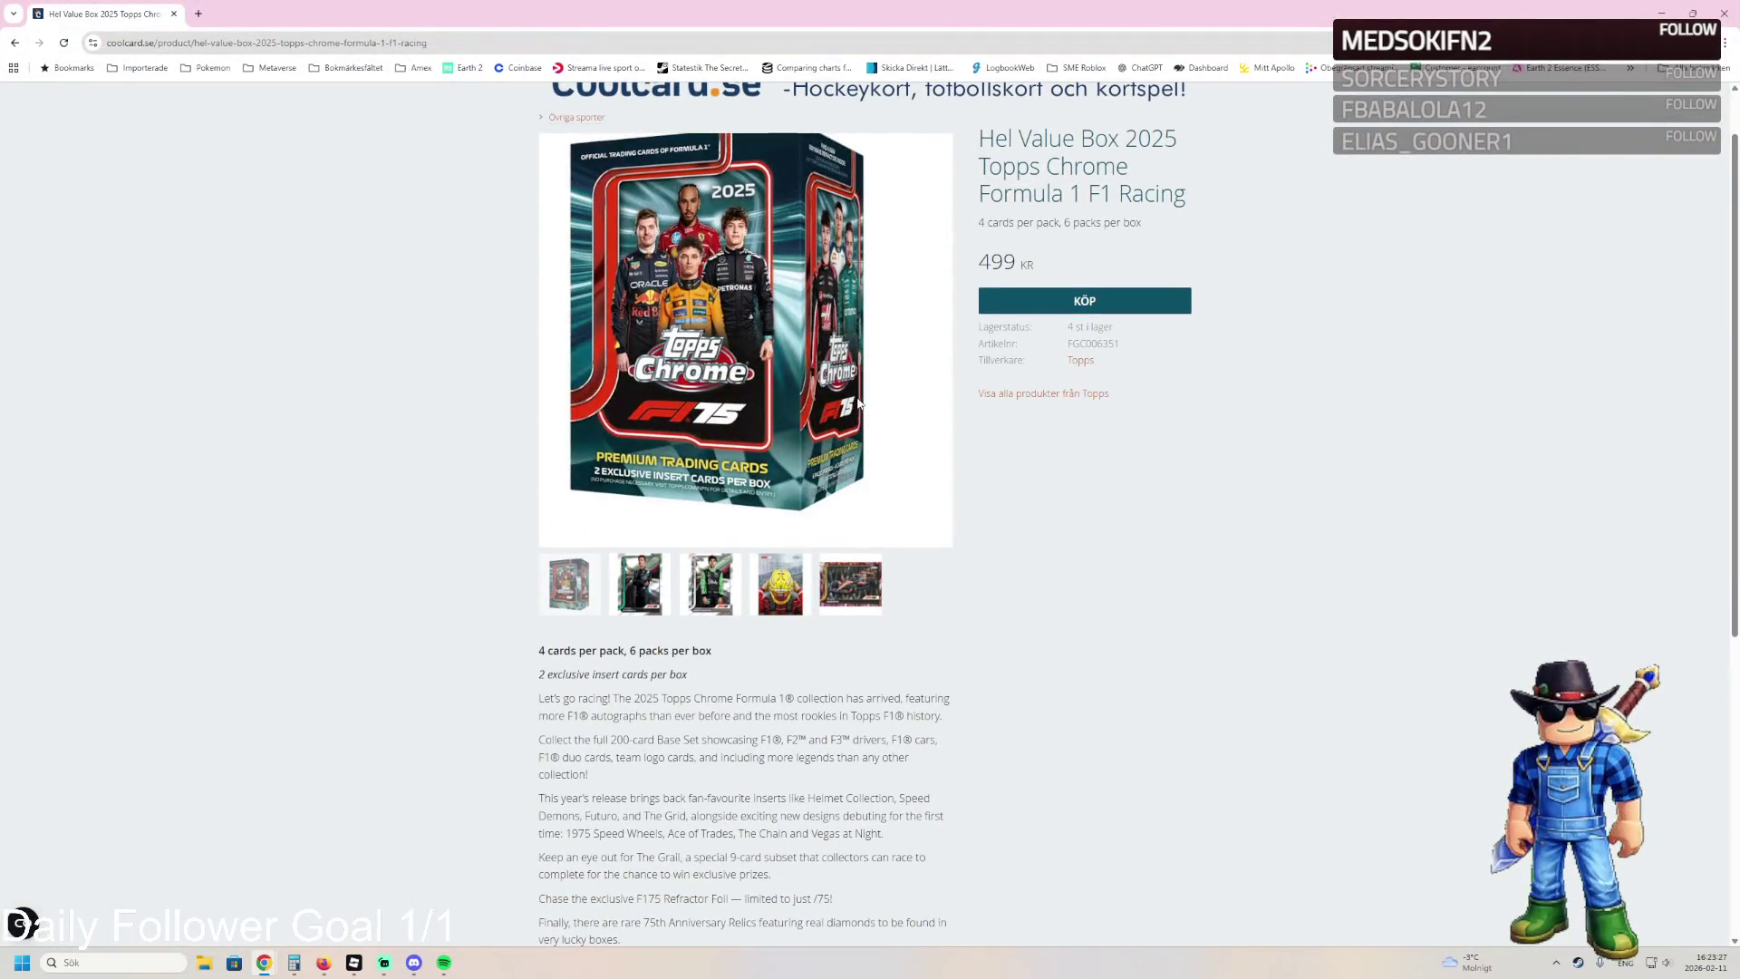
{"action": "mouse_move", "coordinate": [809, 585]}
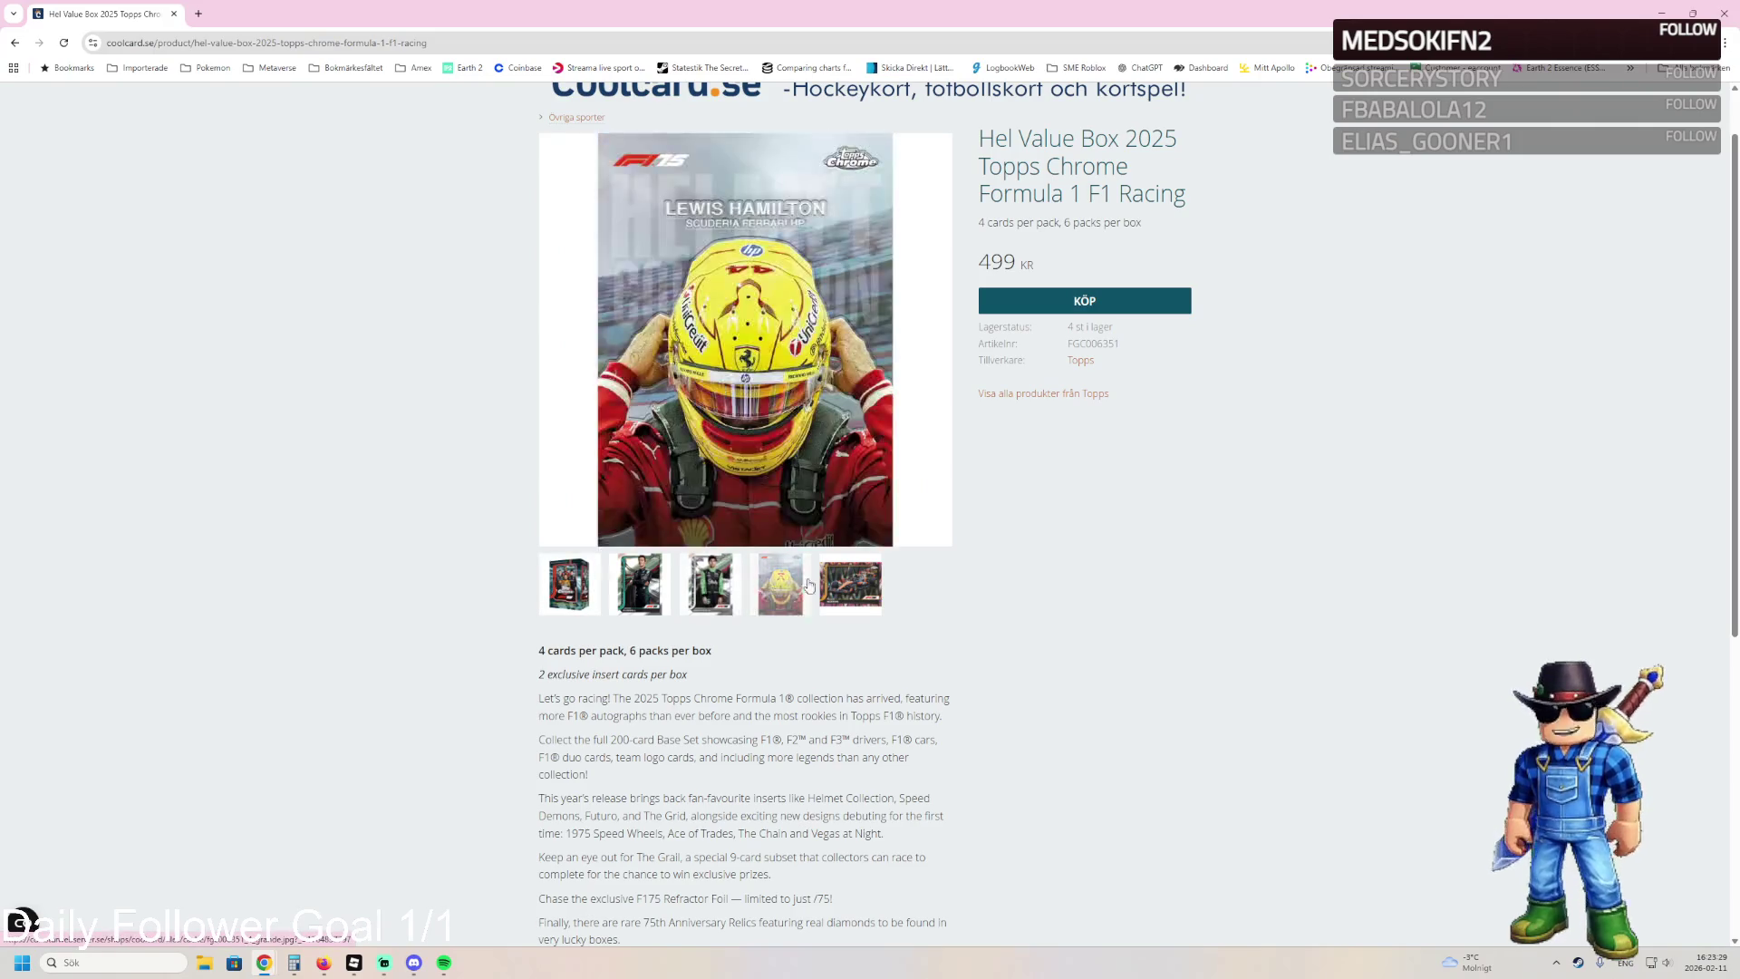
{"action": "key", "text": "alt+Tab"}
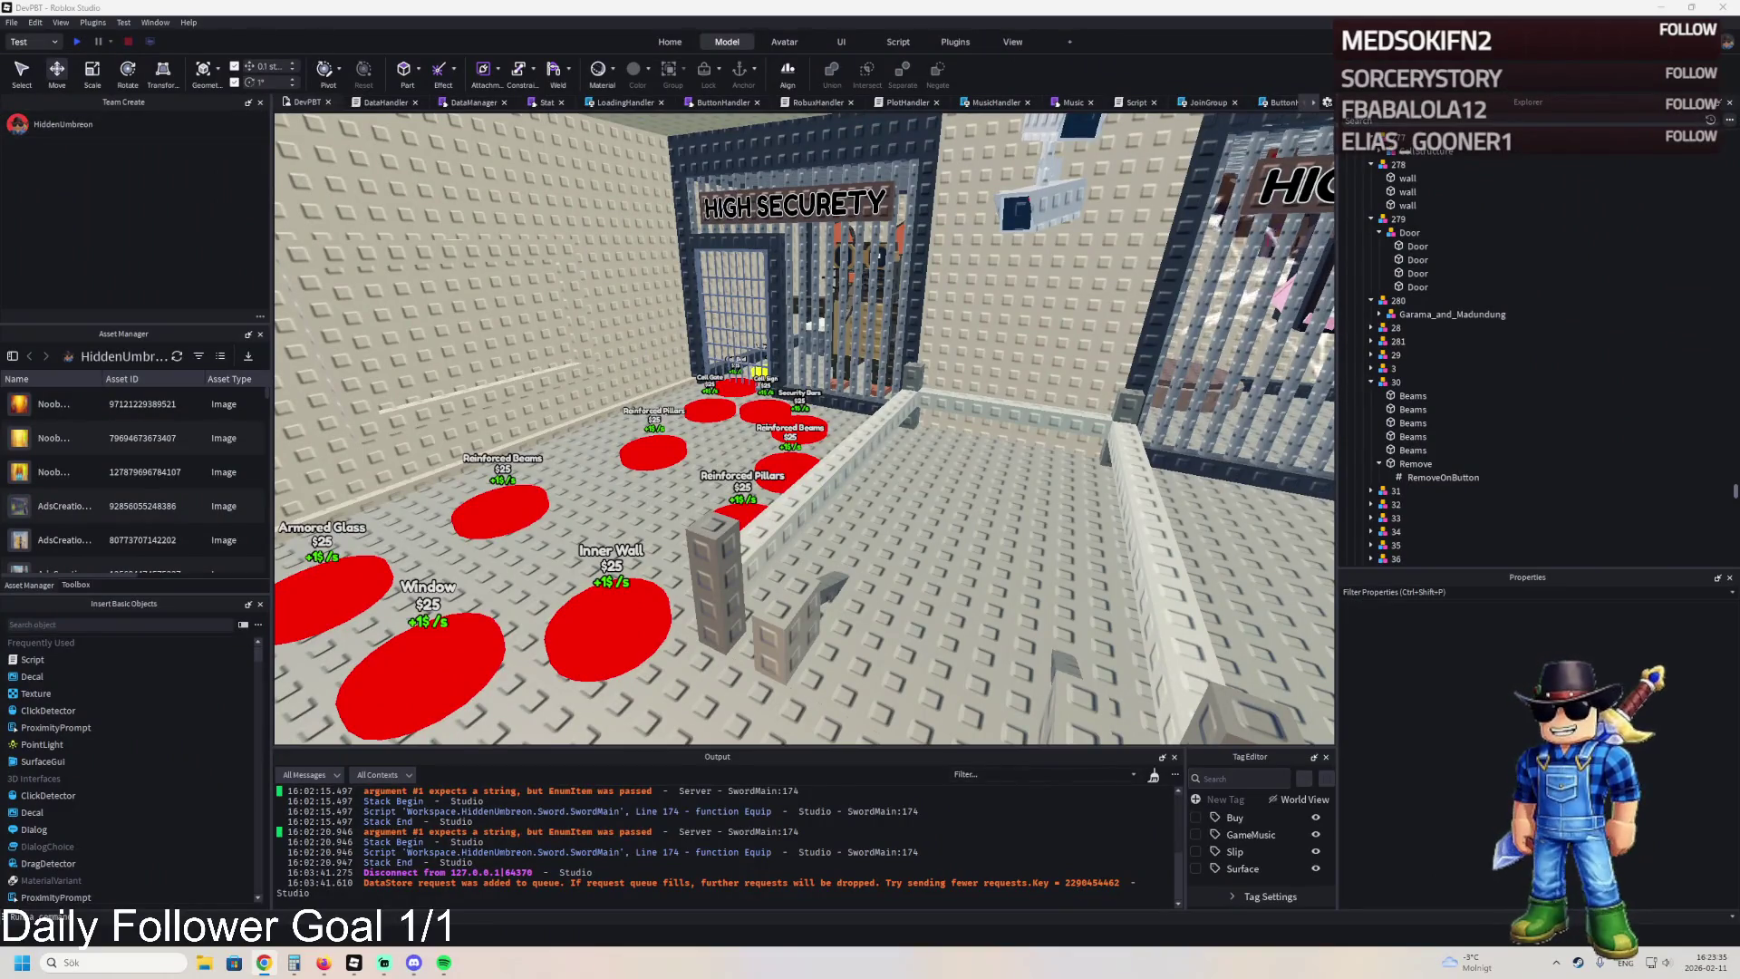
Duplicate the Cell Sign purchase pad by the High Securety cell and name the copy 282.
{"action": "key", "text": "a"}
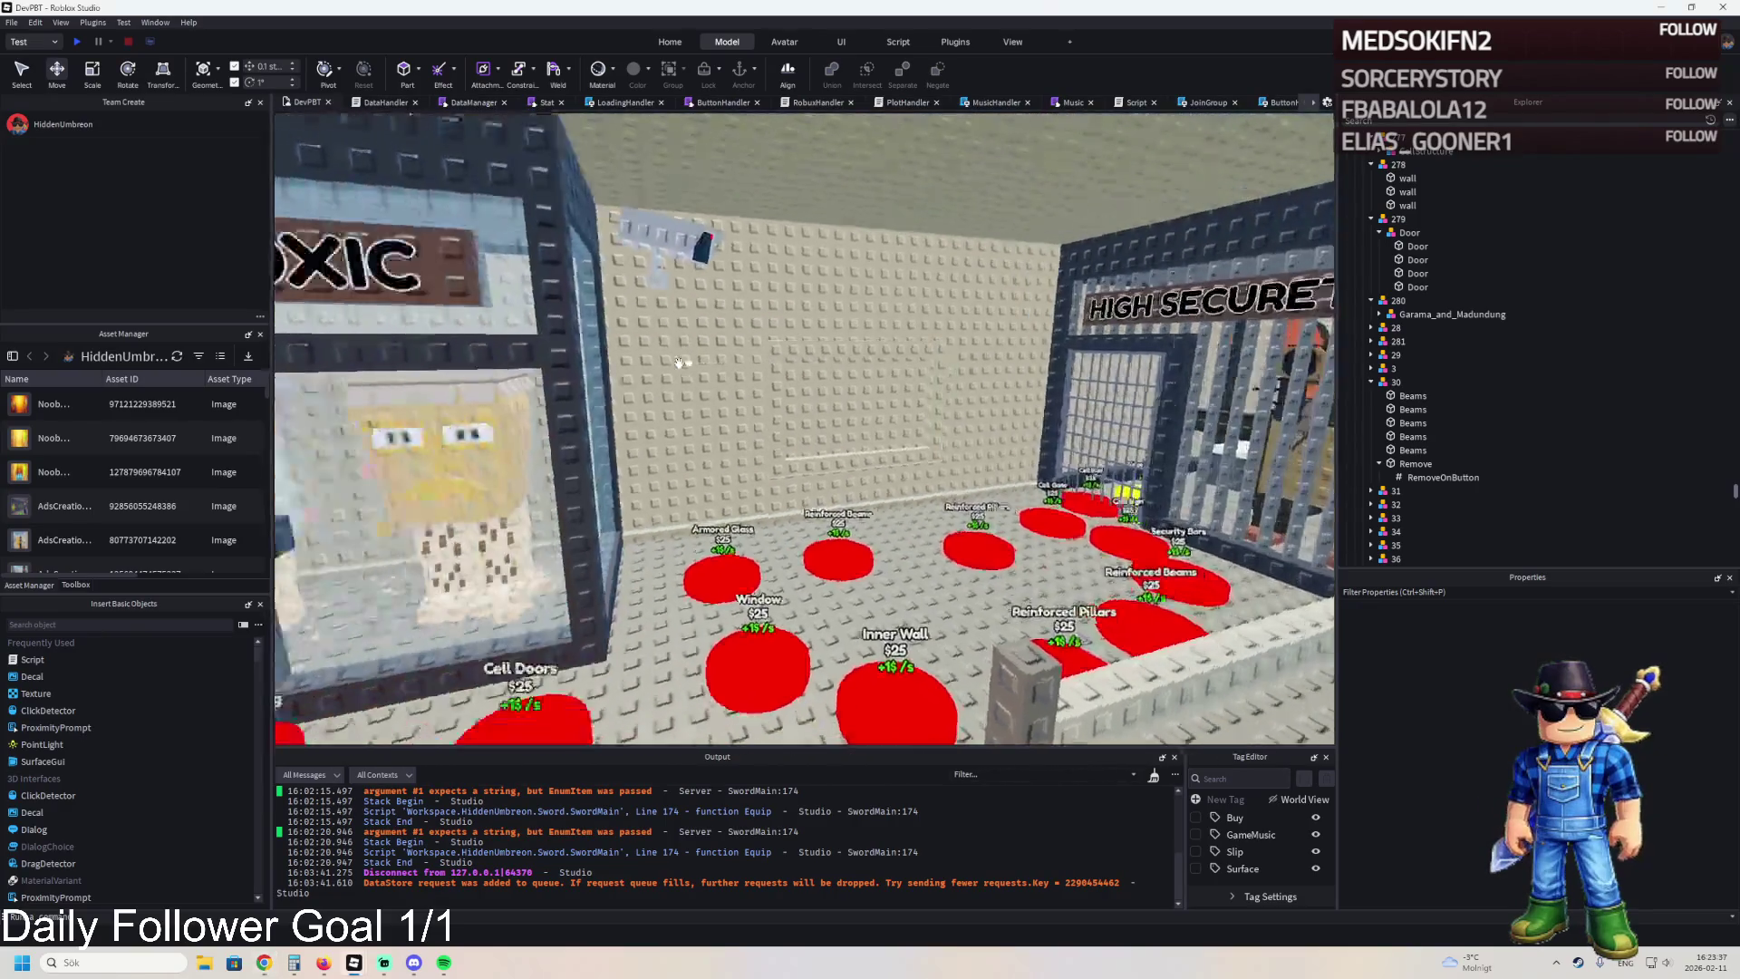
{"action": "key", "text": "w"}
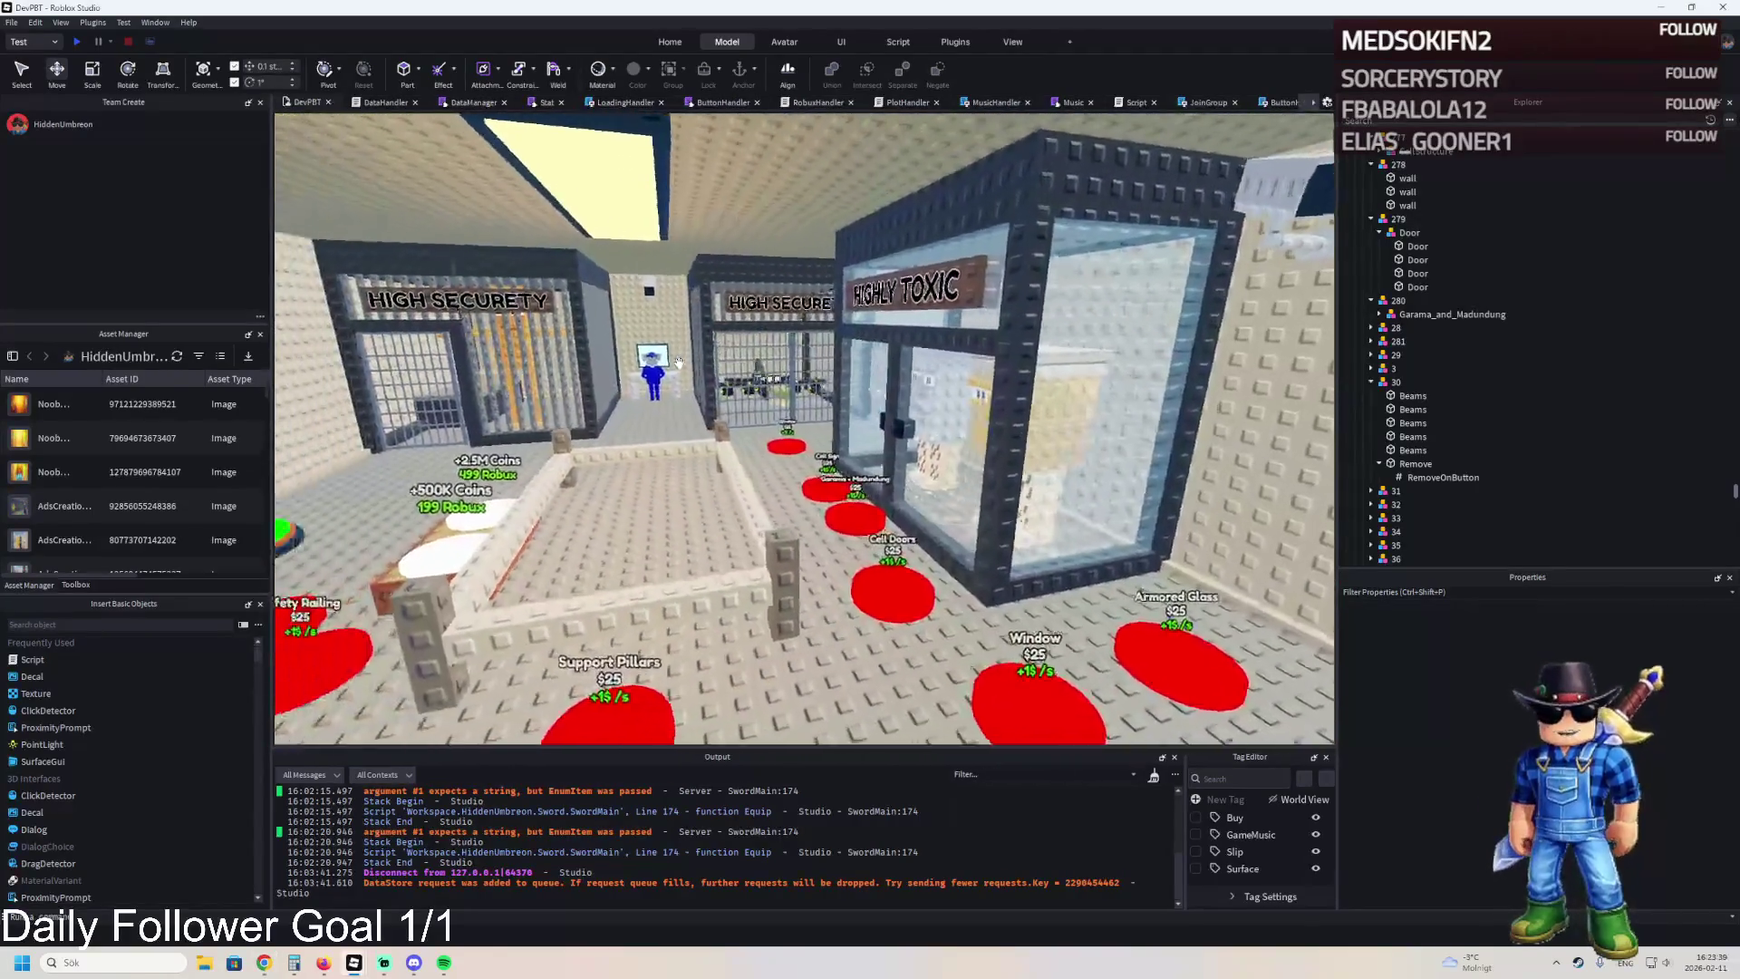
{"action": "key", "text": "w"}
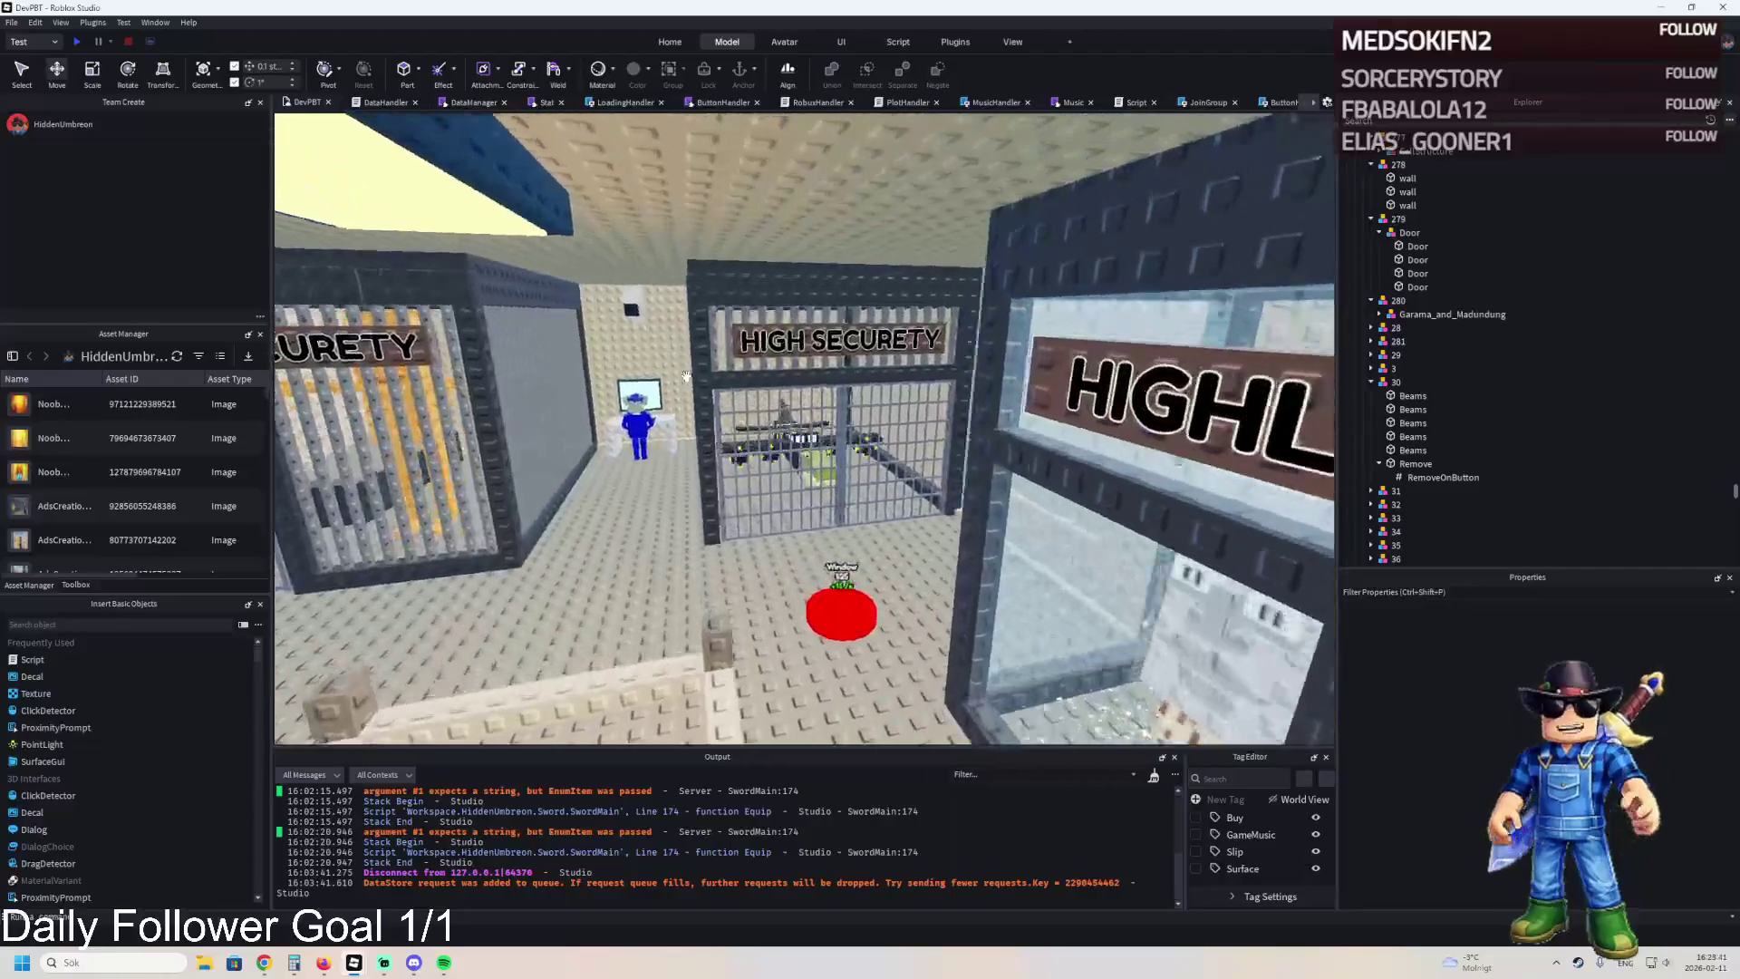
{"action": "key", "text": "d"}
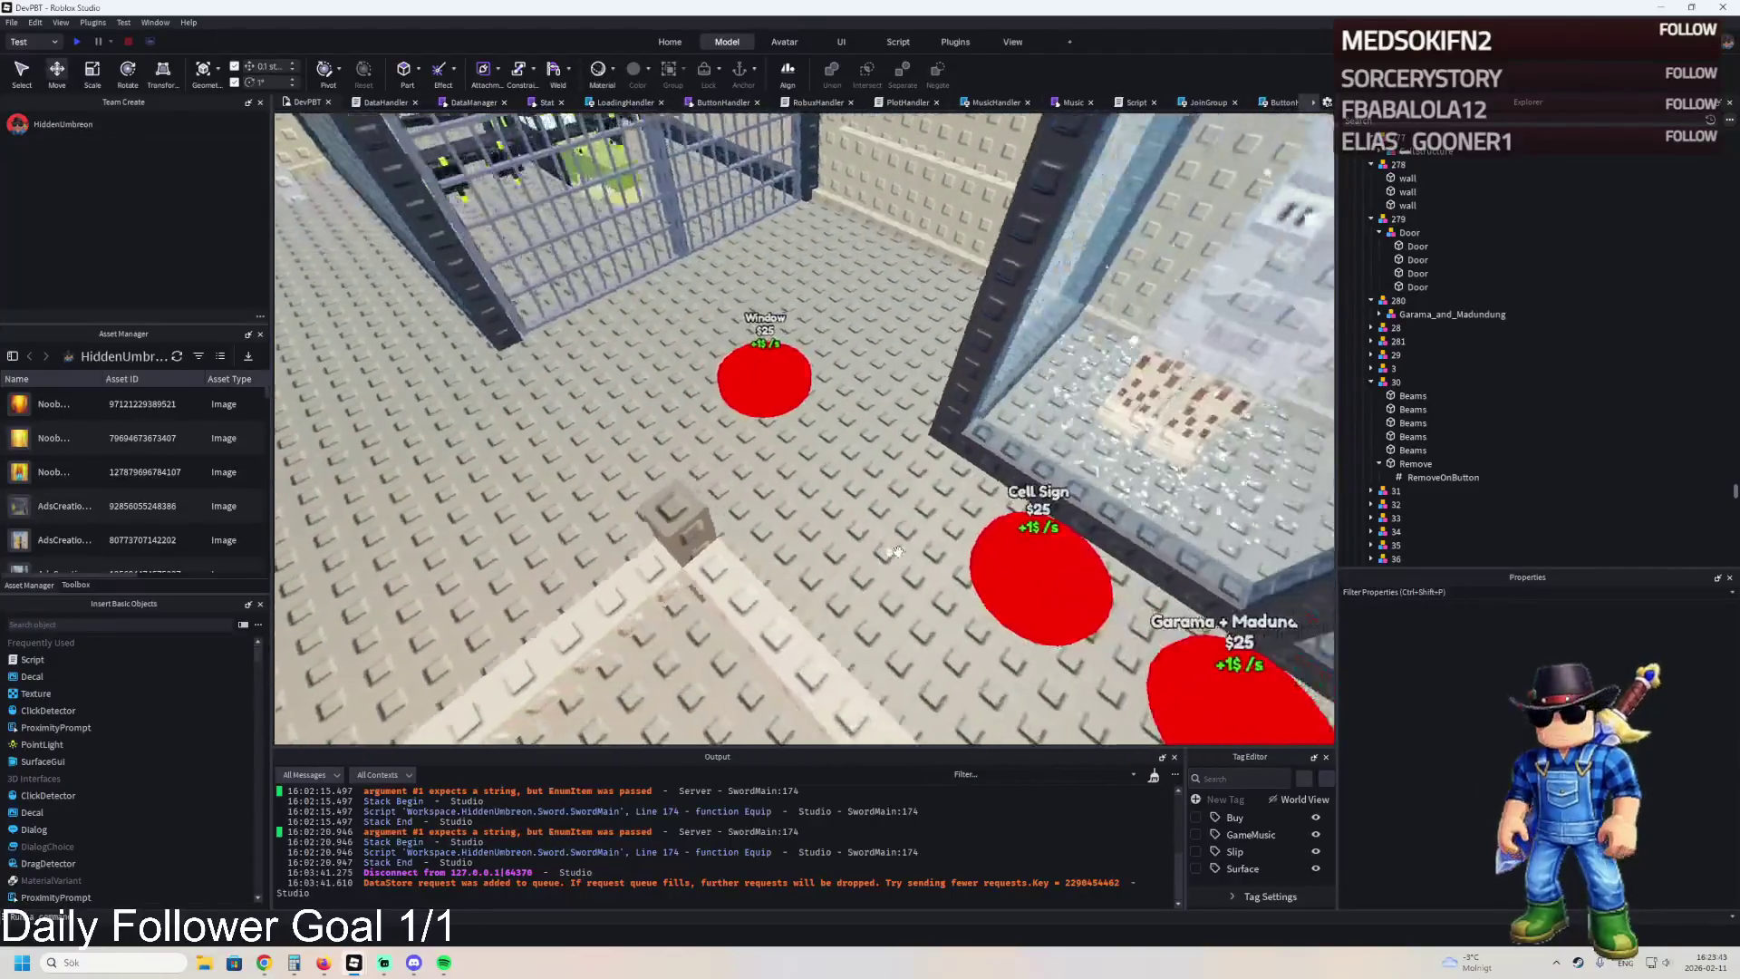
{"action": "left_click", "coordinate": [766, 519]}
{"action": "key", "text": "f"}
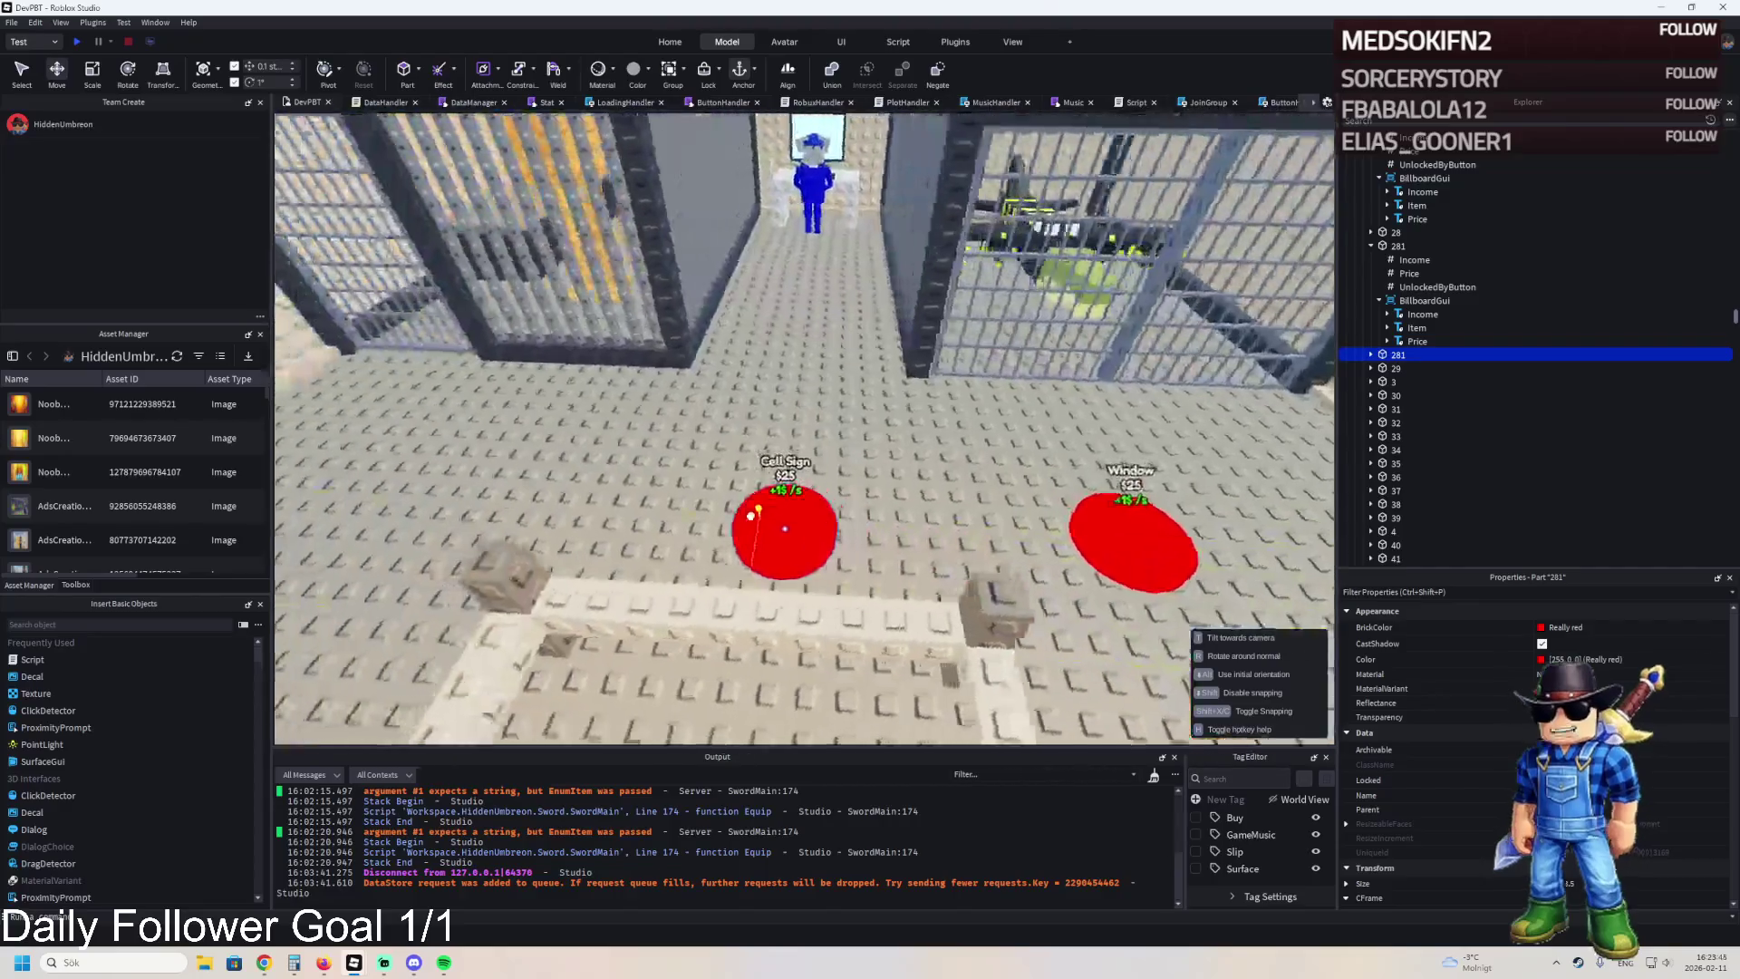
{"action": "key", "text": "F2"}
{"action": "type", "text": "2"}
{"action": "key", "text": "Return"}
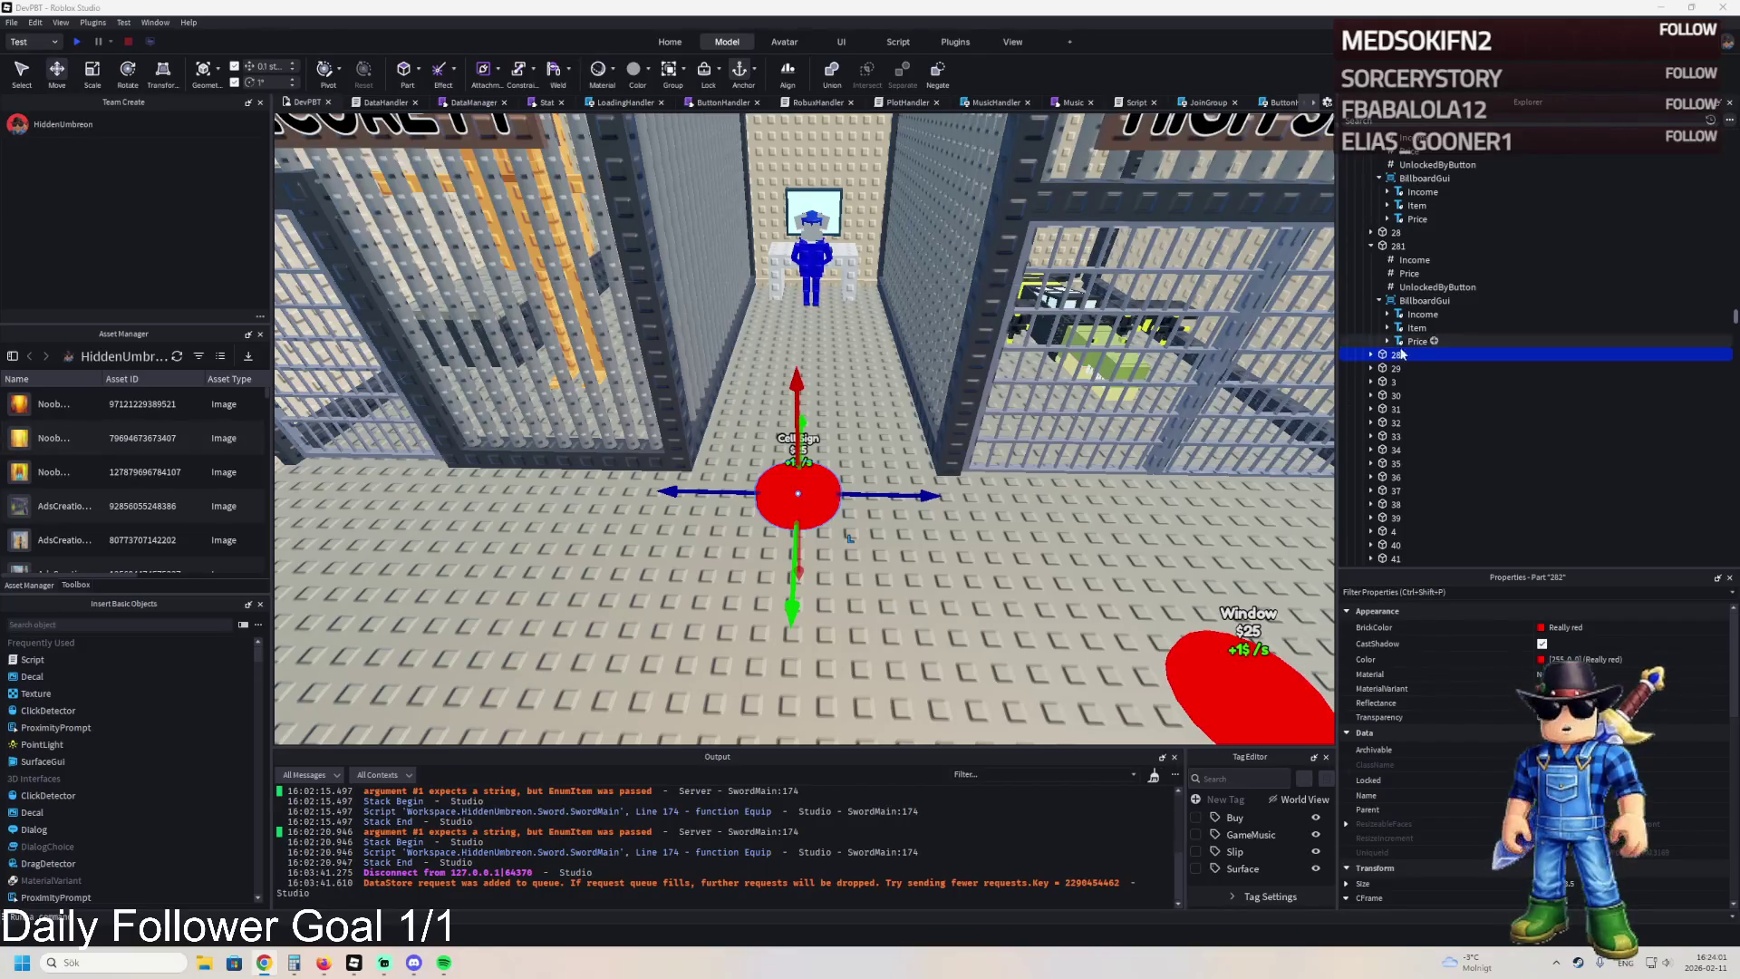
Label pad 282's Item text Guard Station and nudge it into place.
{"action": "double_click", "coordinate": [1475, 355]}
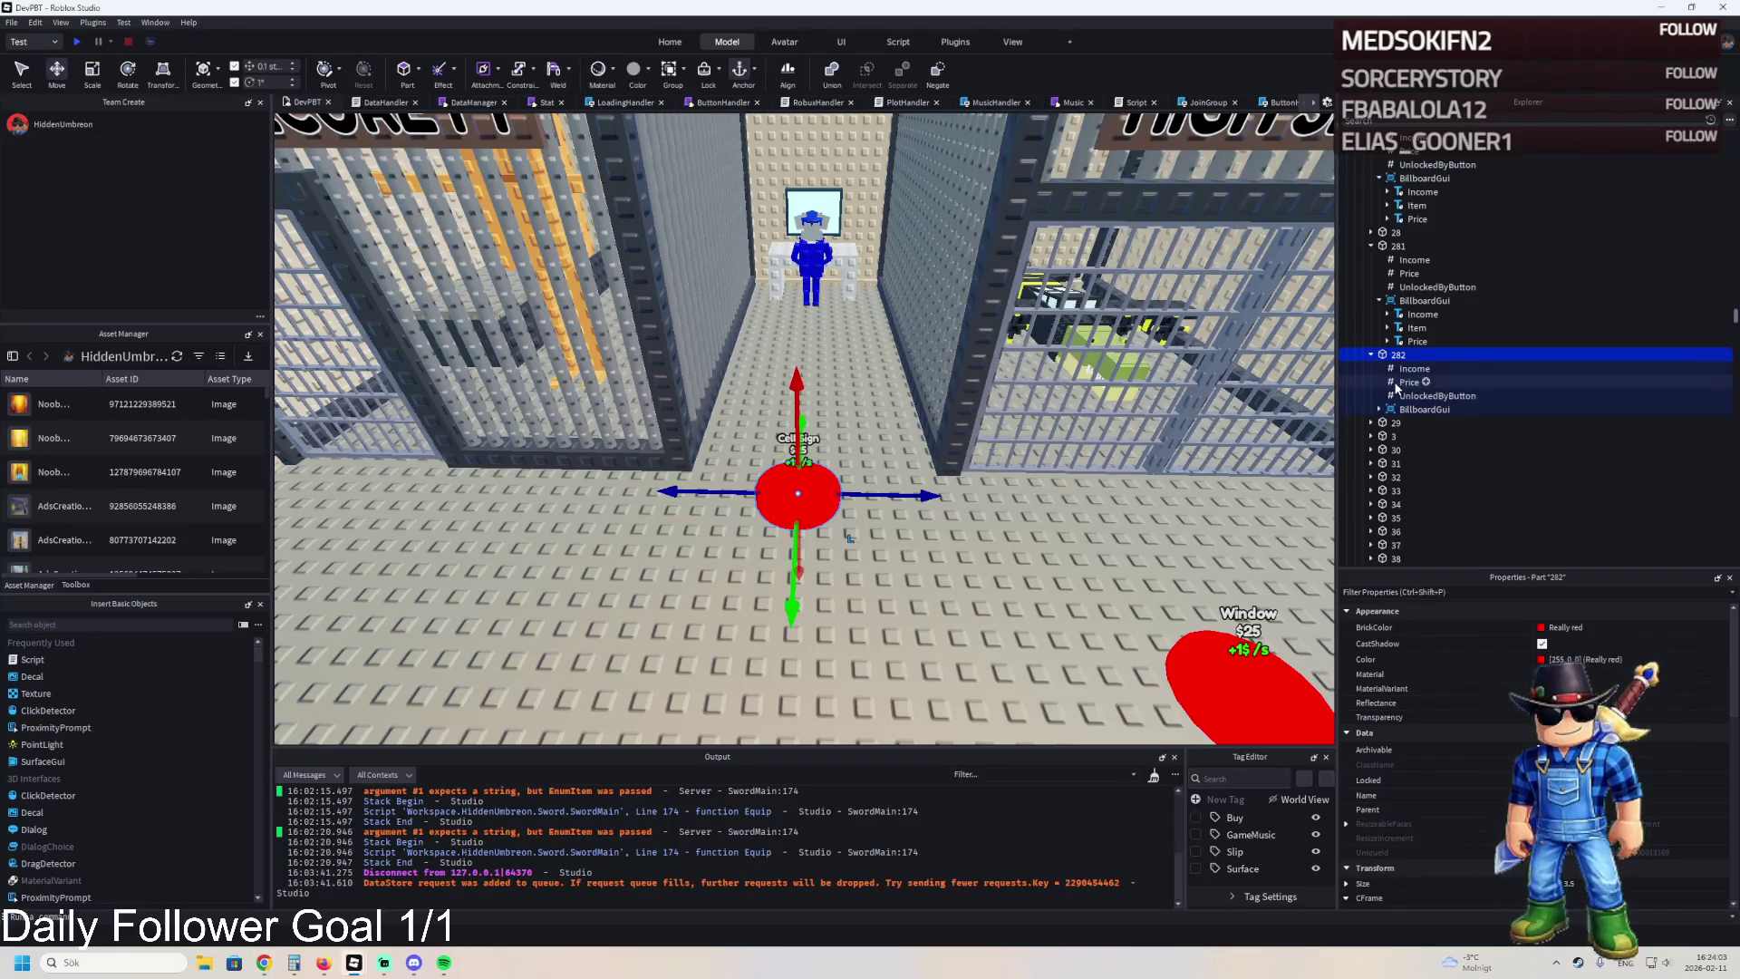
{"action": "left_click", "coordinate": [1414, 436]}
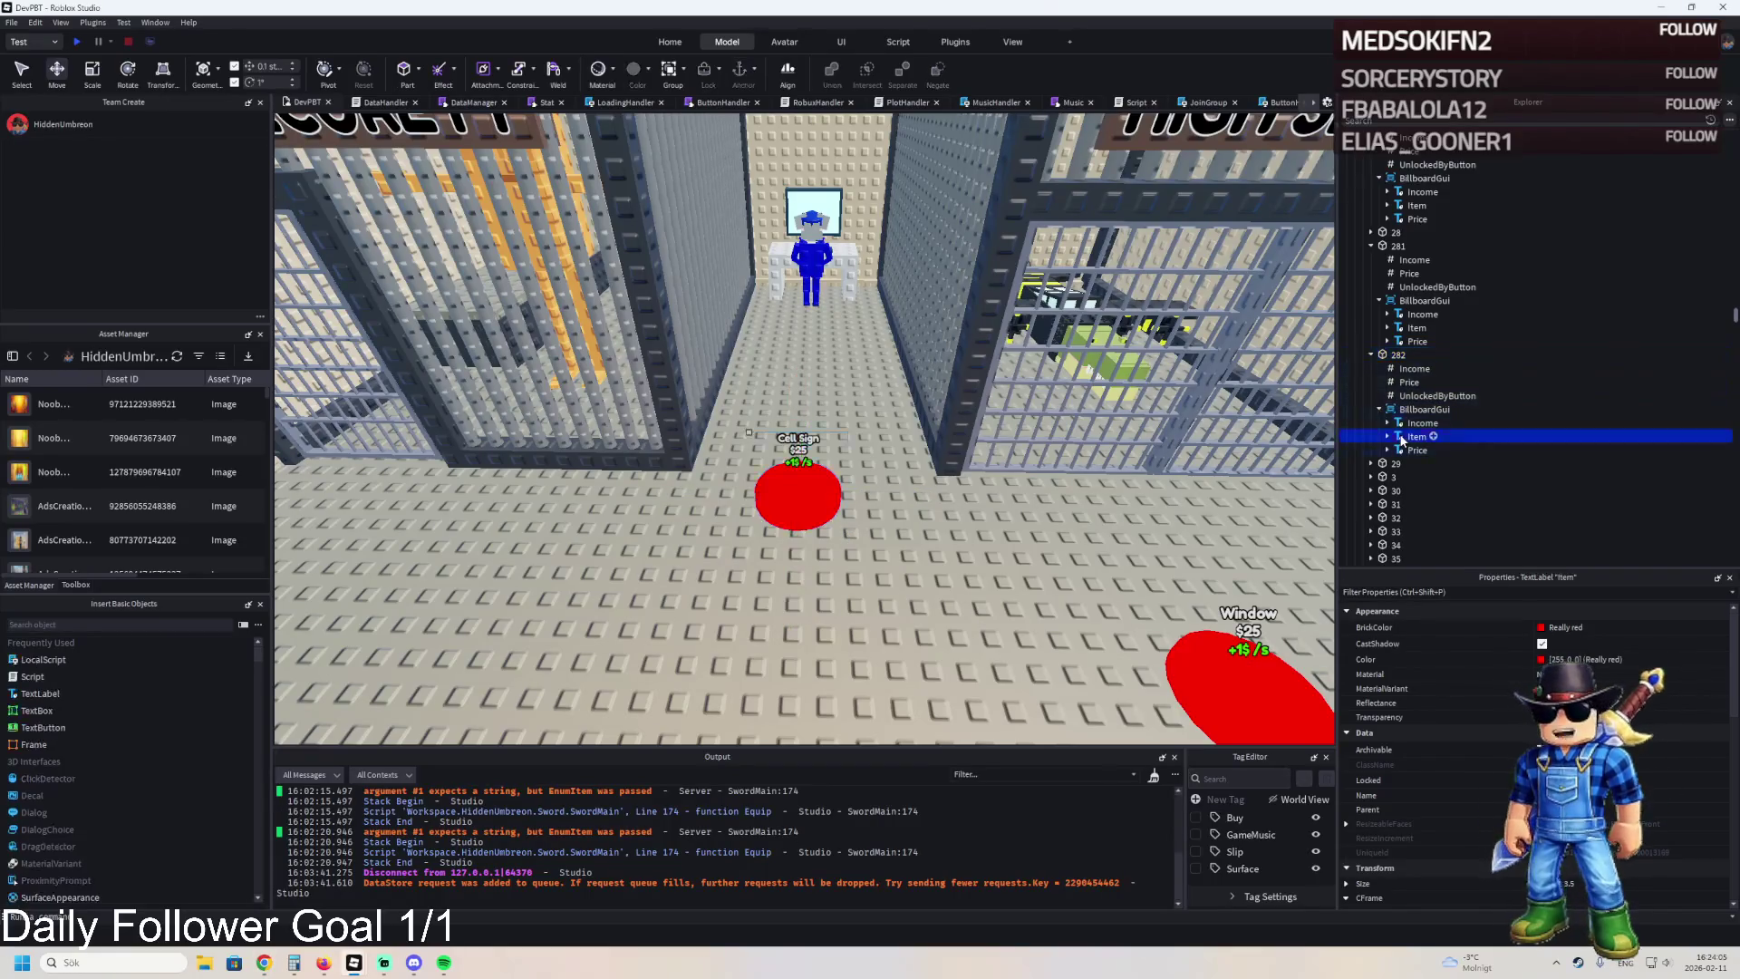
{"action": "scroll", "coordinate": [1532, 752], "scroll_direction": "down", "scroll_amount": 1}
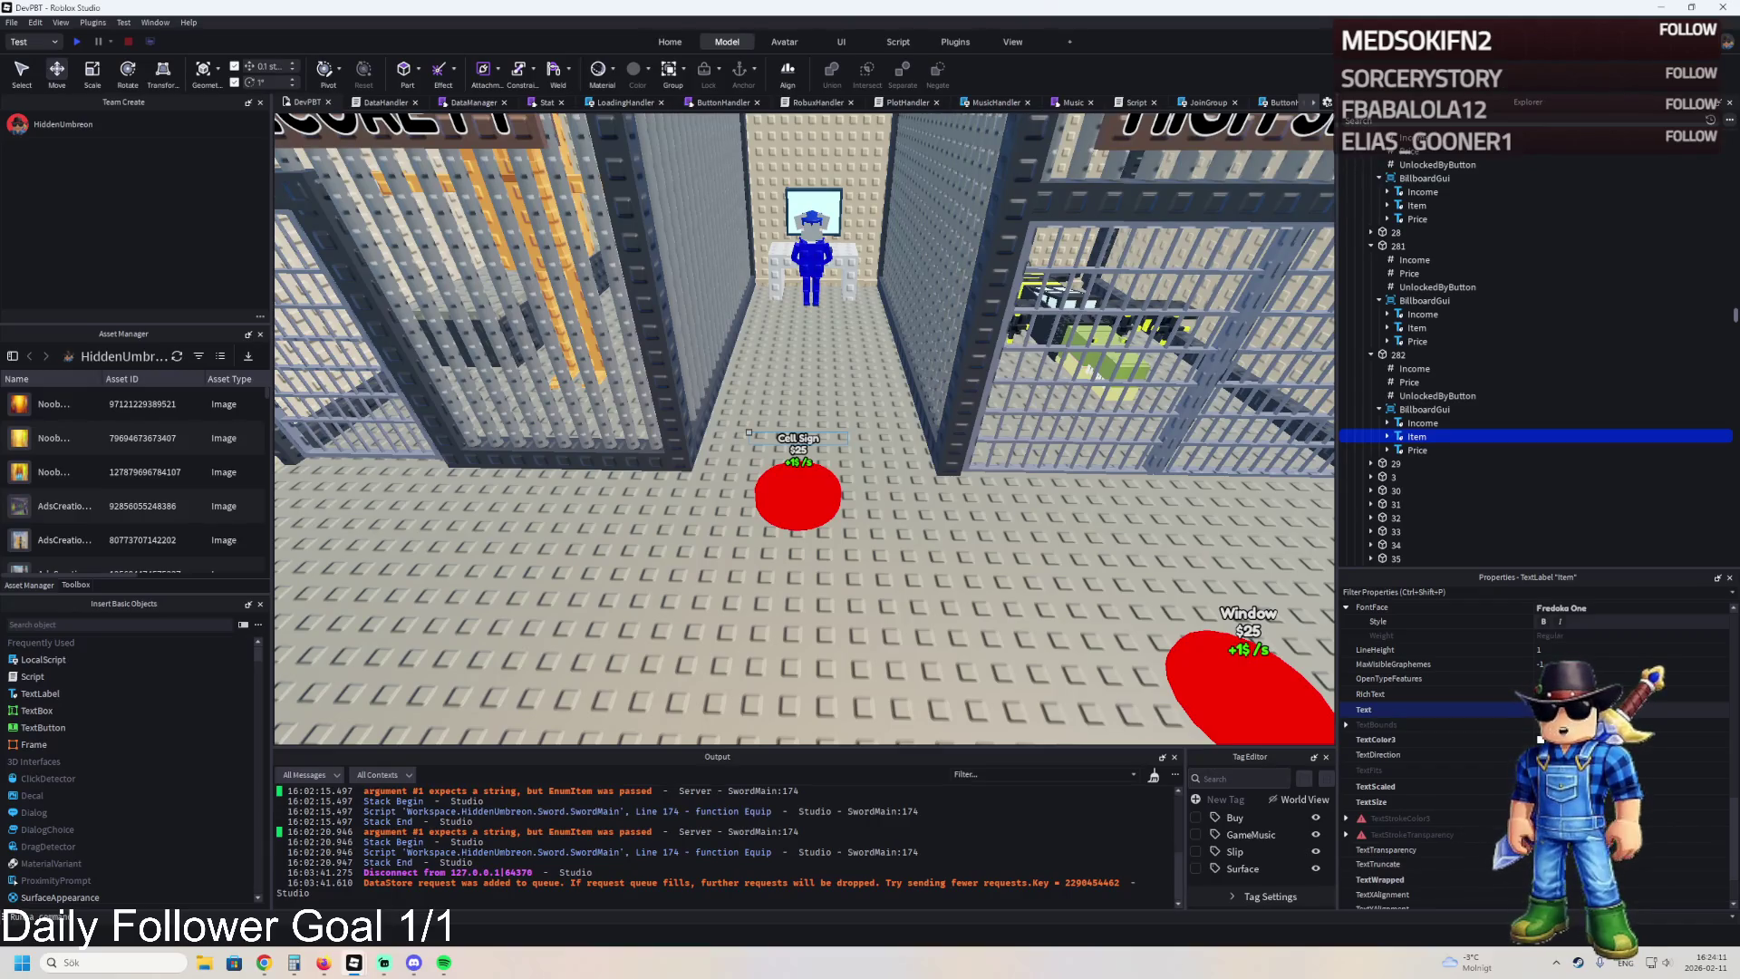
{"action": "mouse_move", "coordinate": [789, 517]}
{"action": "left_mouse_down"}
{"action": "mouse_move", "coordinate": [796, 495]}
{"action": "mouse_move", "coordinate": [805, 508]}
{"action": "left_mouse_up"}
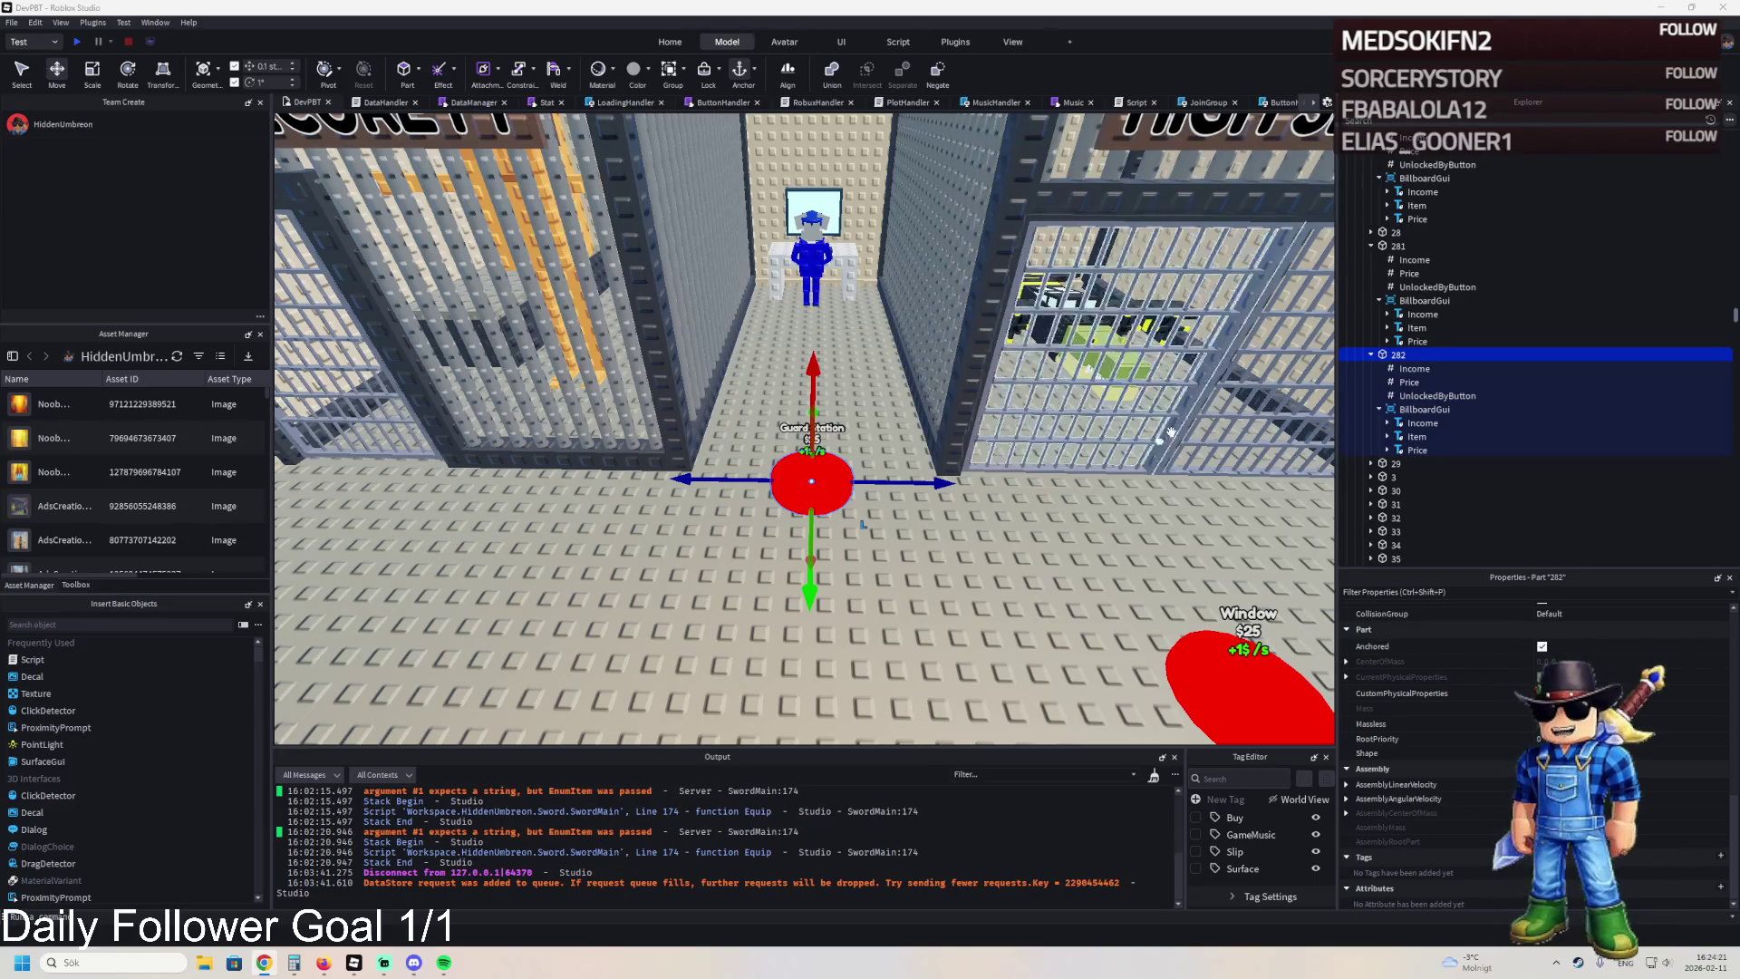
{"action": "left_click", "coordinate": [1419, 398]}
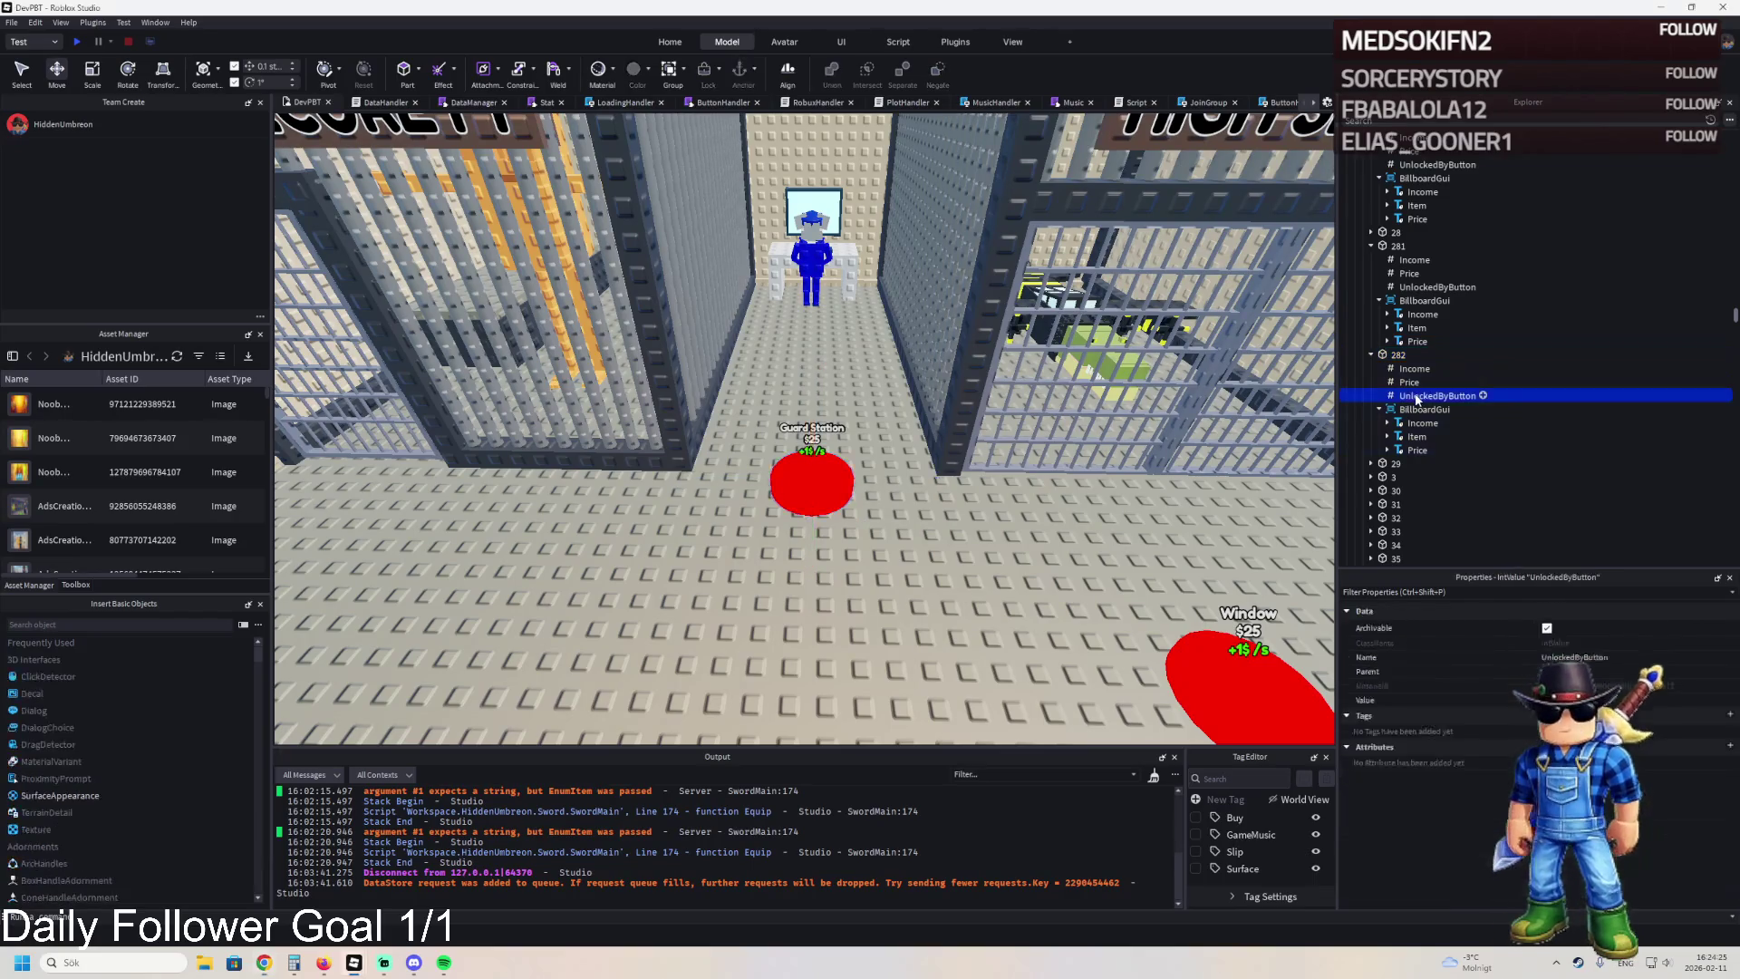
{"action": "key", "text": "Up"}
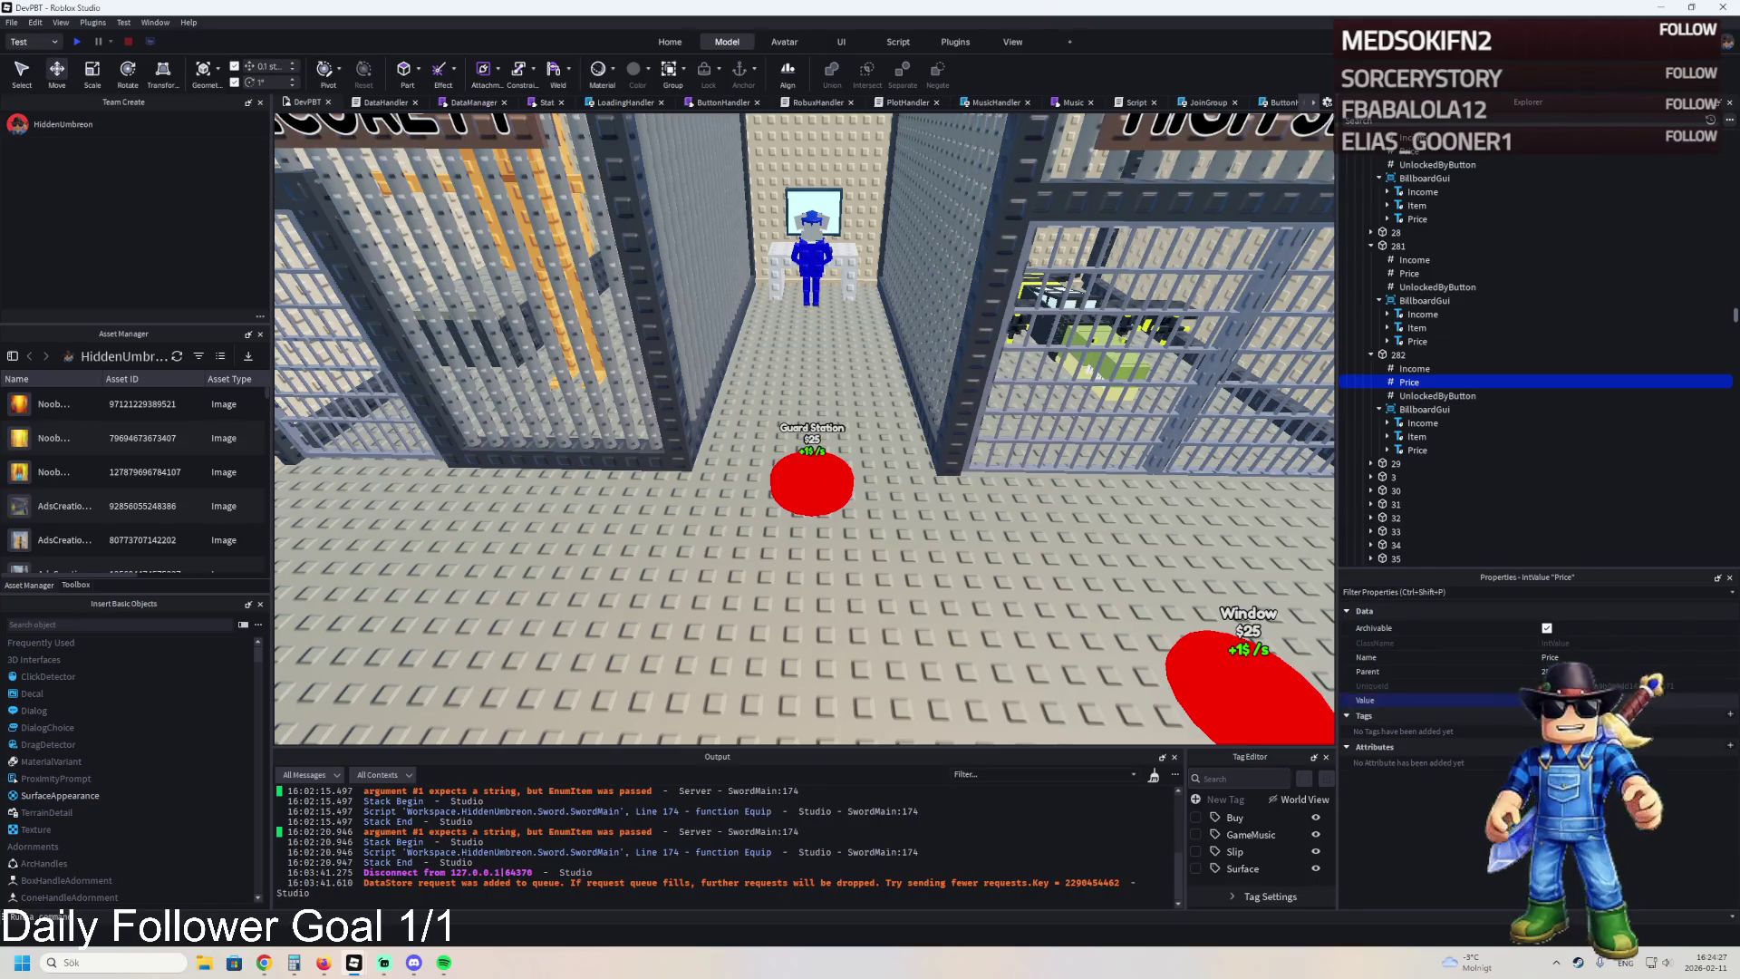
{"action": "key", "text": "Down"}
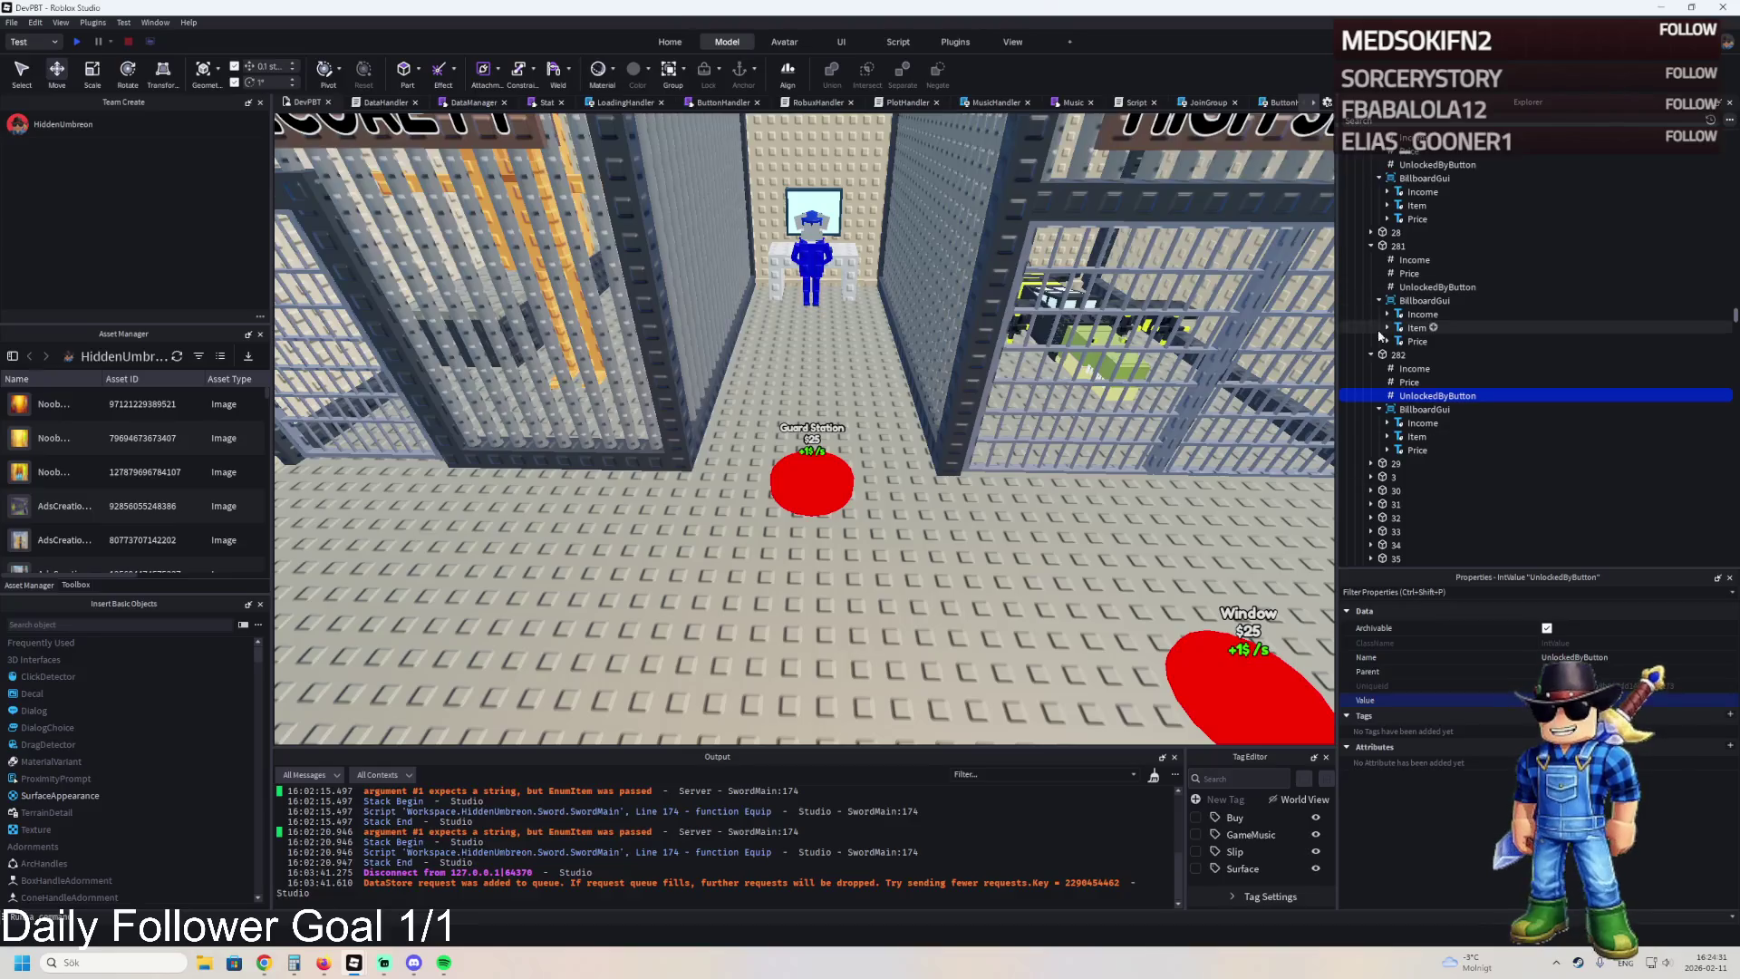
Duplicate the Guard Station pad and name the copy 283.
{"action": "left_click", "coordinate": [1399, 355]}
{"action": "key", "text": "ctrl+d"}
{"action": "key", "text": "F2"}
{"action": "type", "text": "283"}
{"action": "key", "text": "Return"}
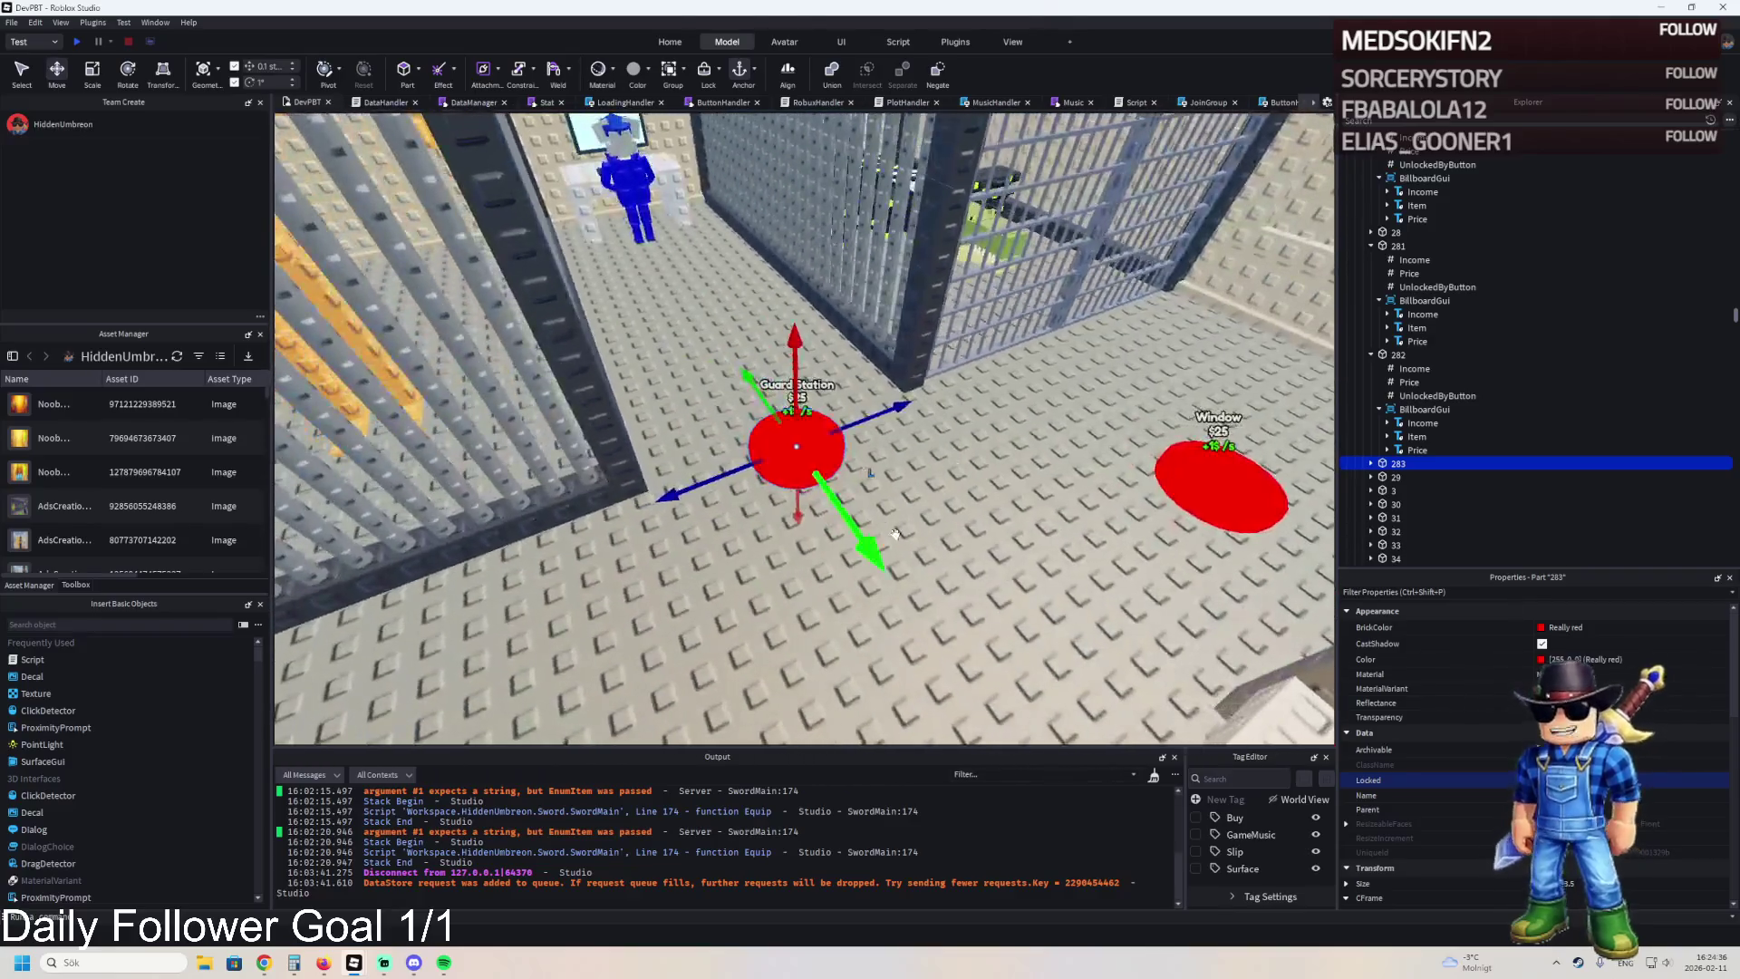
Slide pad 283 about 7 studs along the green axis beside Guard Station.
{"action": "left_click_drag", "start_coordinate": [825, 542], "coordinate": [758, 433]}
{"action": "key", "text": "F2"}
{"action": "key", "text": "Return"}
Change pad 283's BillboardGui Item text to Monitor.
{"action": "key", "text": "Right"}
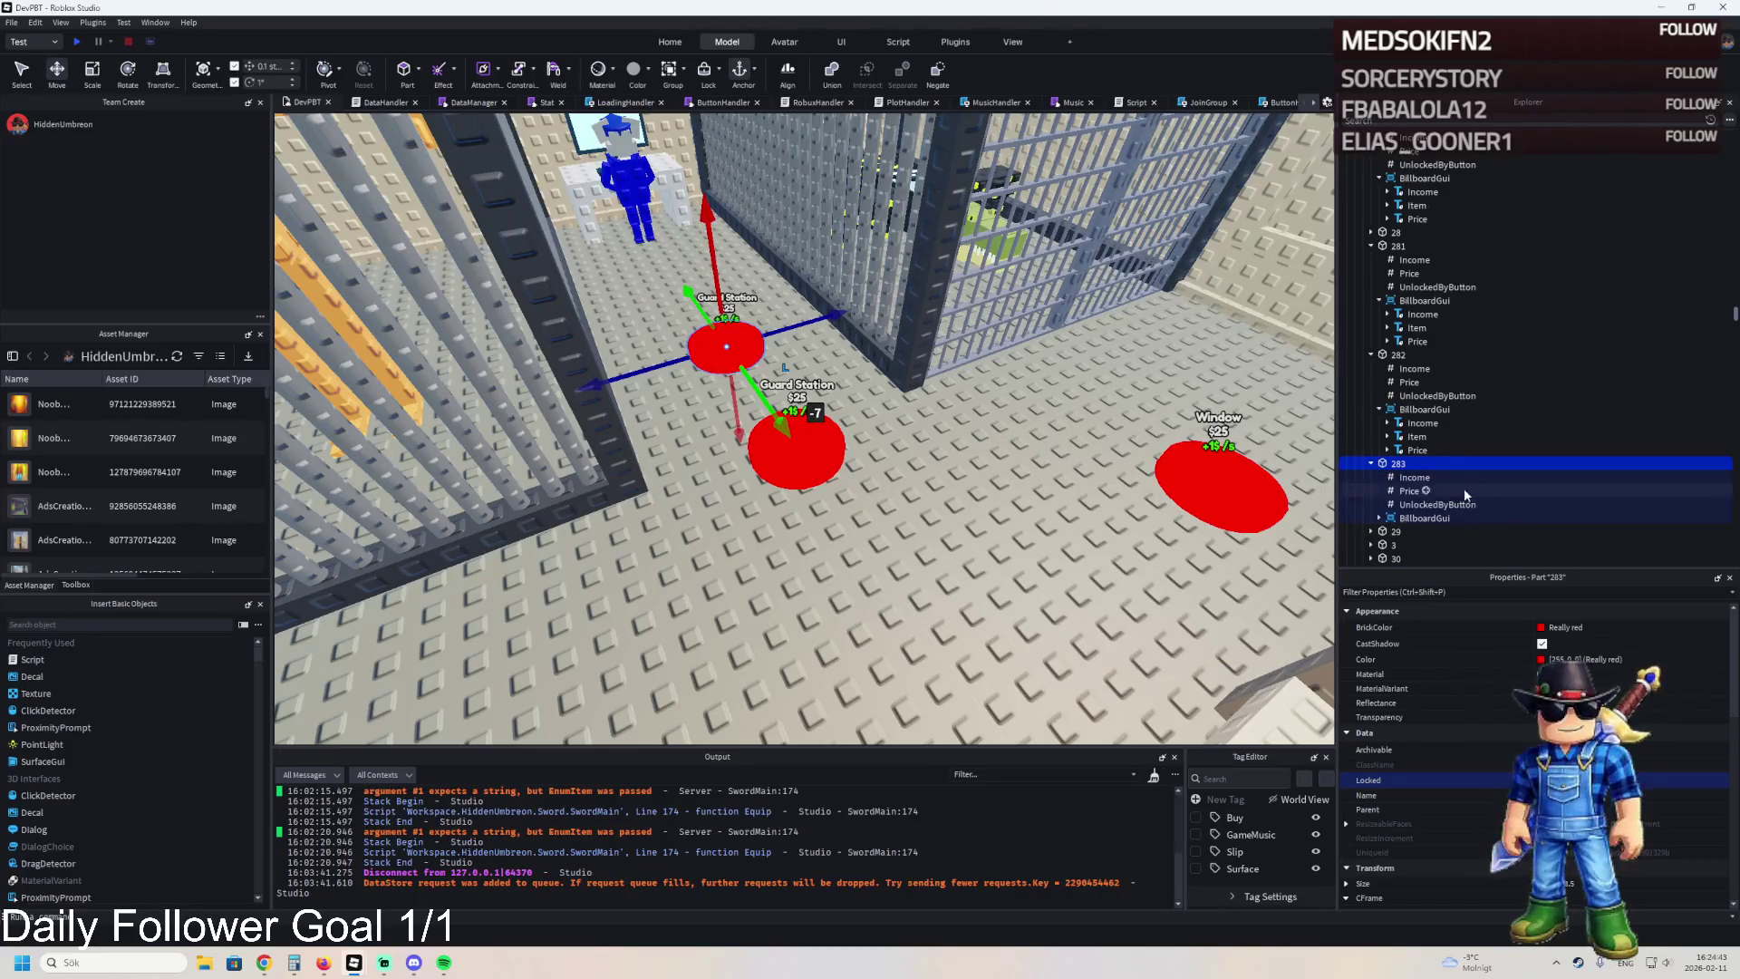
{"action": "left_click", "coordinate": [1463, 504]}
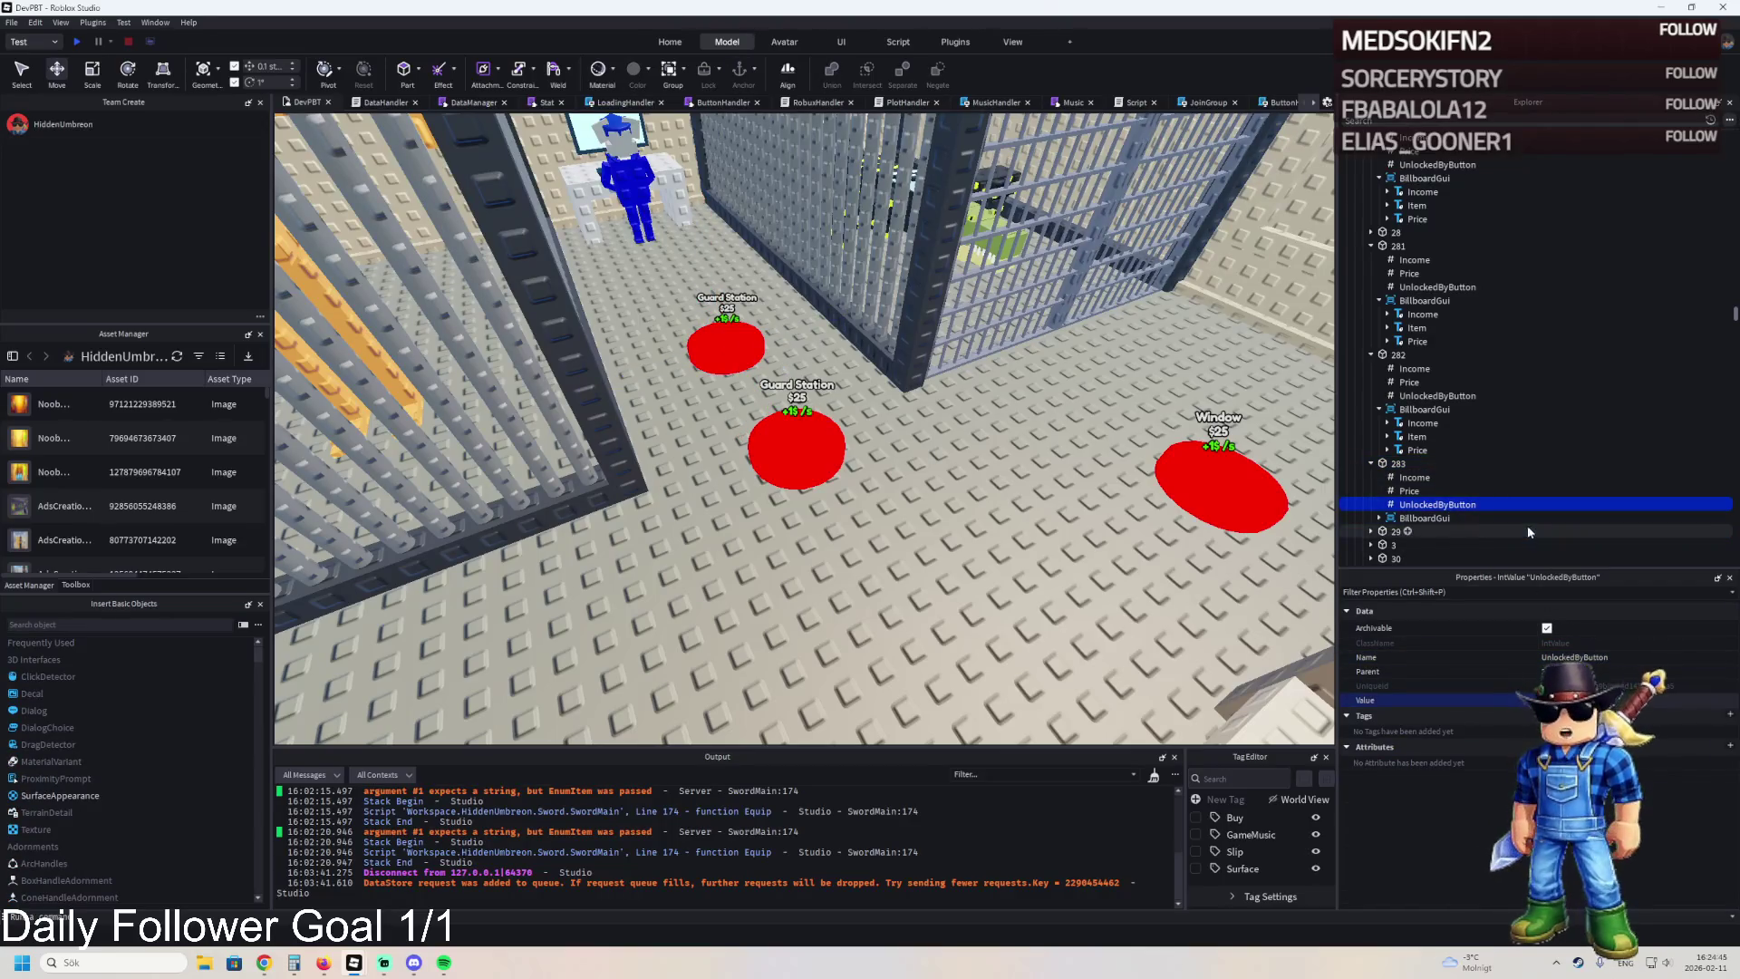
{"action": "key", "text": "Down"}
{"action": "key", "text": "Right"}
{"action": "key", "text": "Down"}
{"action": "key", "text": "Down"}
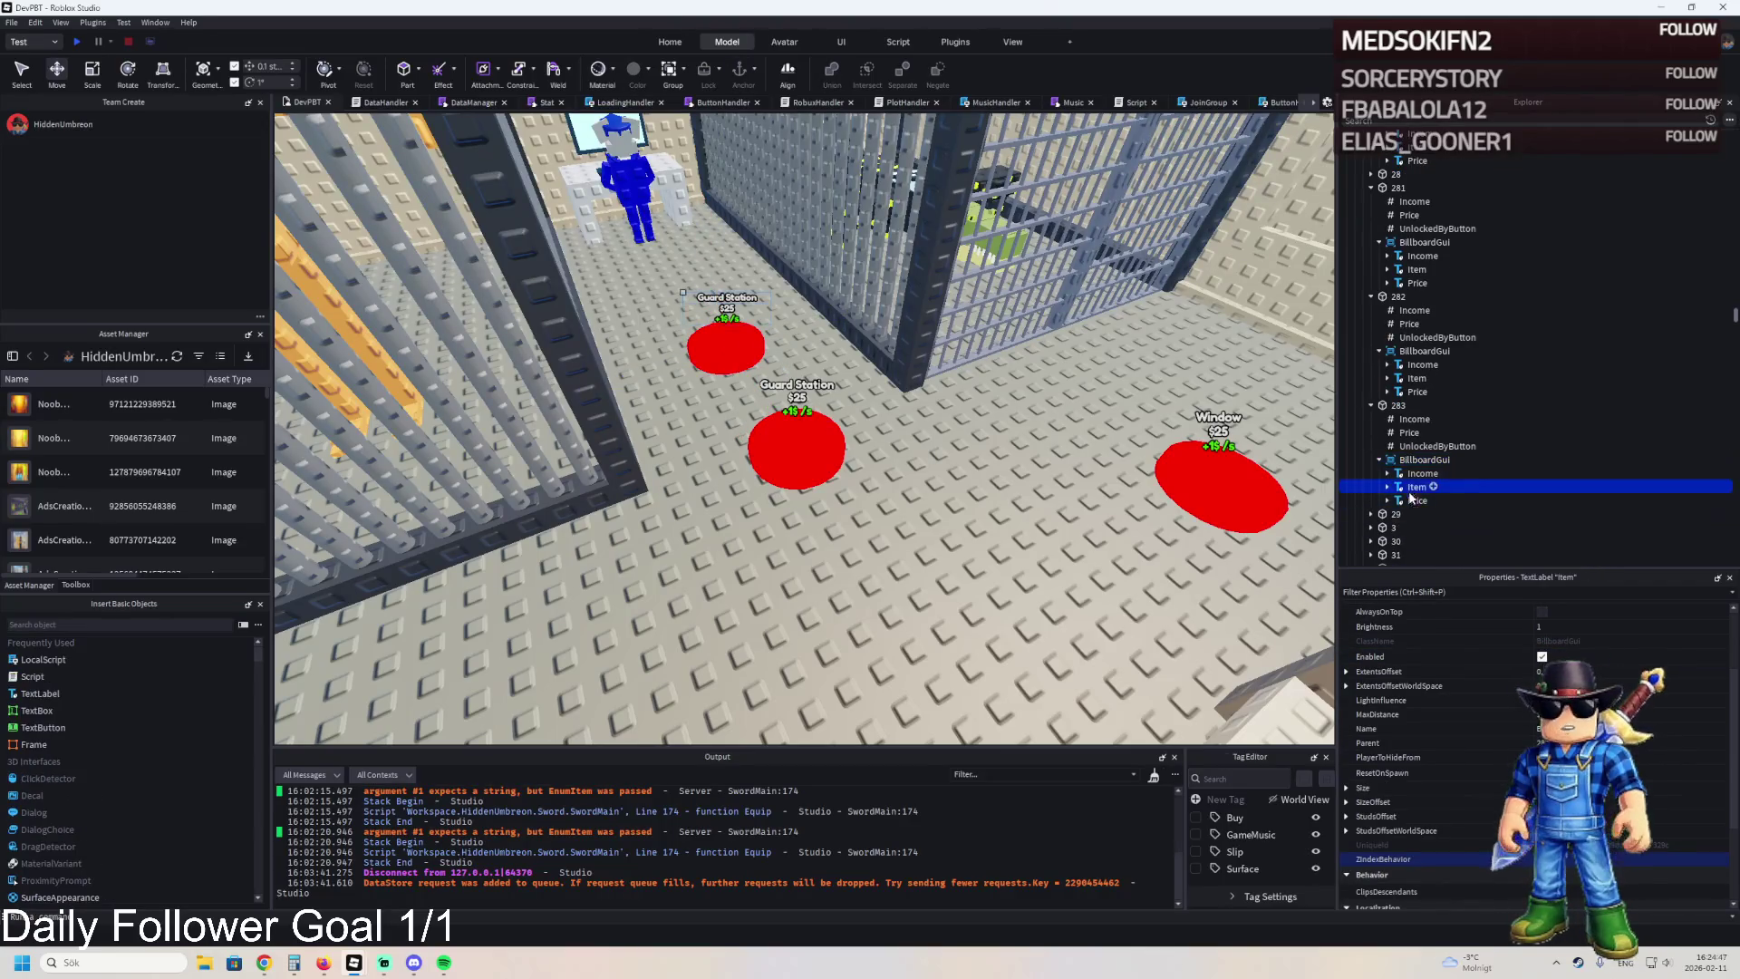
{"action": "scroll", "coordinate": [1450, 788], "scroll_direction": "down", "scroll_amount": 5}
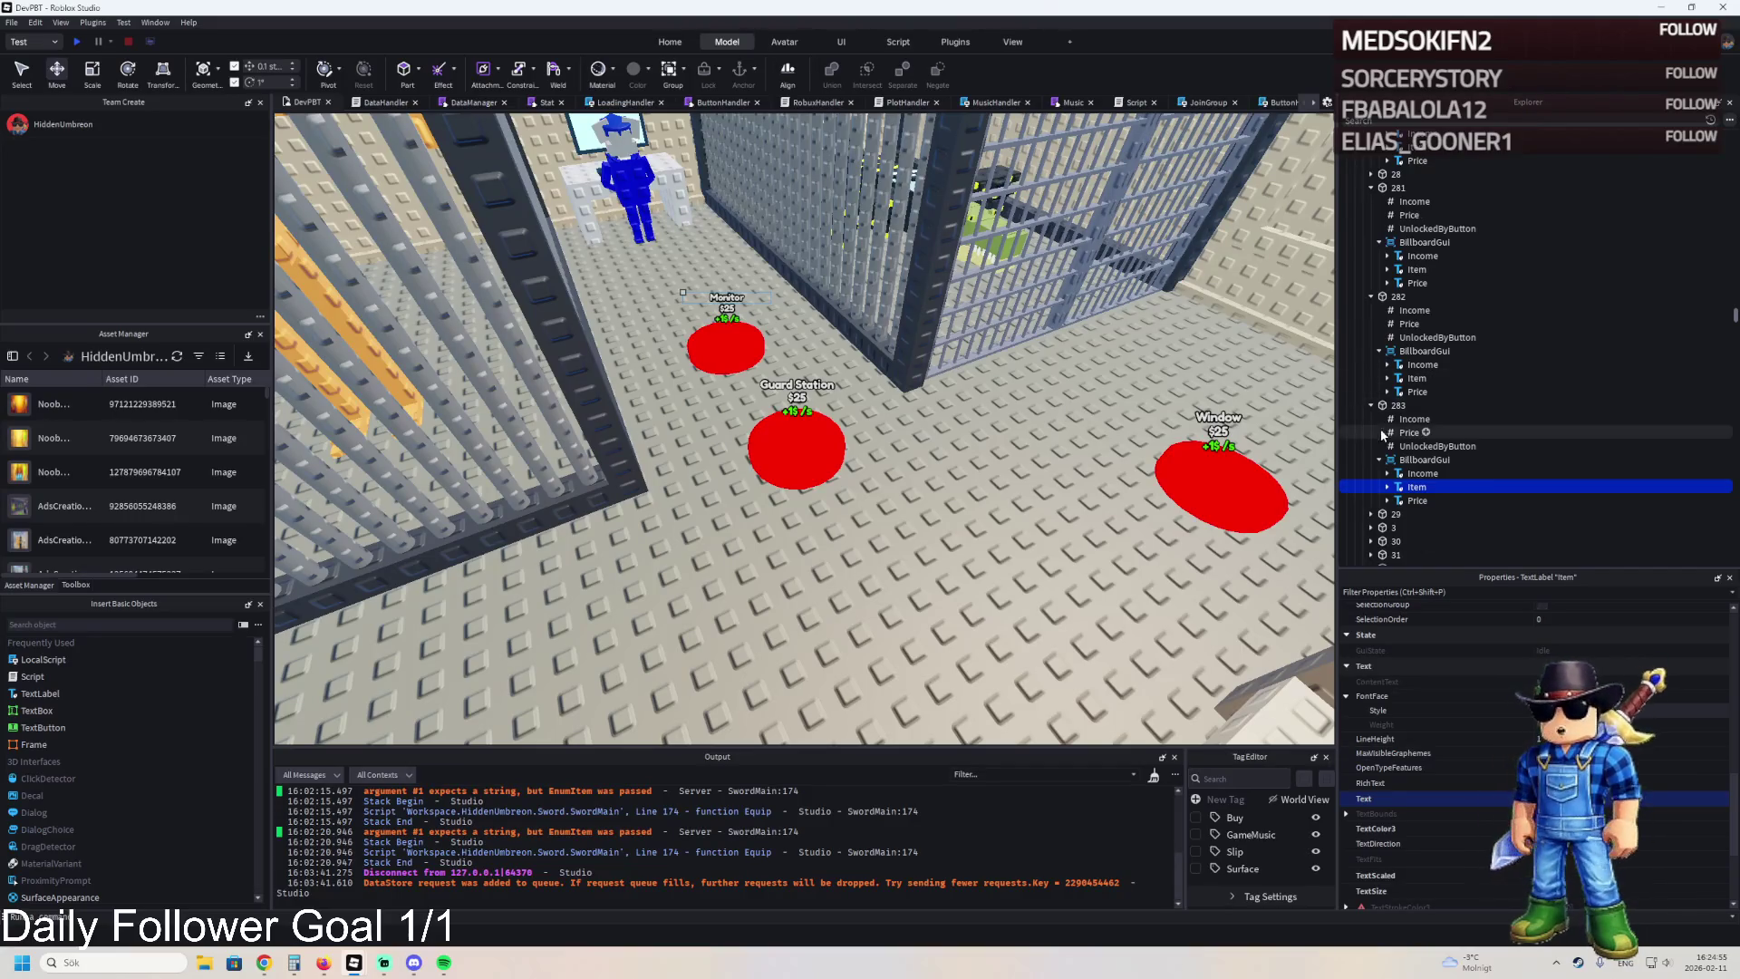
{"action": "left_click", "coordinate": [1410, 432]}
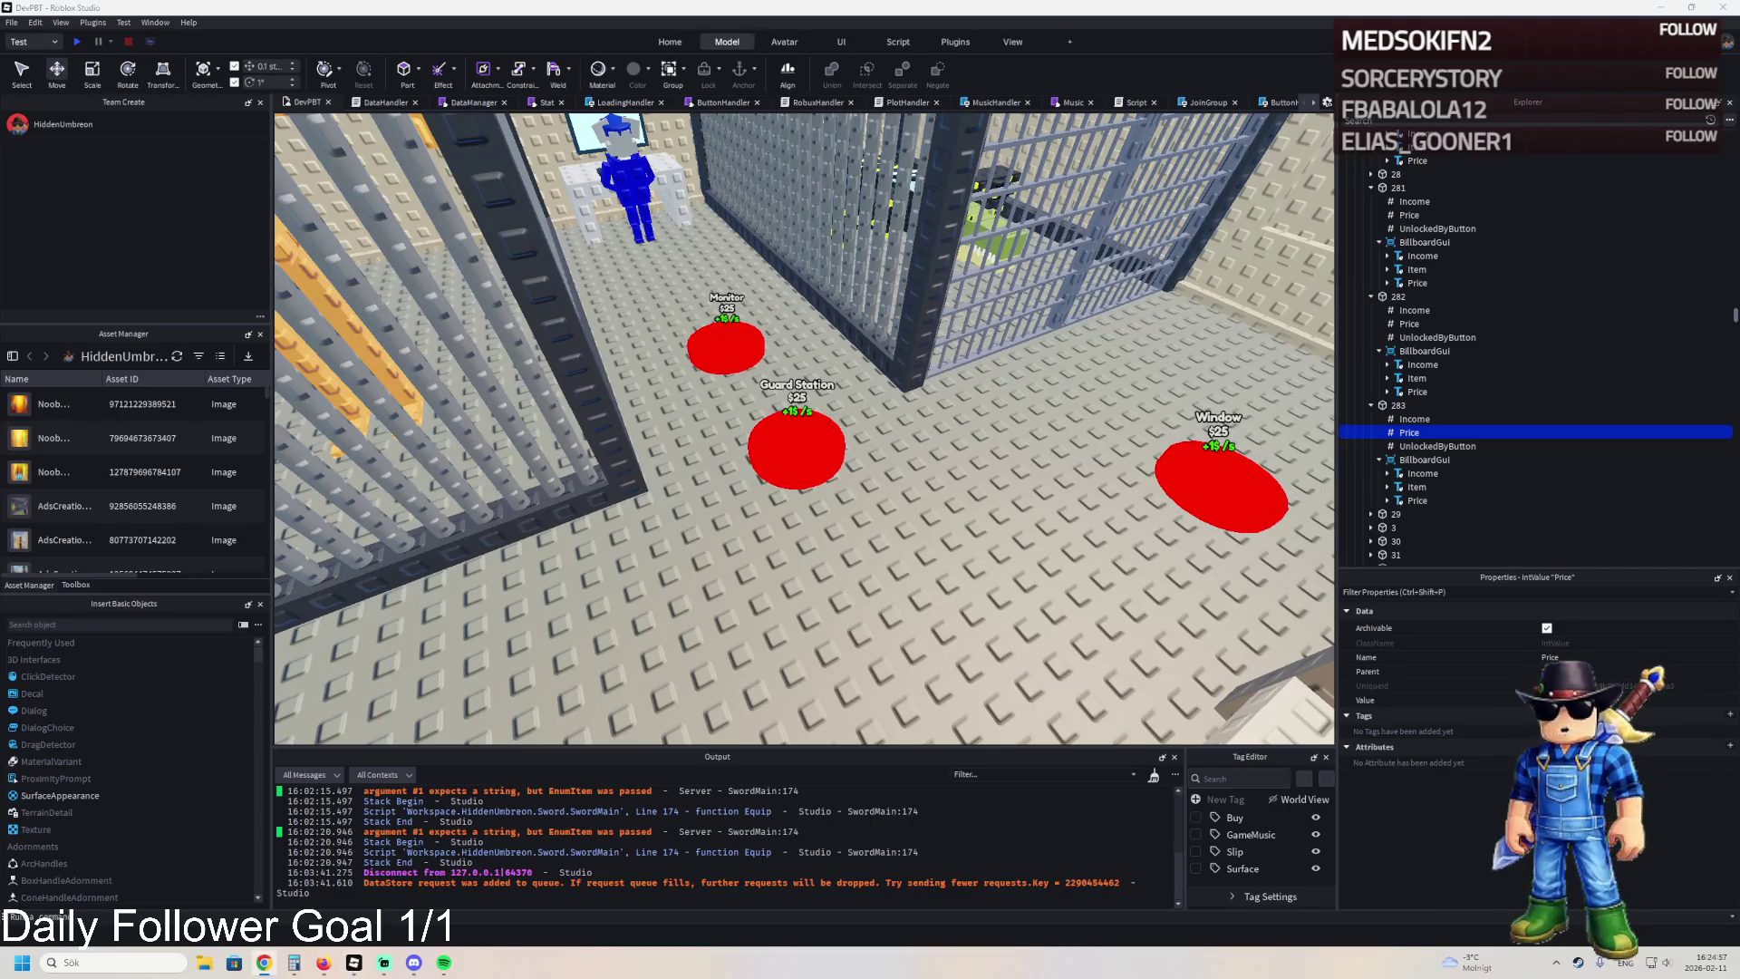
Duplicate pad 283 as 284 and slide it along the floor toward the guard.
{"action": "left_click", "coordinate": [1397, 420]}
{"action": "left_click", "coordinate": [1397, 406]}
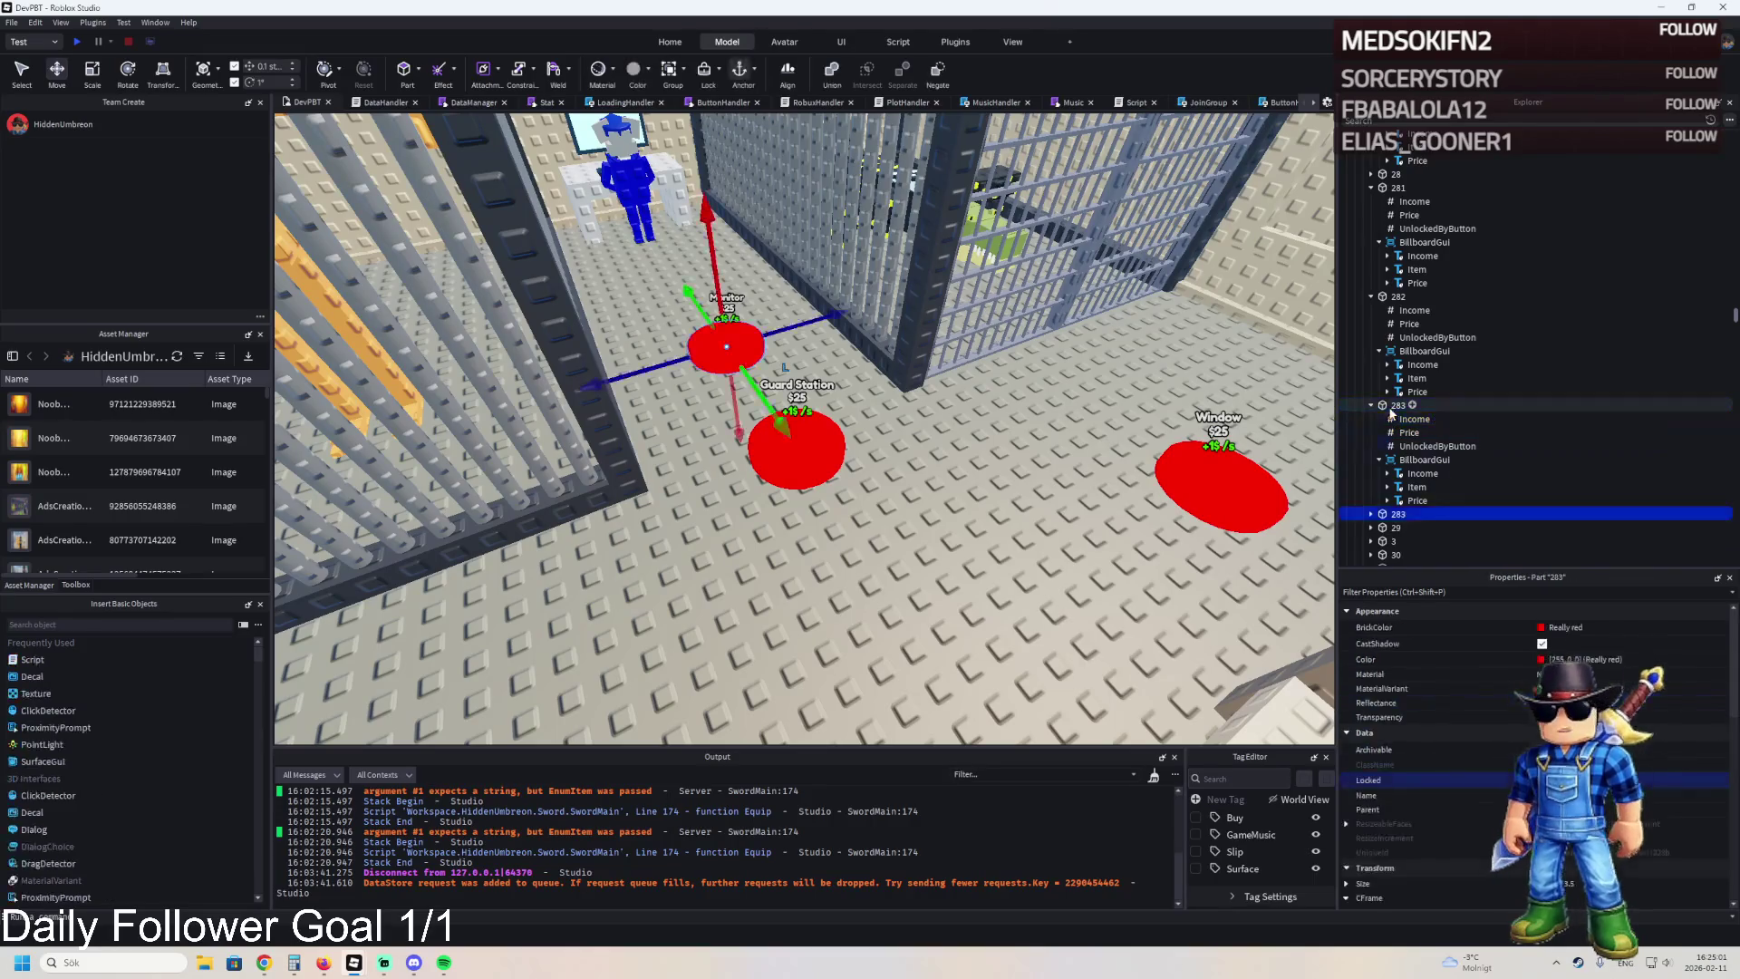
{"action": "key", "text": "ctrl+d"}
{"action": "key", "text": "F2"}
{"action": "type", "text": "284"}
{"action": "key", "text": "Return"}
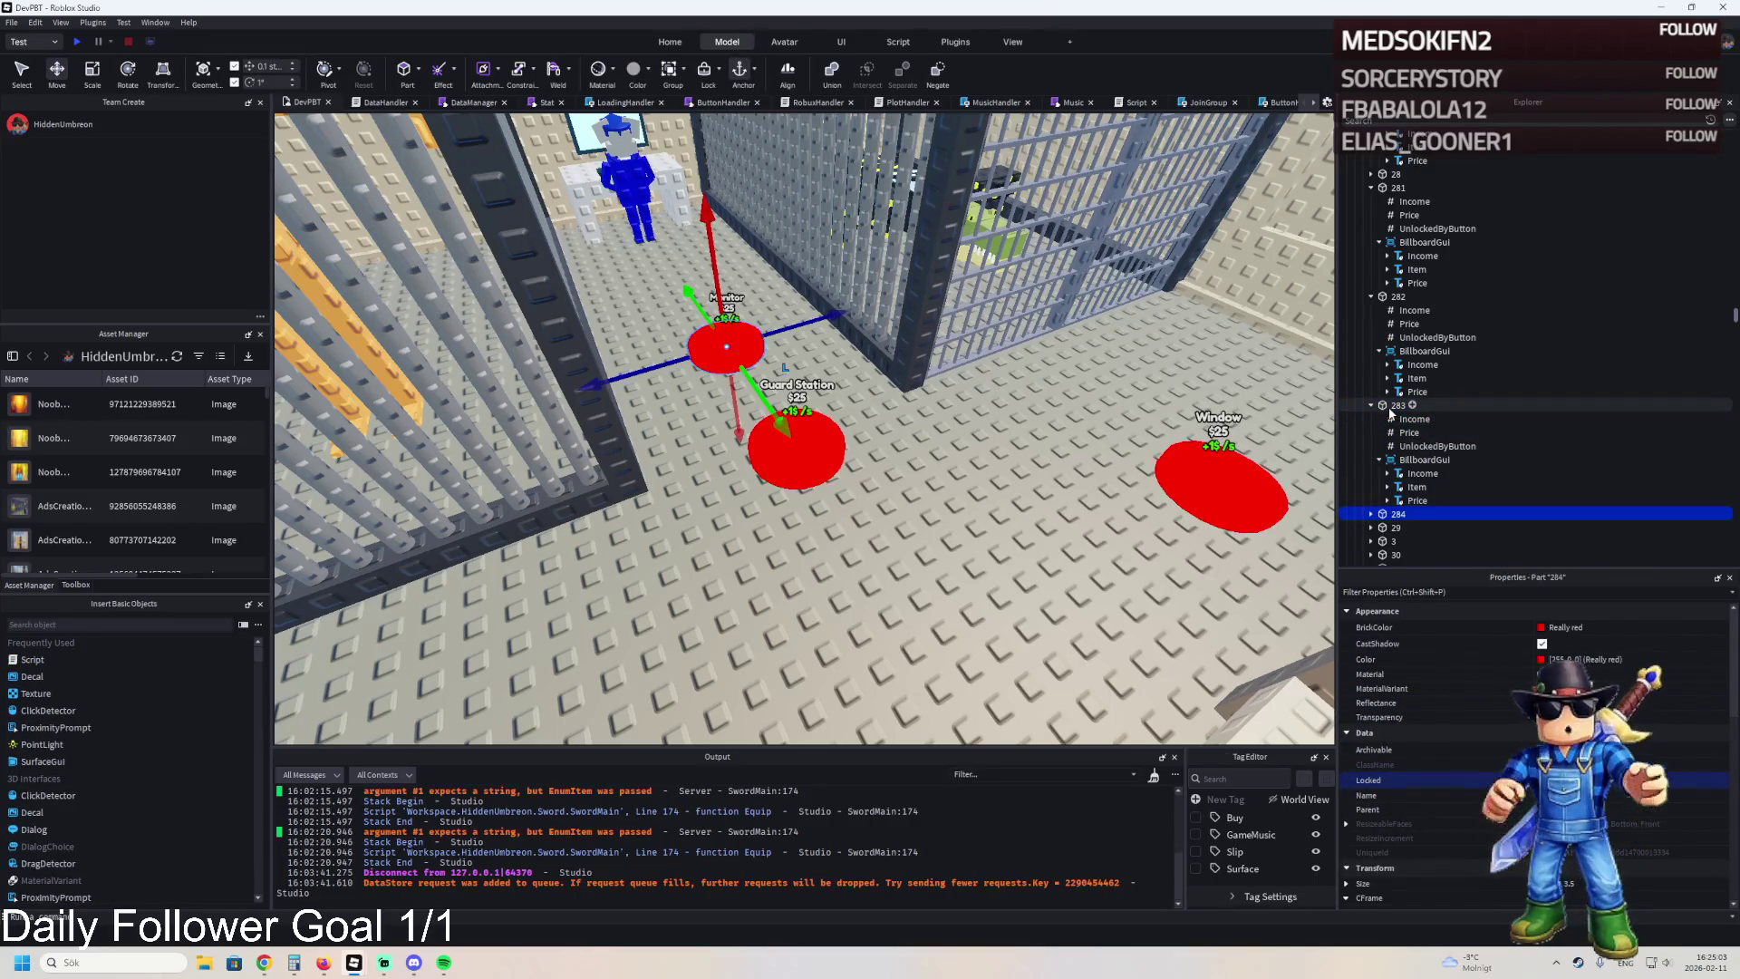
{"action": "left_click_drag", "start_coordinate": [753, 391], "coordinate": [664, 346]}
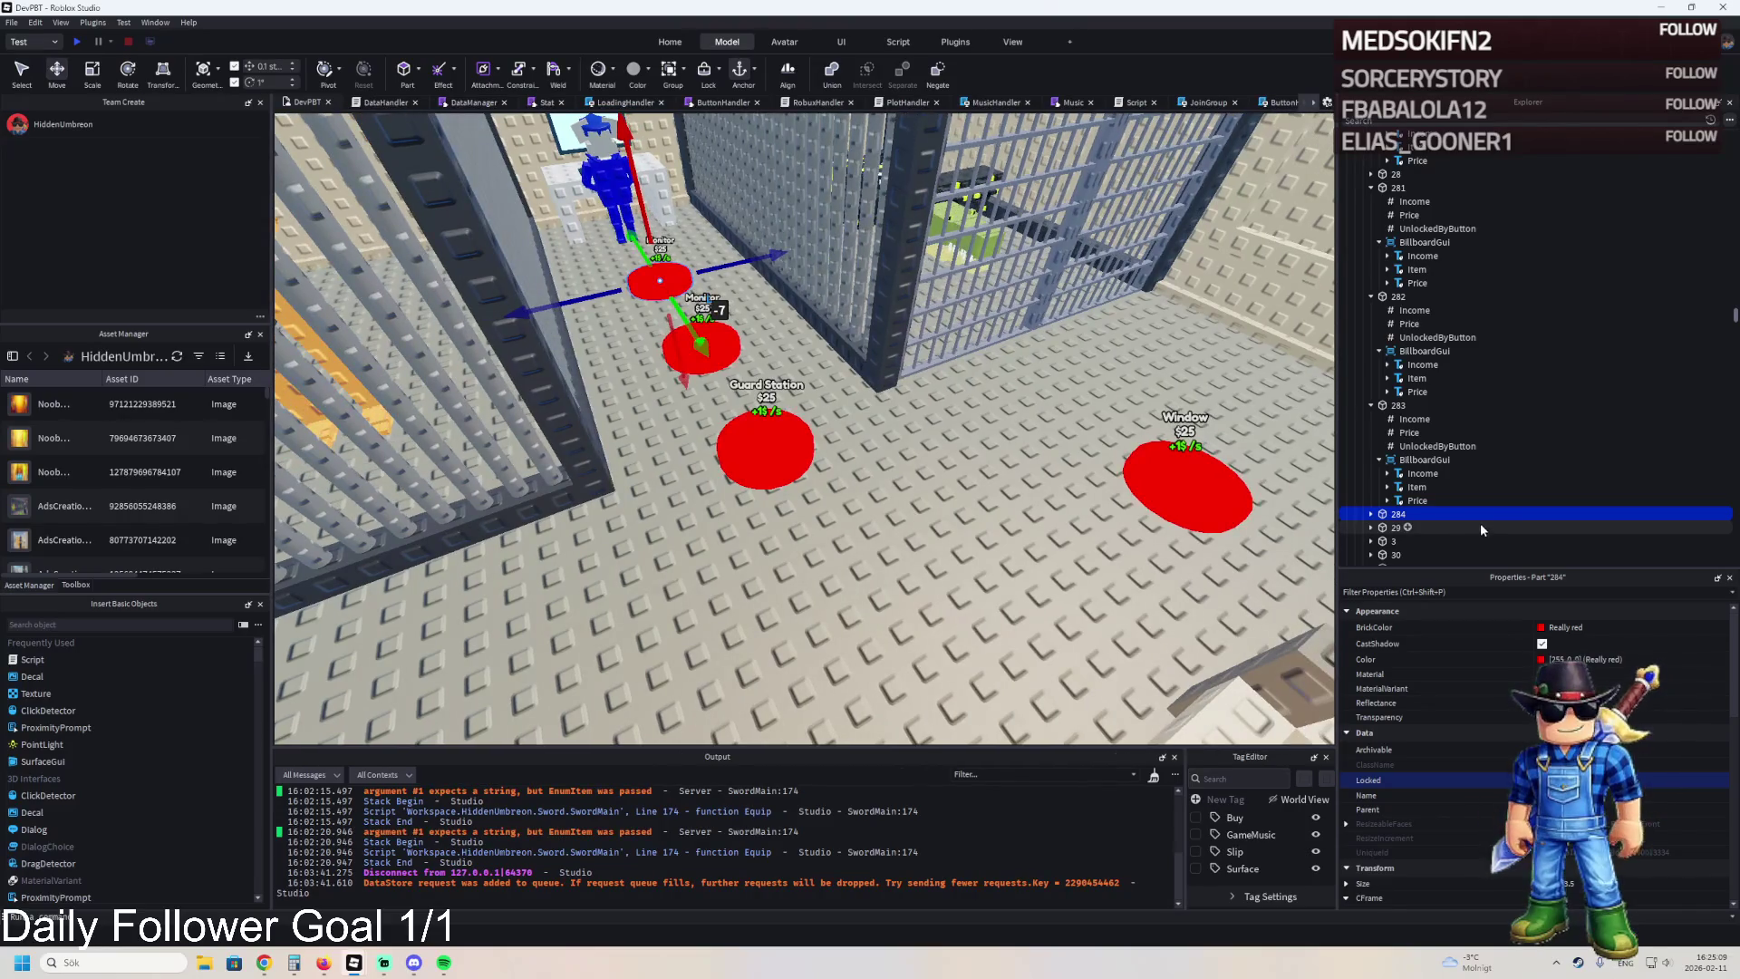
Set pad 284's Item label to Prison Guard and its Price to $25.
{"action": "double_click", "coordinate": [1492, 515]}
{"action": "double_click", "coordinate": [1451, 510]}
{"action": "left_click", "coordinate": [1450, 536]}
{"action": "scroll", "coordinate": [1704, 774], "scroll_direction": "down", "scroll_amount": 10}
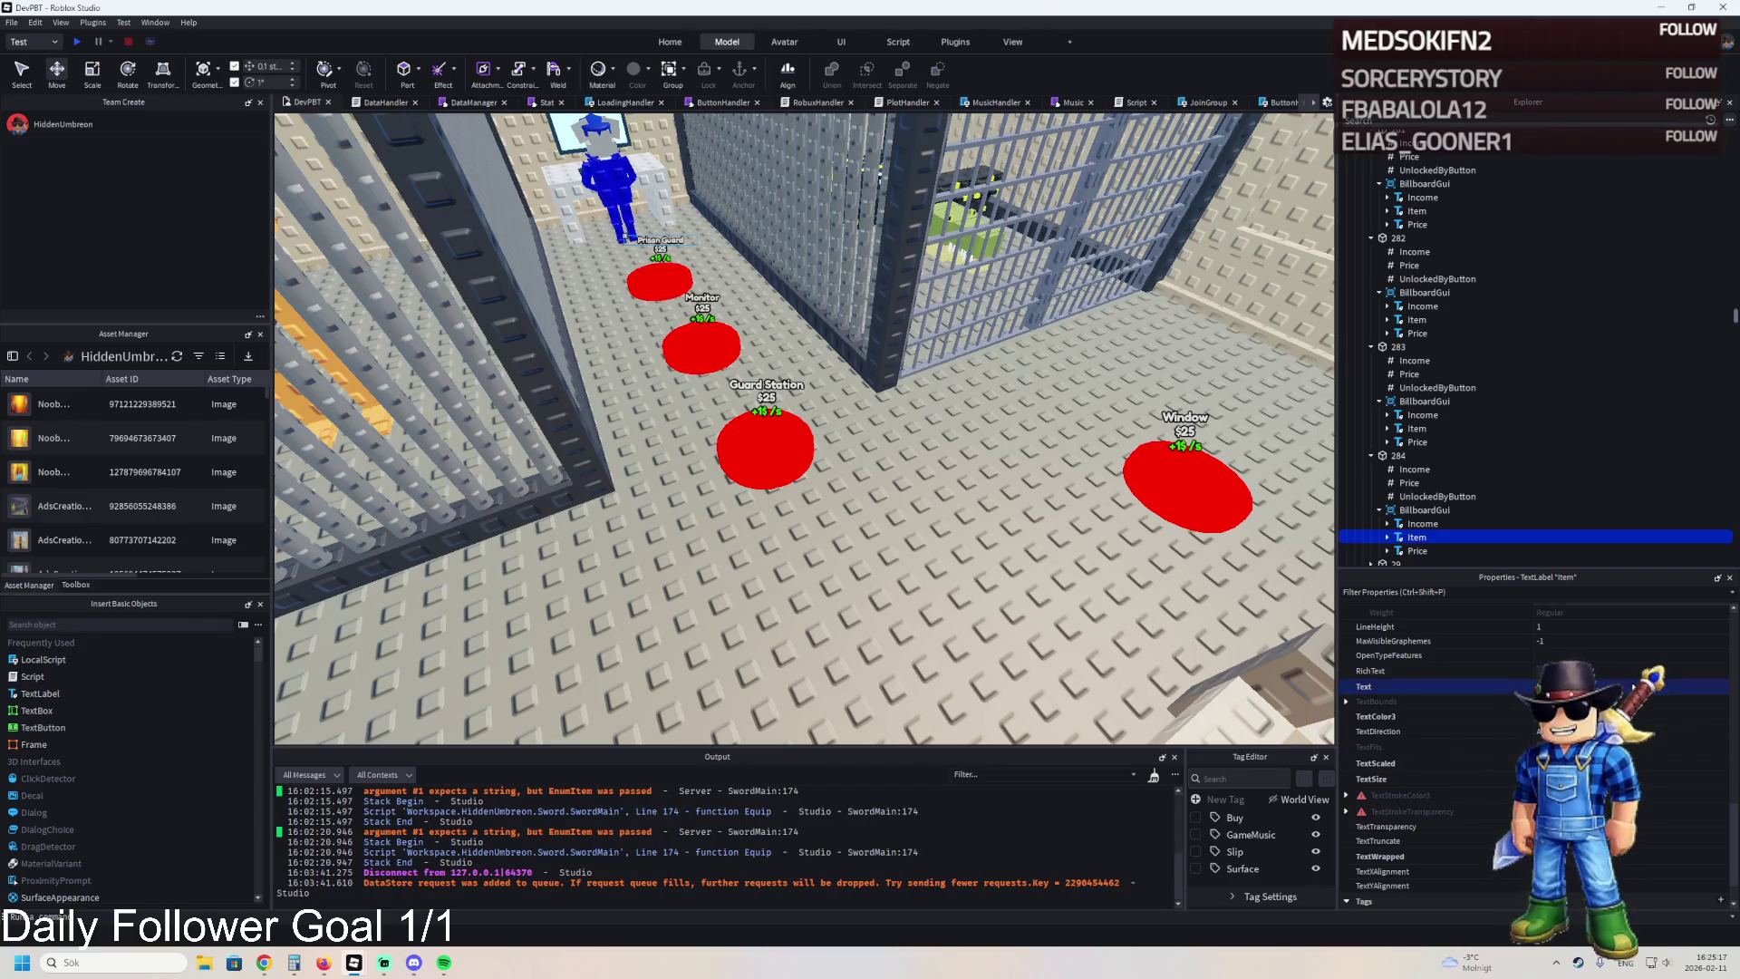
{"action": "scroll", "coordinate": [843, 340], "scroll_direction": "up", "scroll_amount": 3}
{"action": "scroll", "coordinate": [842, 341], "scroll_direction": "up", "scroll_amount": 5}
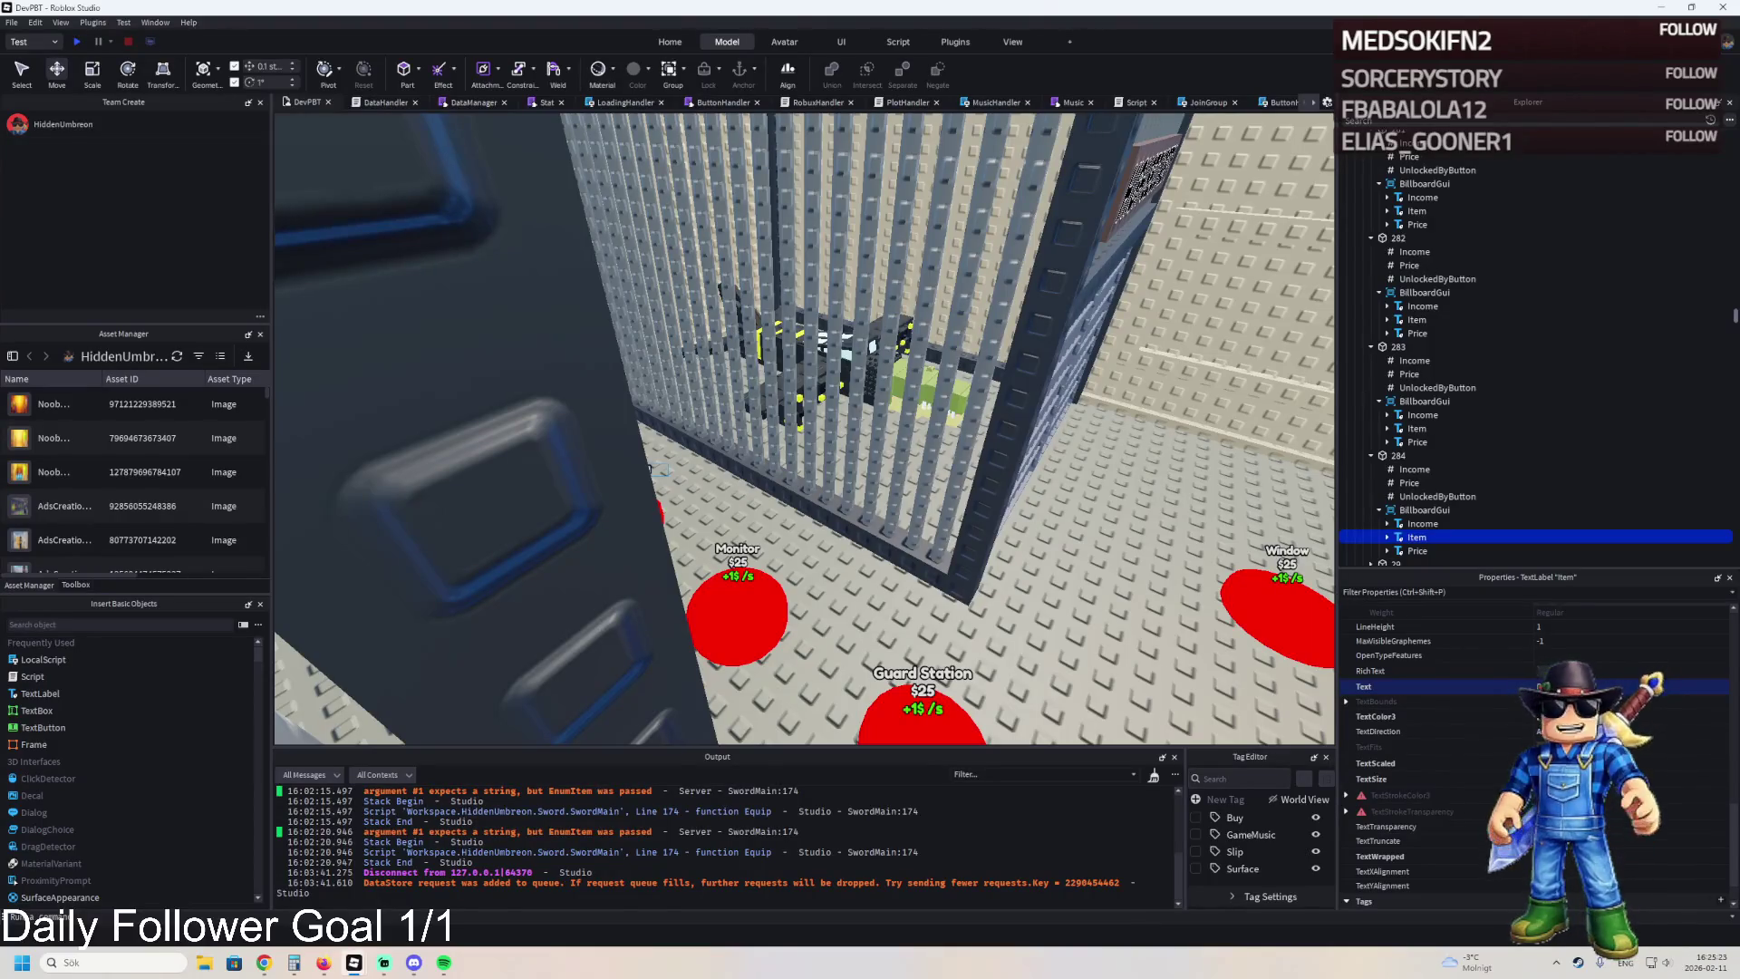
{"action": "left_click", "coordinate": [1409, 482]}
{"action": "left_click", "coordinate": [1625, 698]}
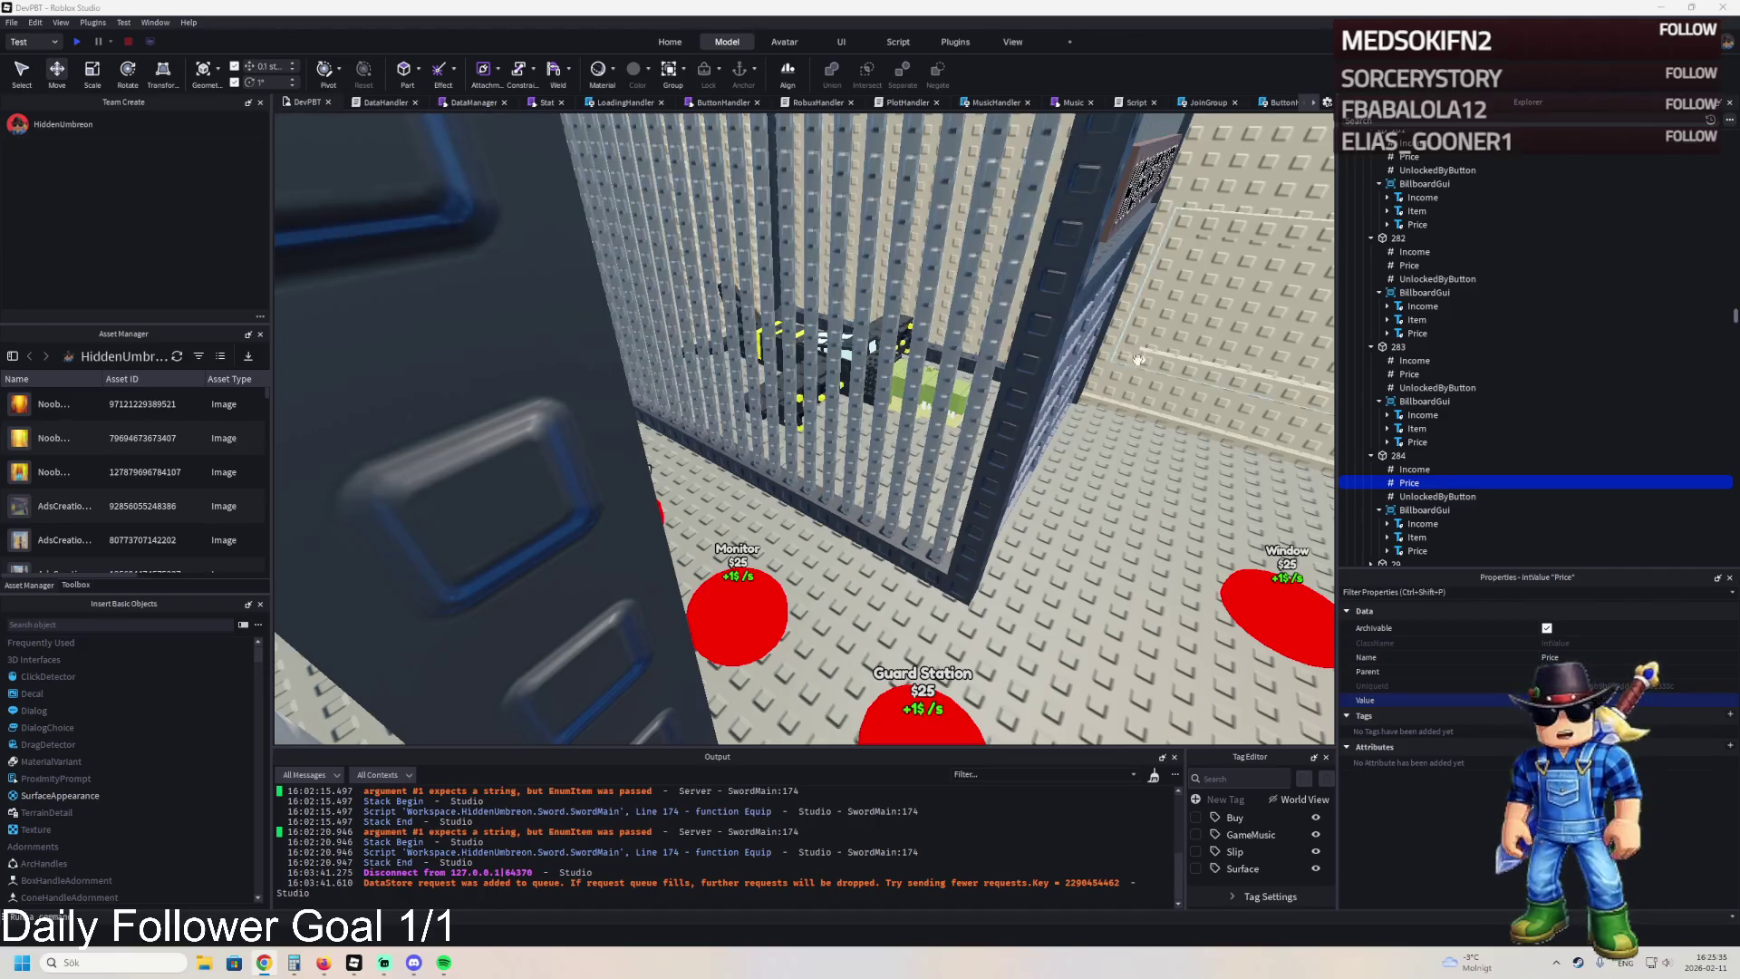
{"action": "key", "text": "e"}
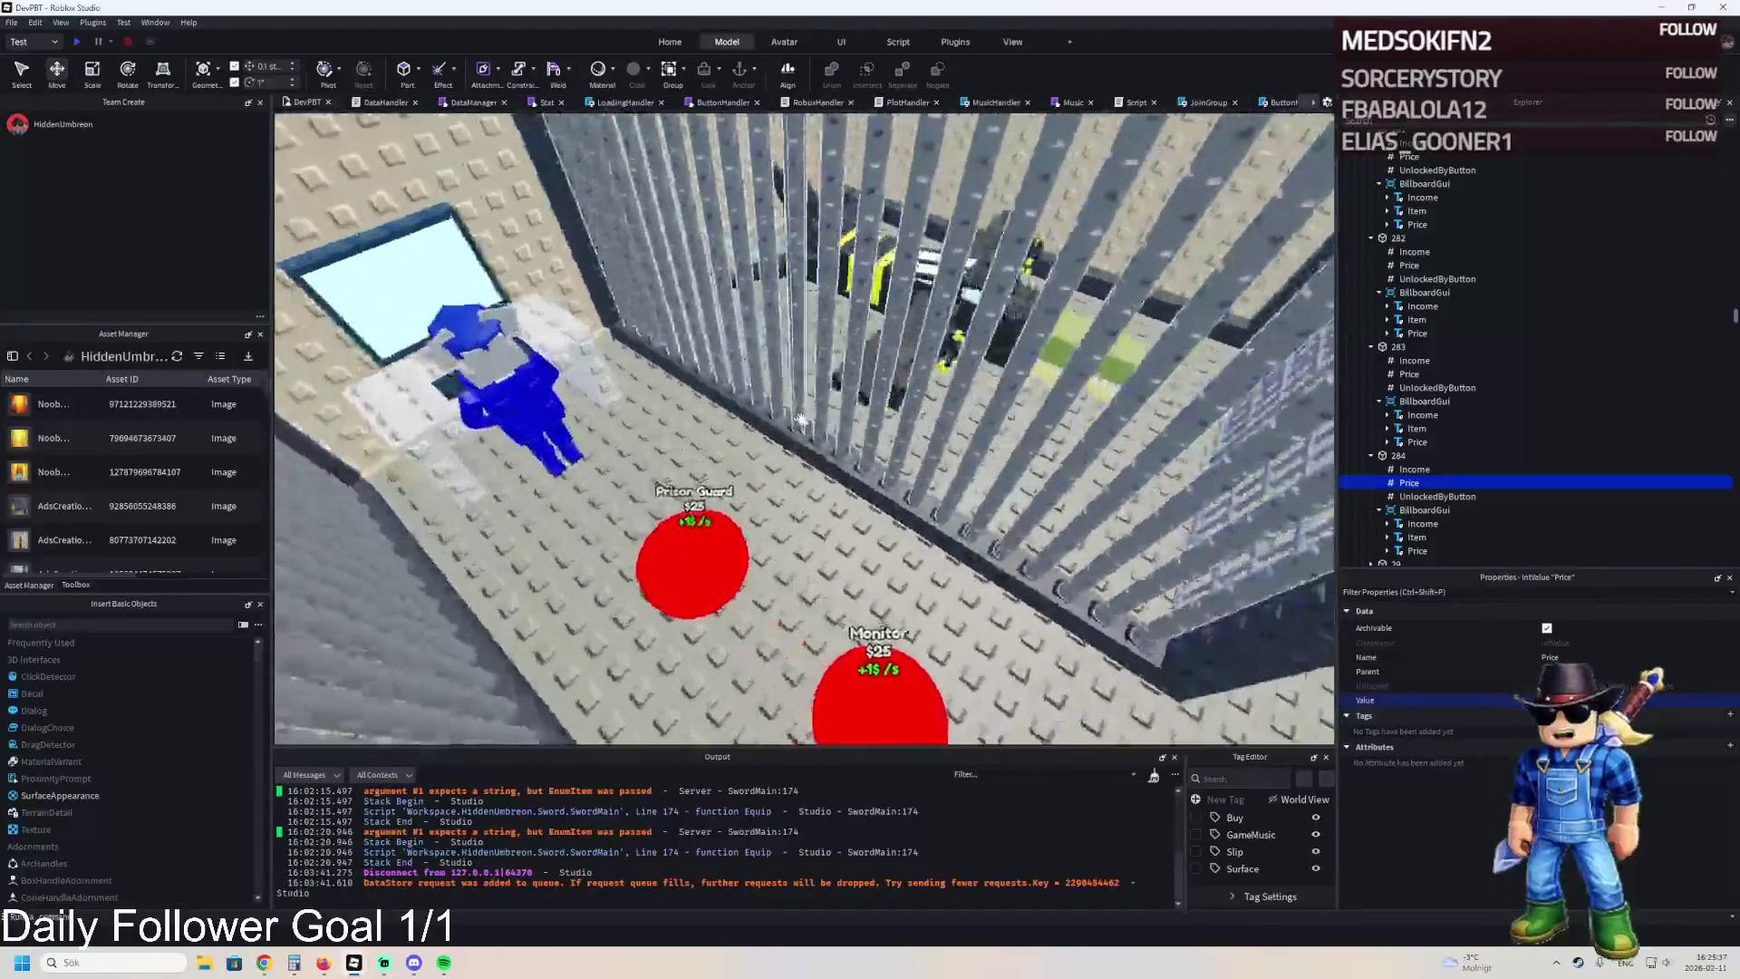
Raise the W1 guard desk folder by 1.3 studs.
{"action": "left_click", "coordinate": [567, 567]}
{"action": "key", "text": "f"}
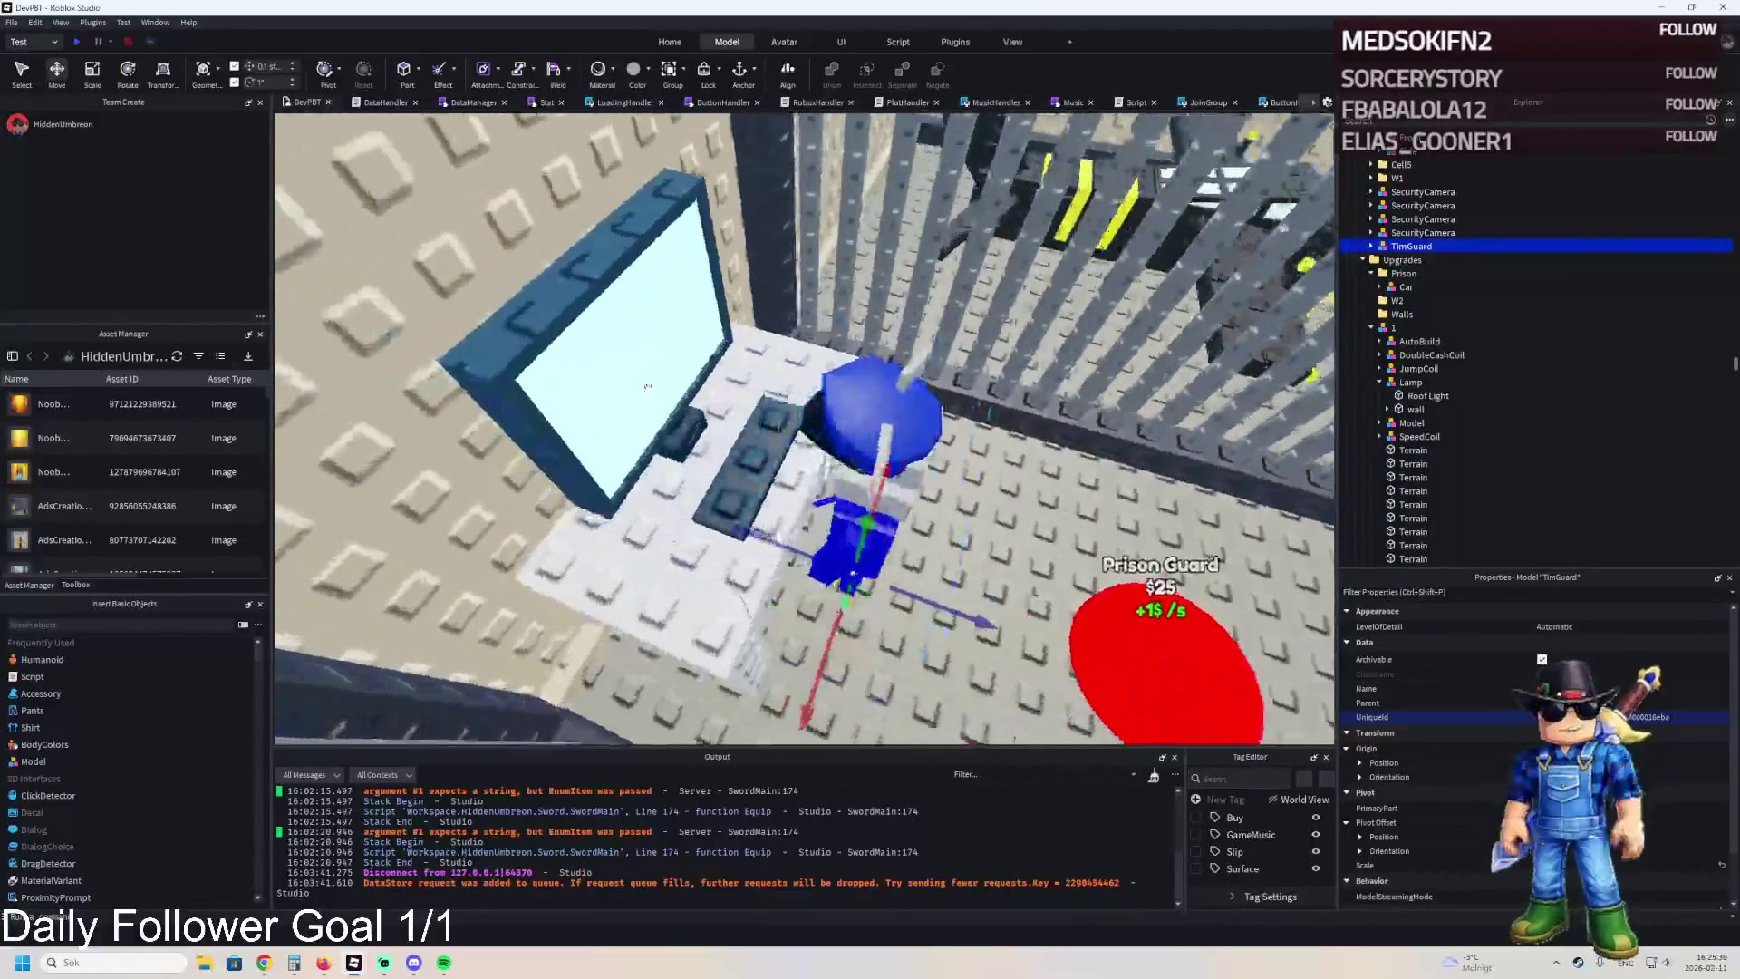
{"action": "left_click", "coordinate": [913, 338], "text": "ctrl"}
{"action": "left_click", "coordinate": [1397, 178]}
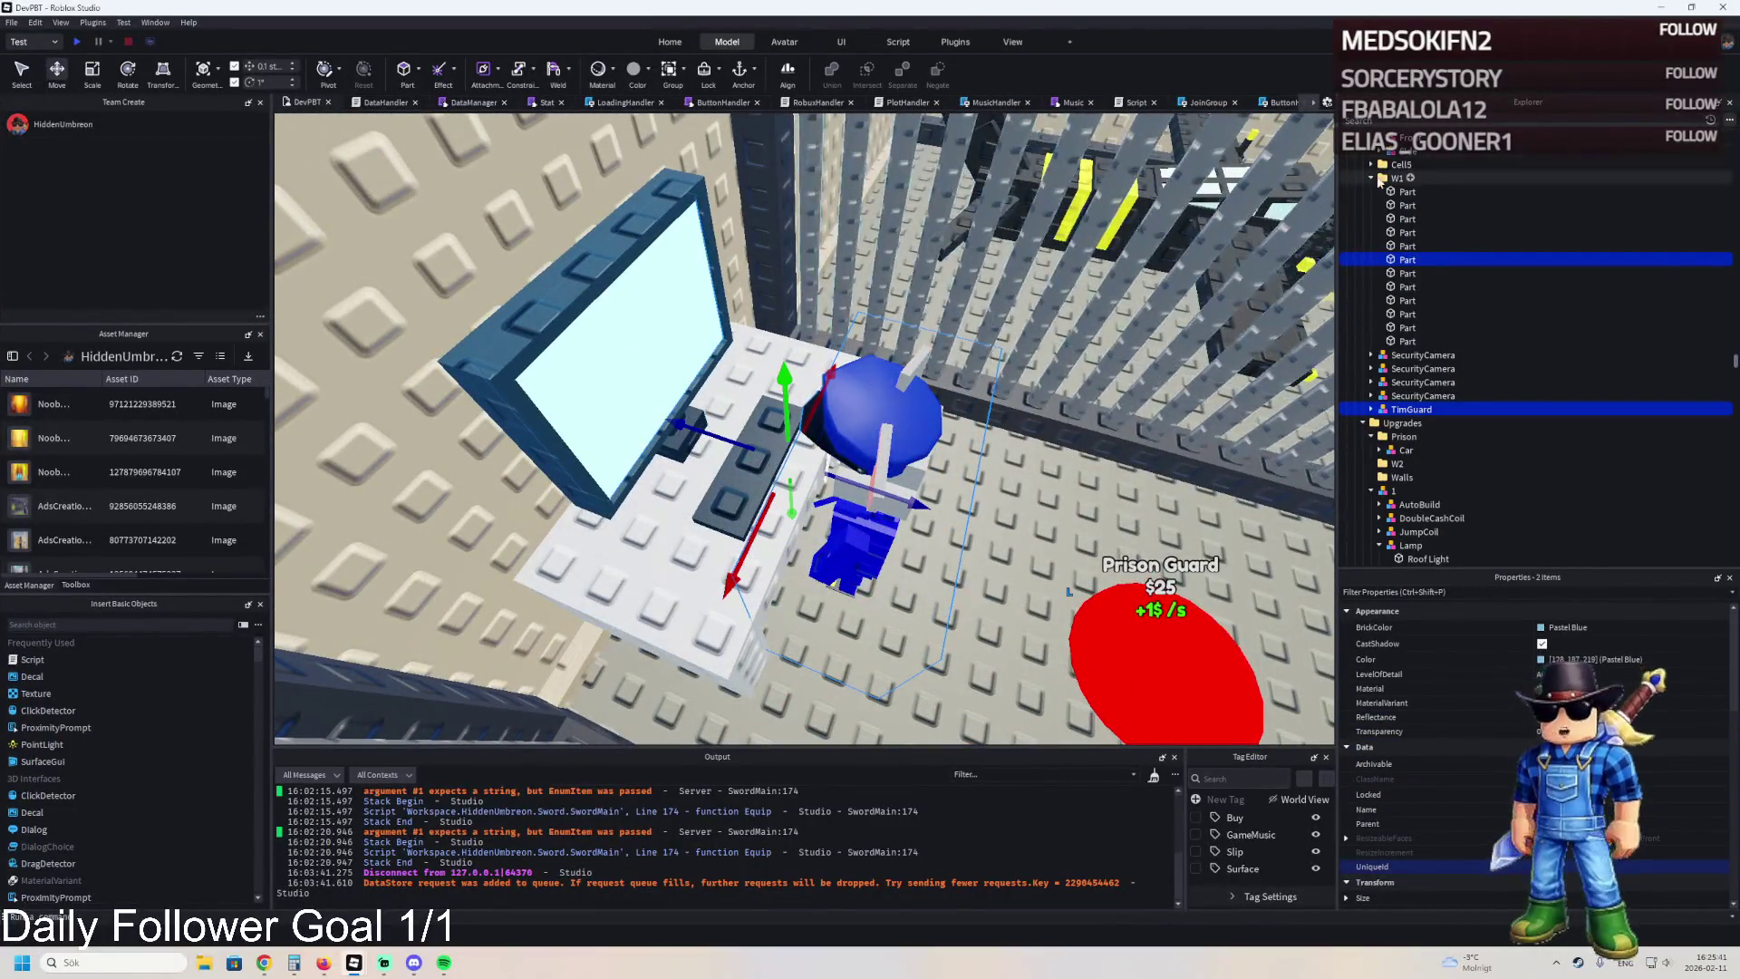
{"action": "left_click_drag", "start_coordinate": [678, 372], "coordinate": [667, 320]}
Duplicate unlock model 281 and name the copy 282.
{"action": "left_click", "coordinate": [870, 426], "text": "ctrl"}
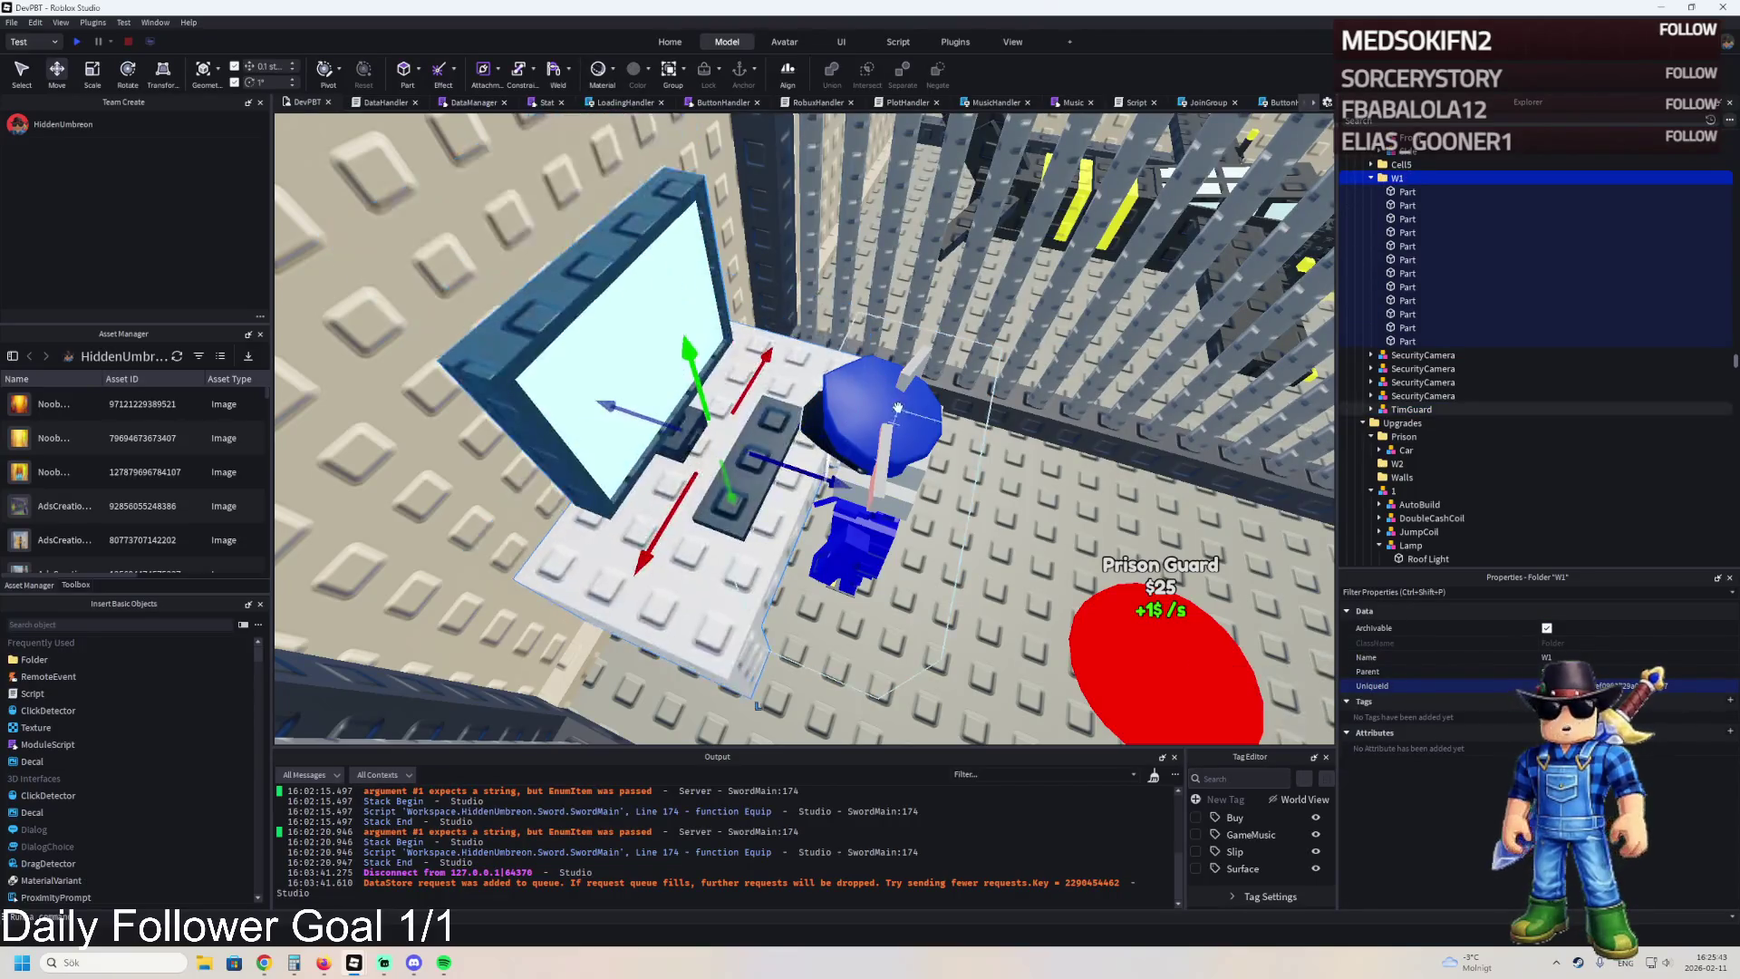
{"action": "scroll", "coordinate": [958, 399], "scroll_direction": "up", "scroll_amount": 5}
{"action": "scroll", "coordinate": [958, 399], "scroll_direction": "down", "scroll_amount": 5}
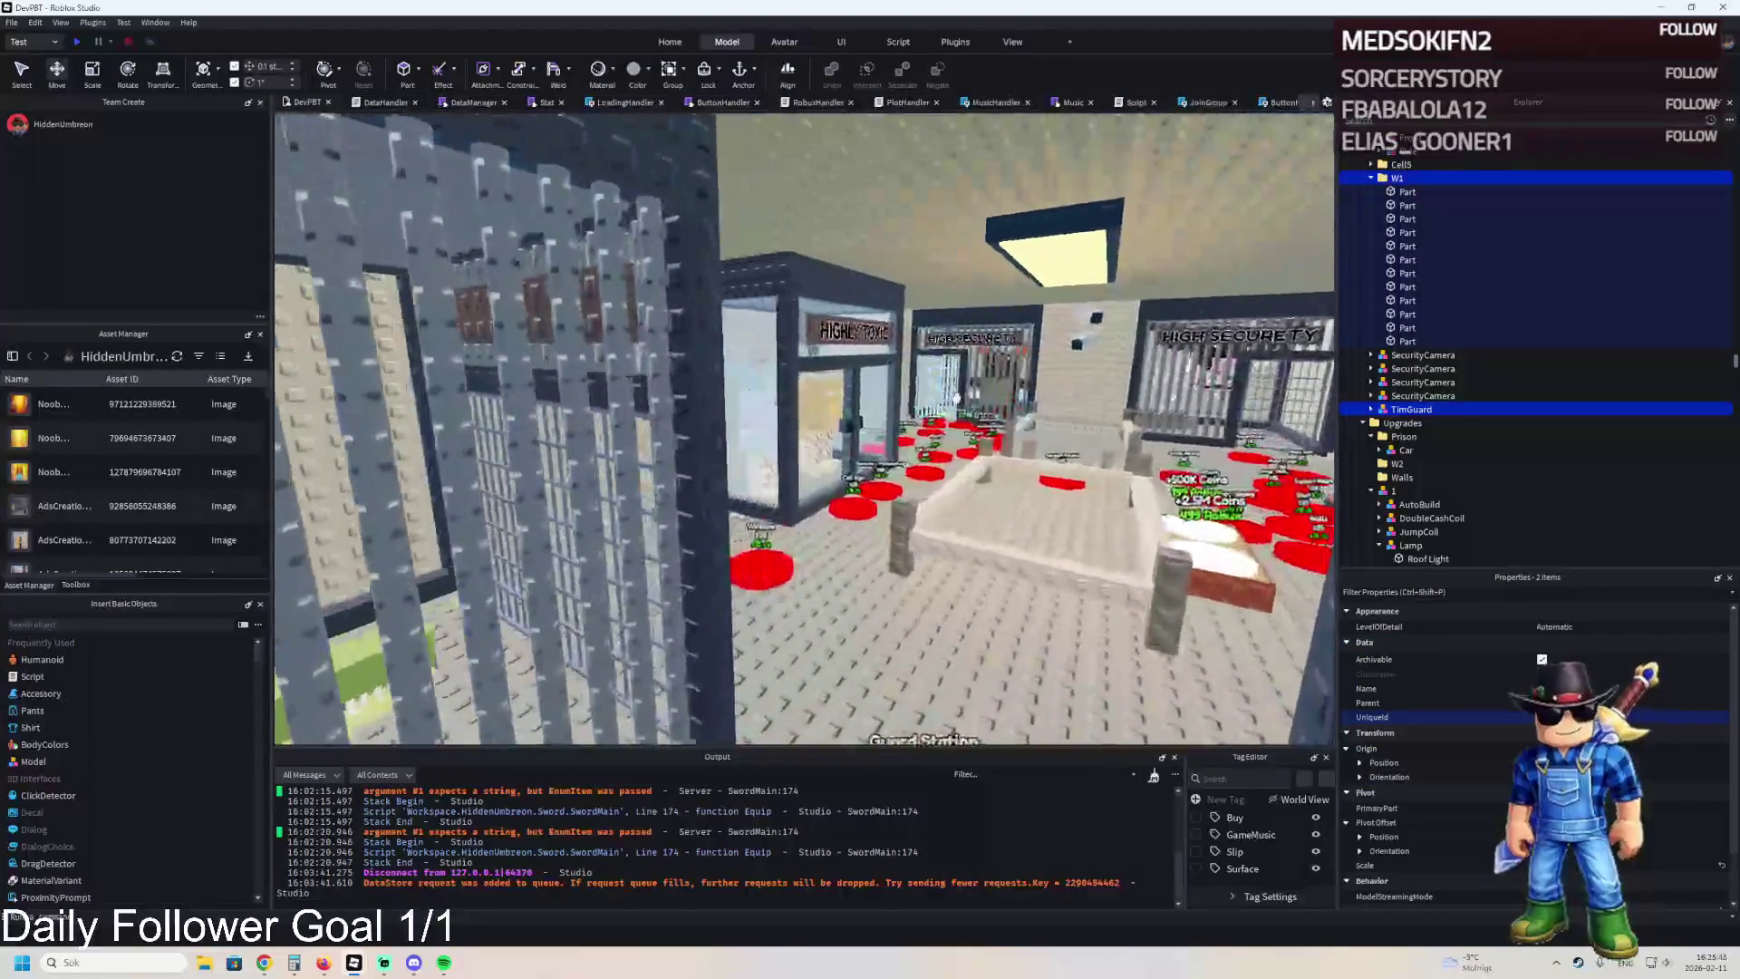
{"action": "left_click", "coordinate": [788, 507], "text": "ctrl"}
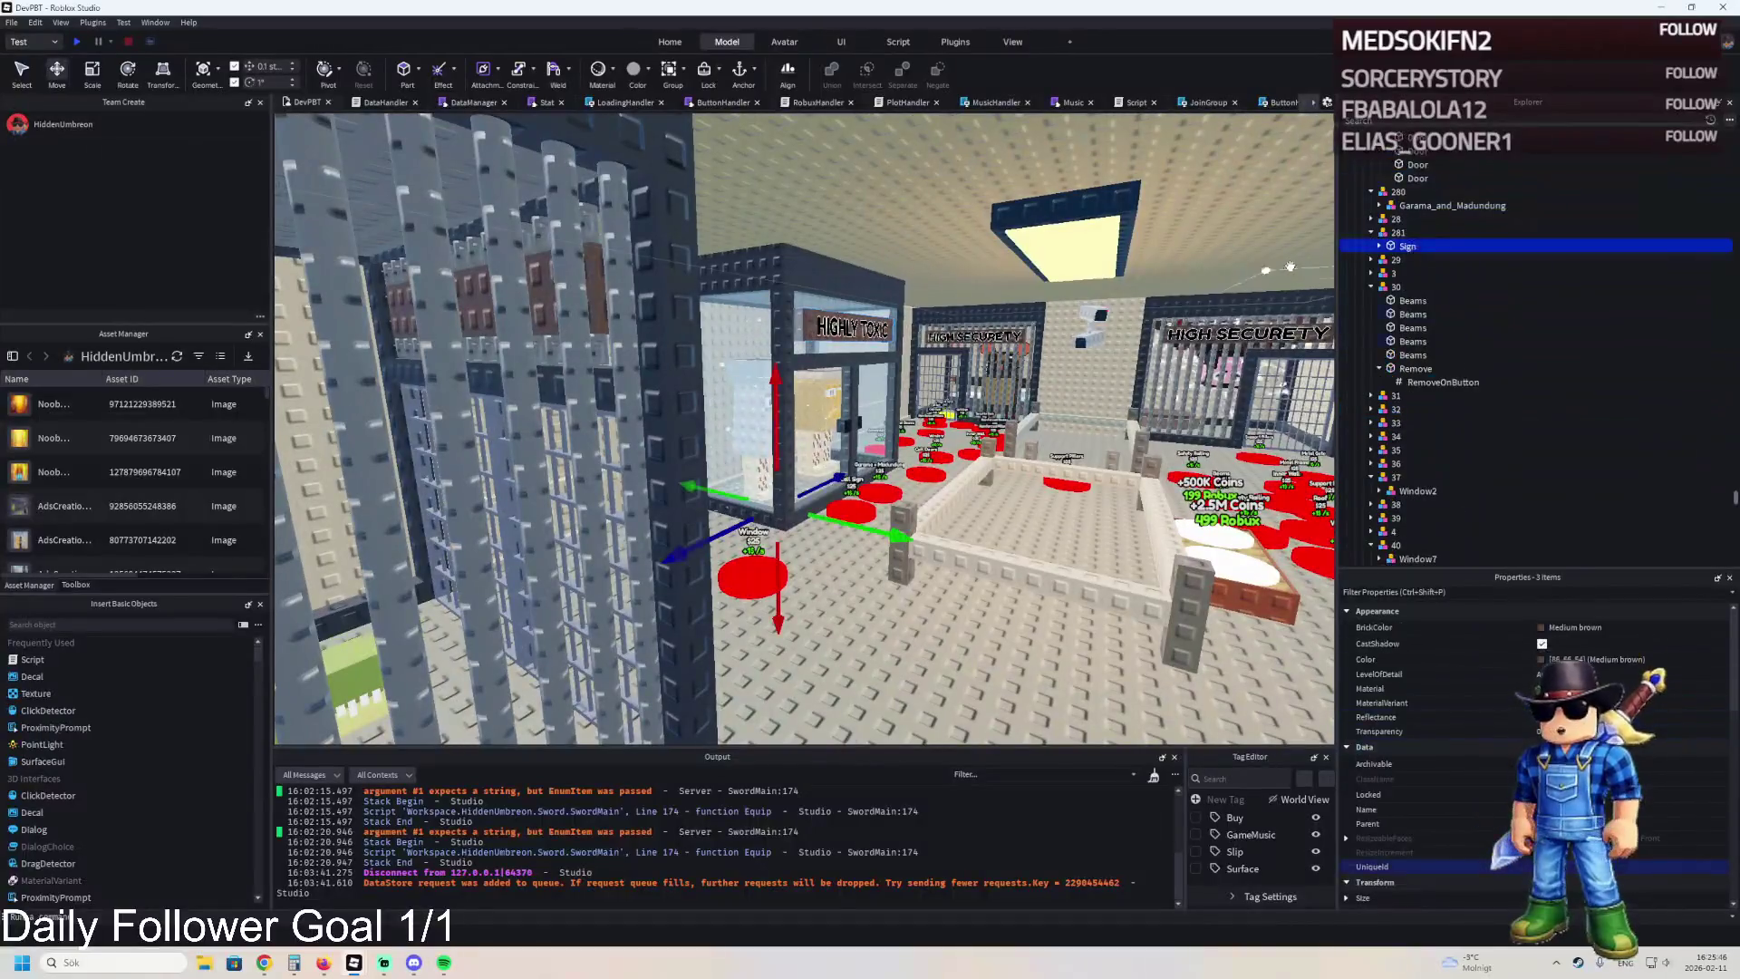
{"action": "left_click", "coordinate": [1402, 220]}
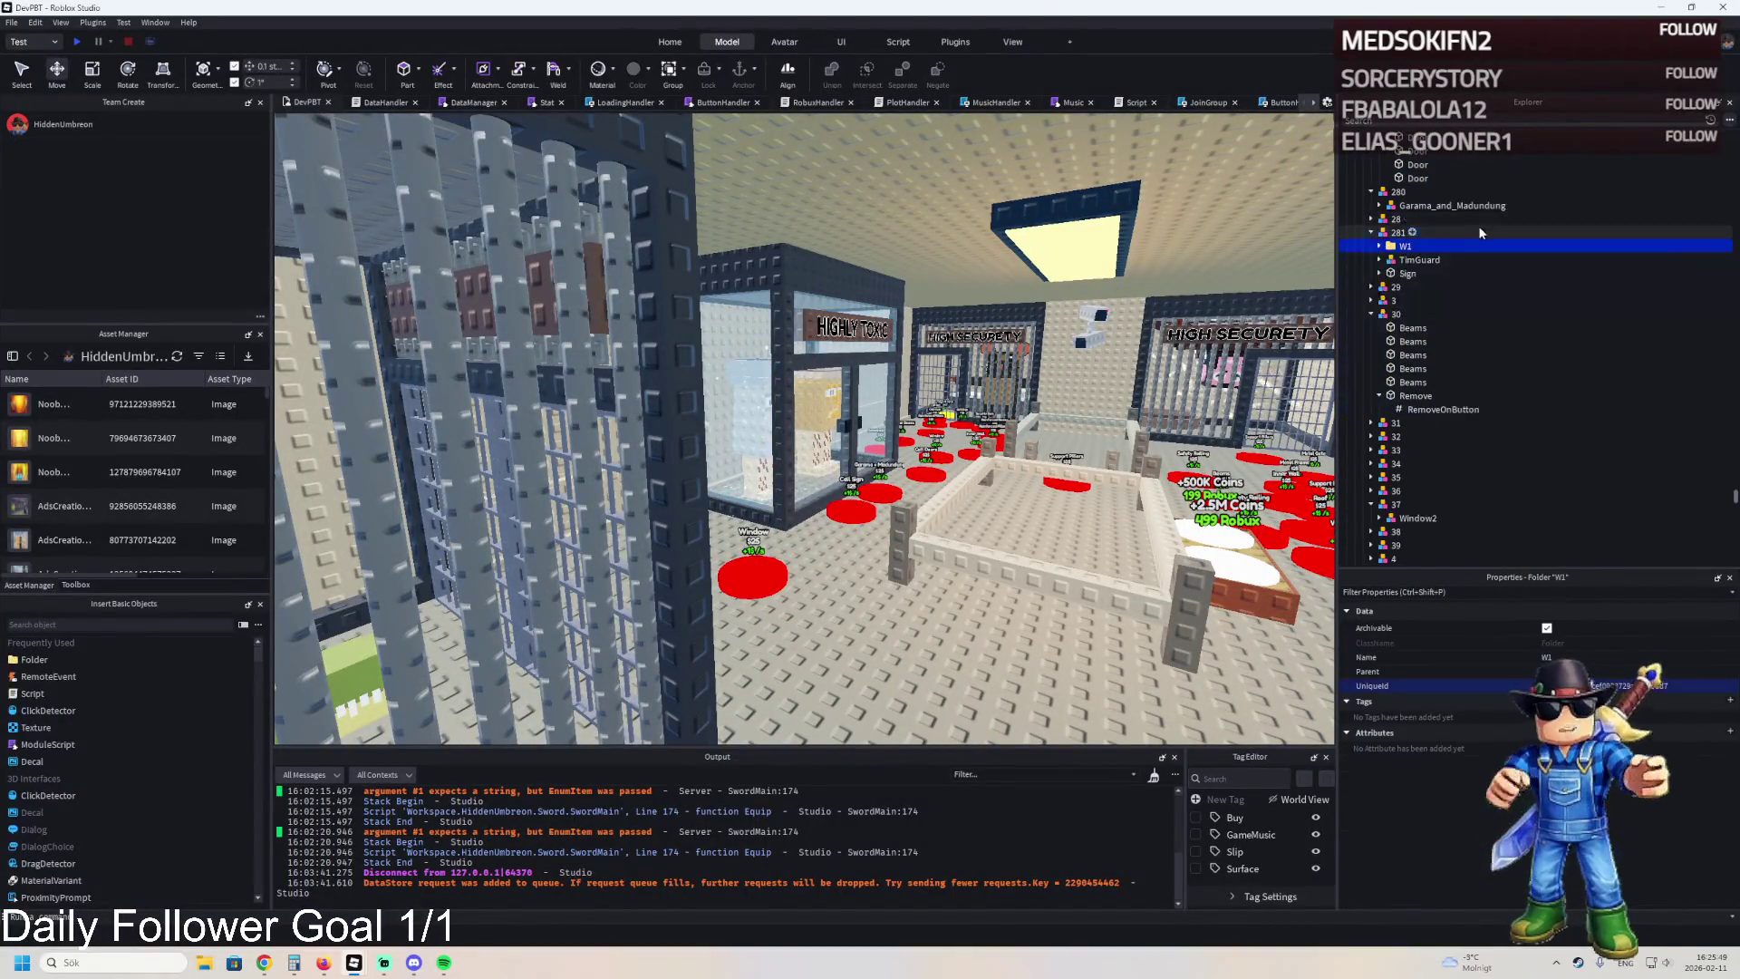
{"action": "key", "text": "Left"}
{"action": "key", "text": "Left"}
{"action": "left_click", "coordinate": [1387, 234]}
{"action": "key", "text": "ctrl+d"}
{"action": "key", "text": "F2"}
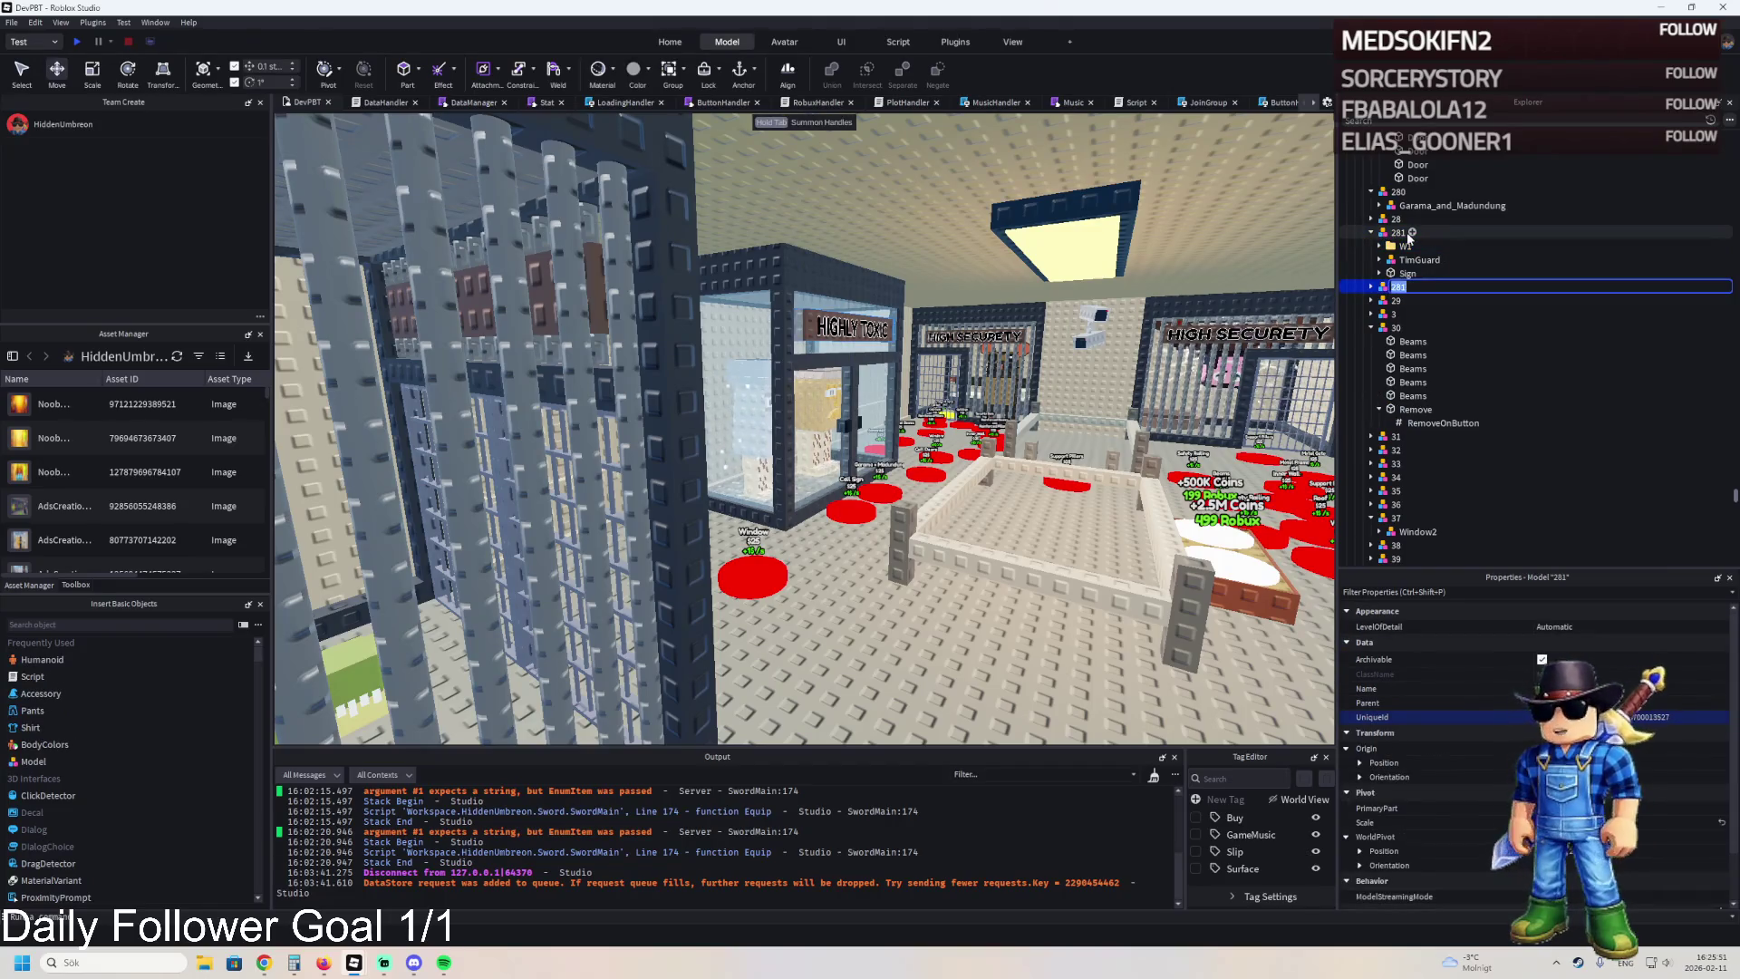
{"action": "type", "text": "2"}
{"action": "key", "text": "Return"}
Move W1 and TimGuard into model 282 and delete its redundant Sign.
{"action": "left_click_drag", "start_coordinate": [1403, 245], "coordinate": [1390, 263]}
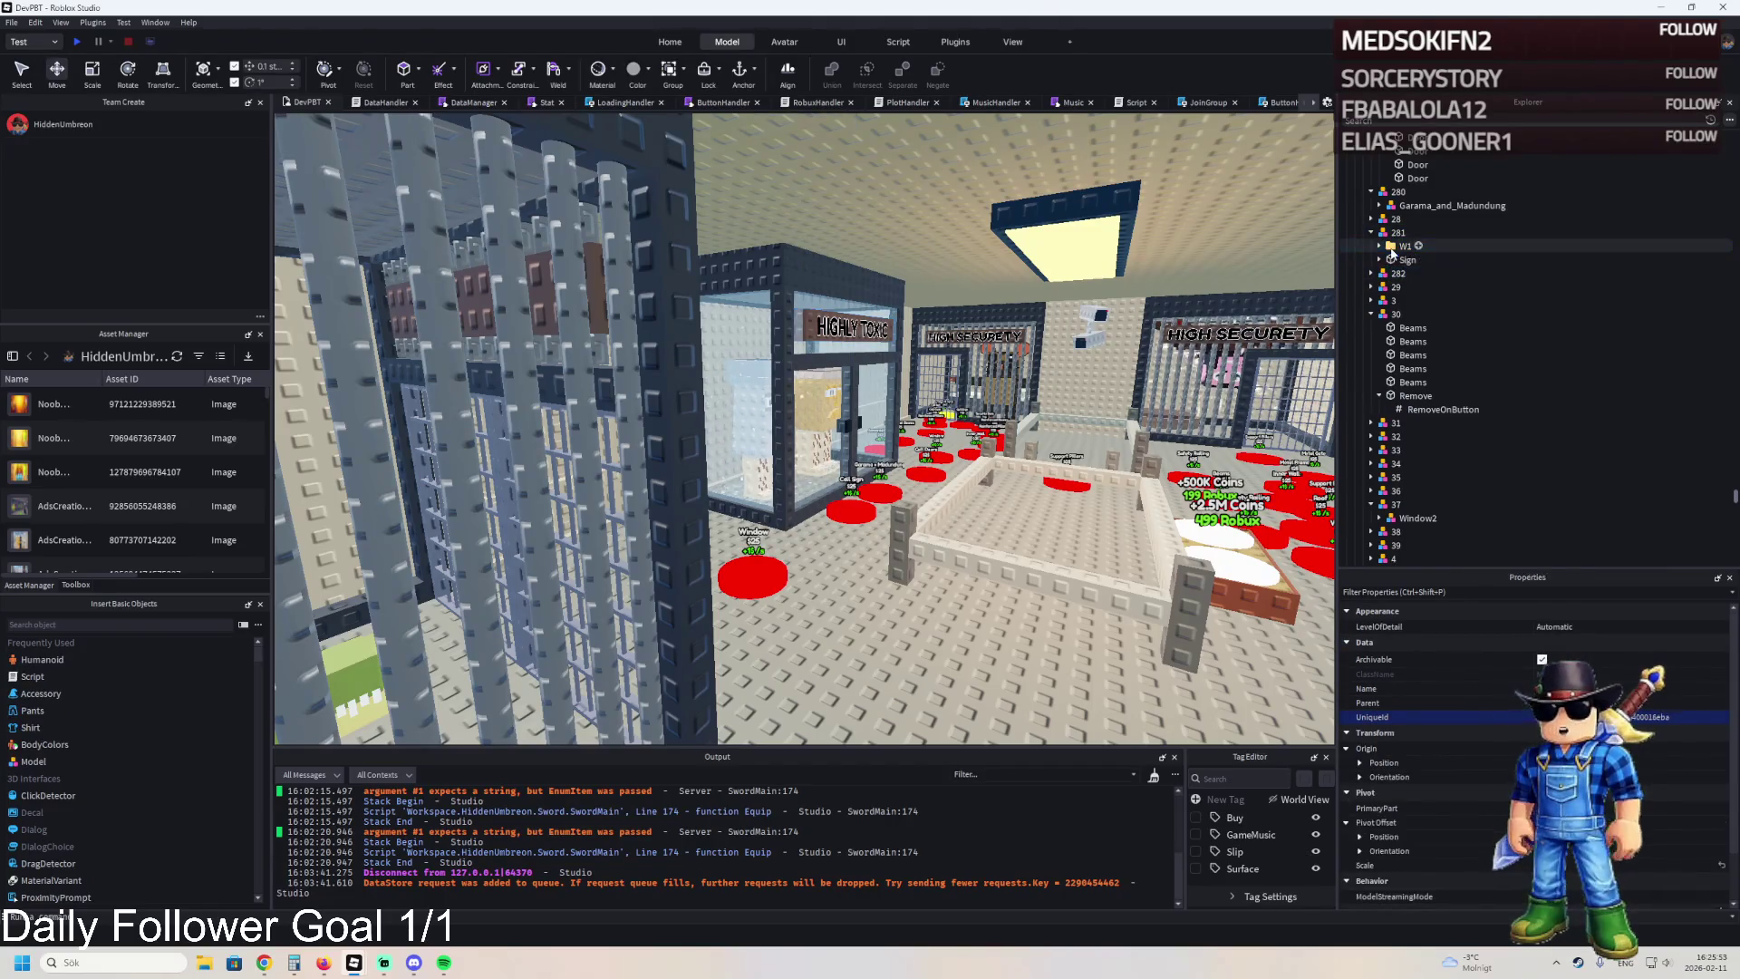
{"action": "left_click", "coordinate": [1391, 261]}
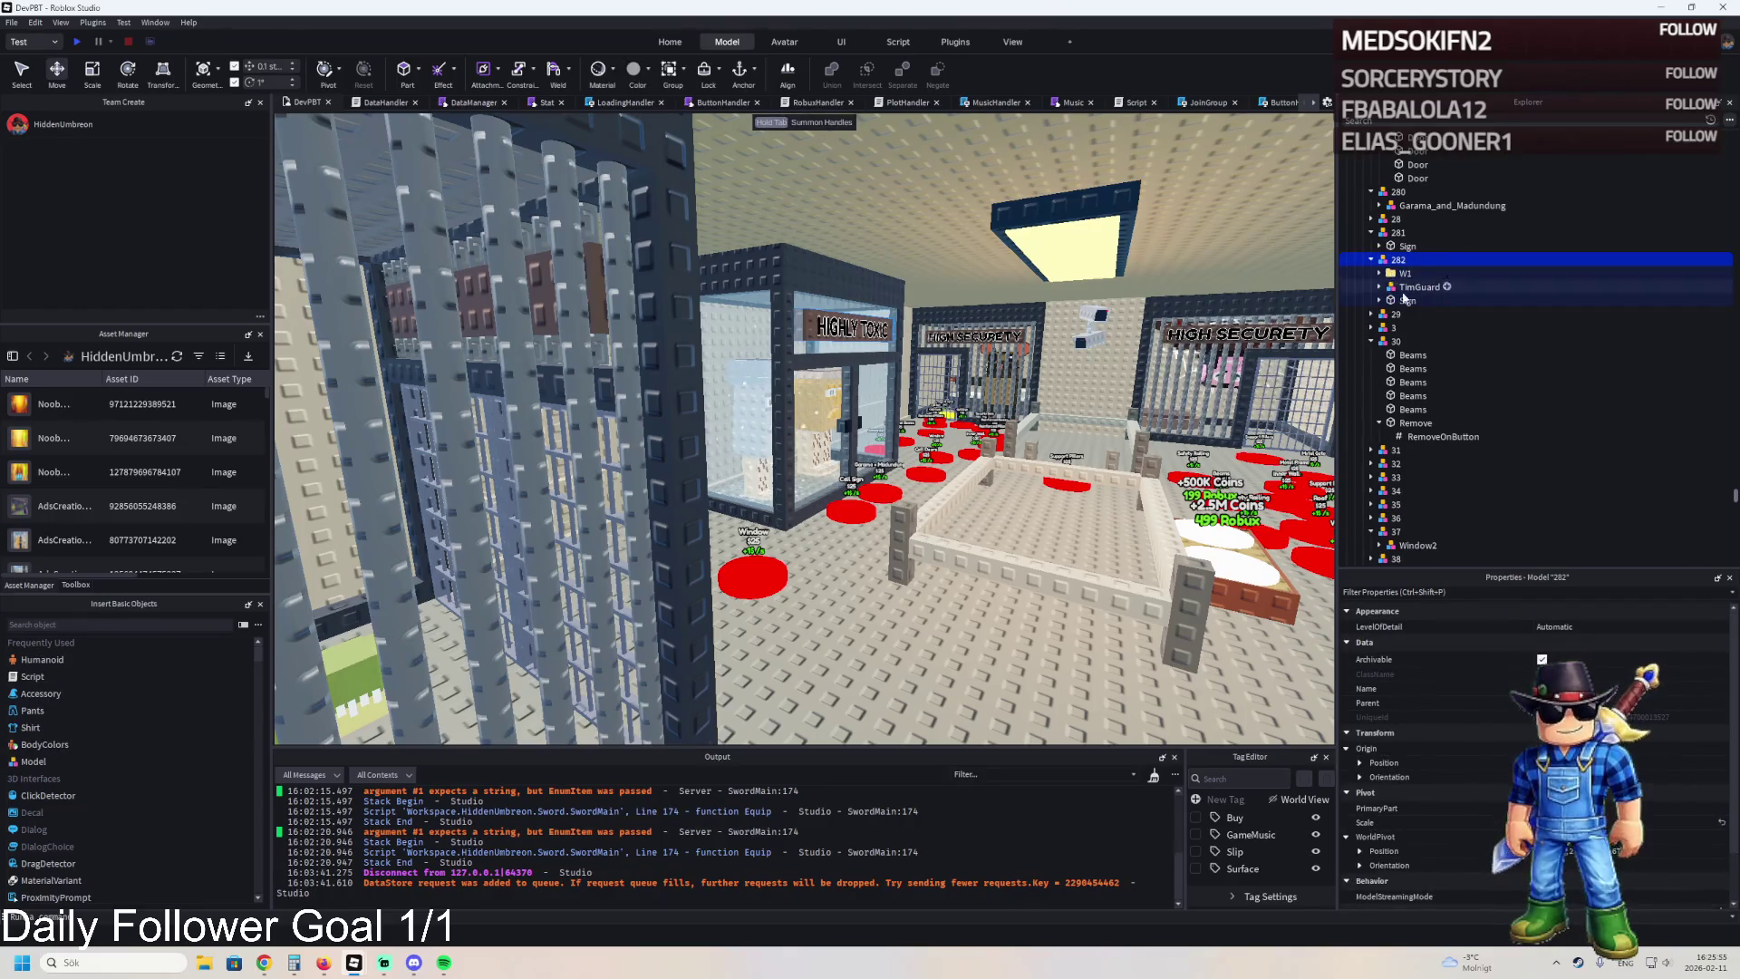
{"action": "left_click", "coordinate": [1404, 300]}
{"action": "key", "text": "Delete"}
Duplicate model 282 and name the copy 283.
{"action": "left_click", "coordinate": [1525, 261]}
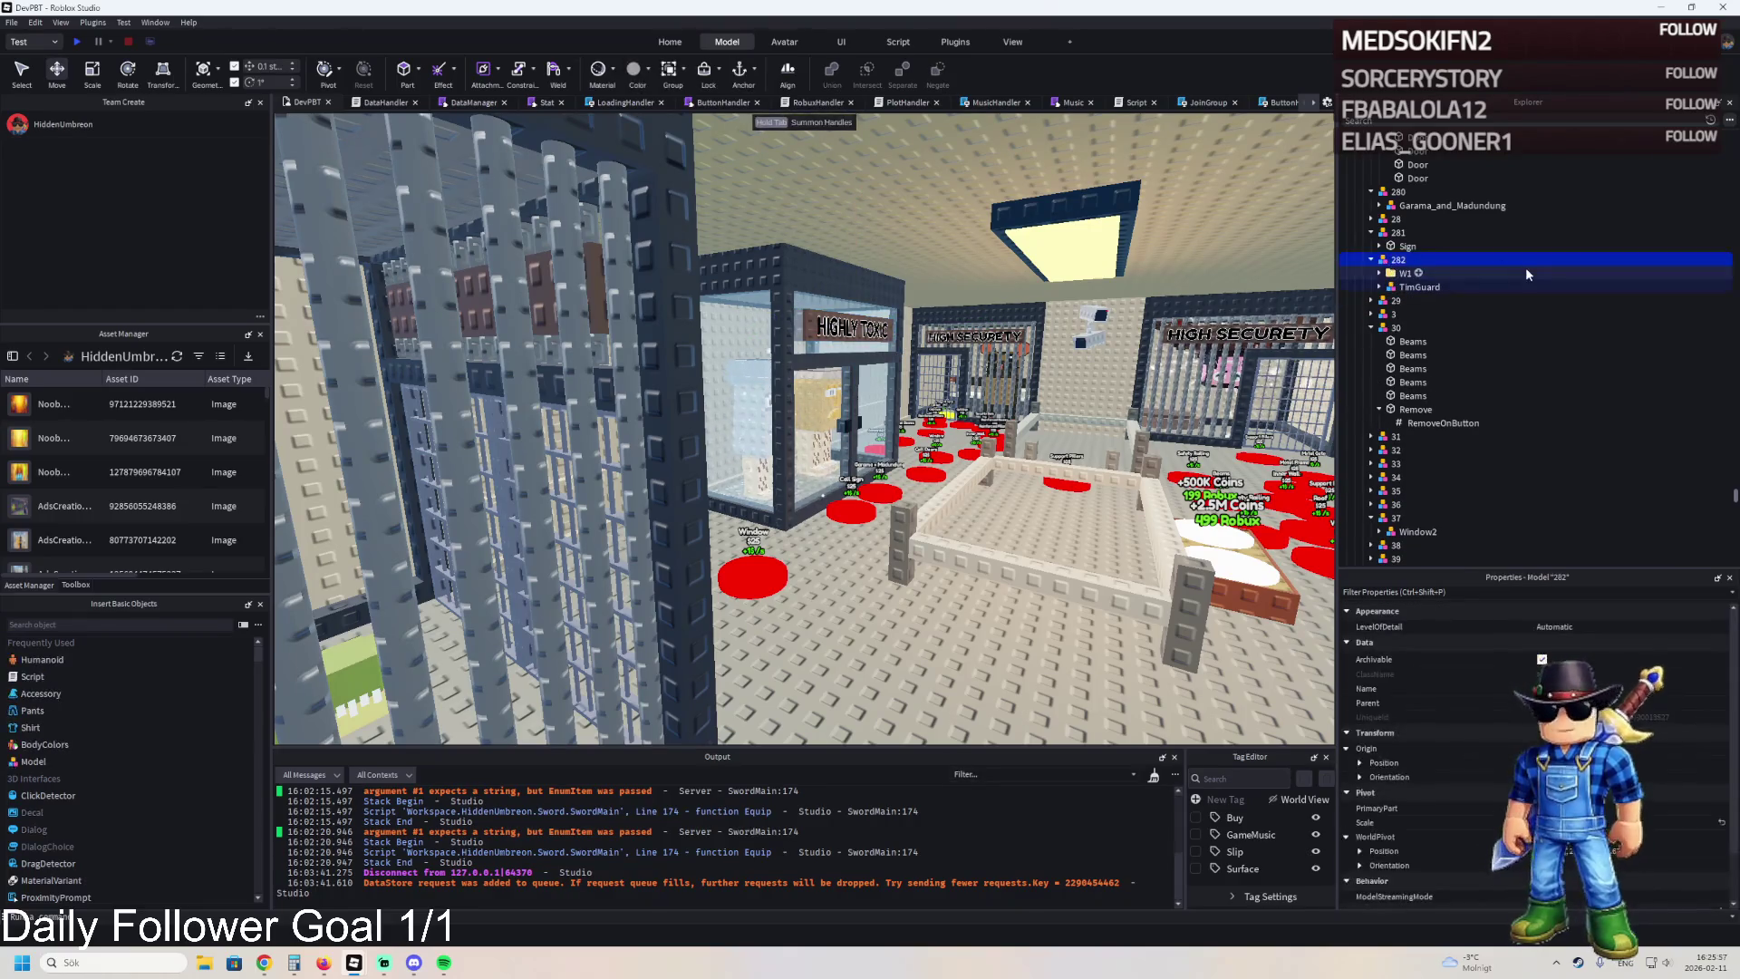
{"action": "key", "text": "ctrl+d"}
{"action": "key", "text": "F2"}
{"action": "type", "text": "283"}
{"action": "key", "text": "Return"}
{"action": "key", "text": "Right"}
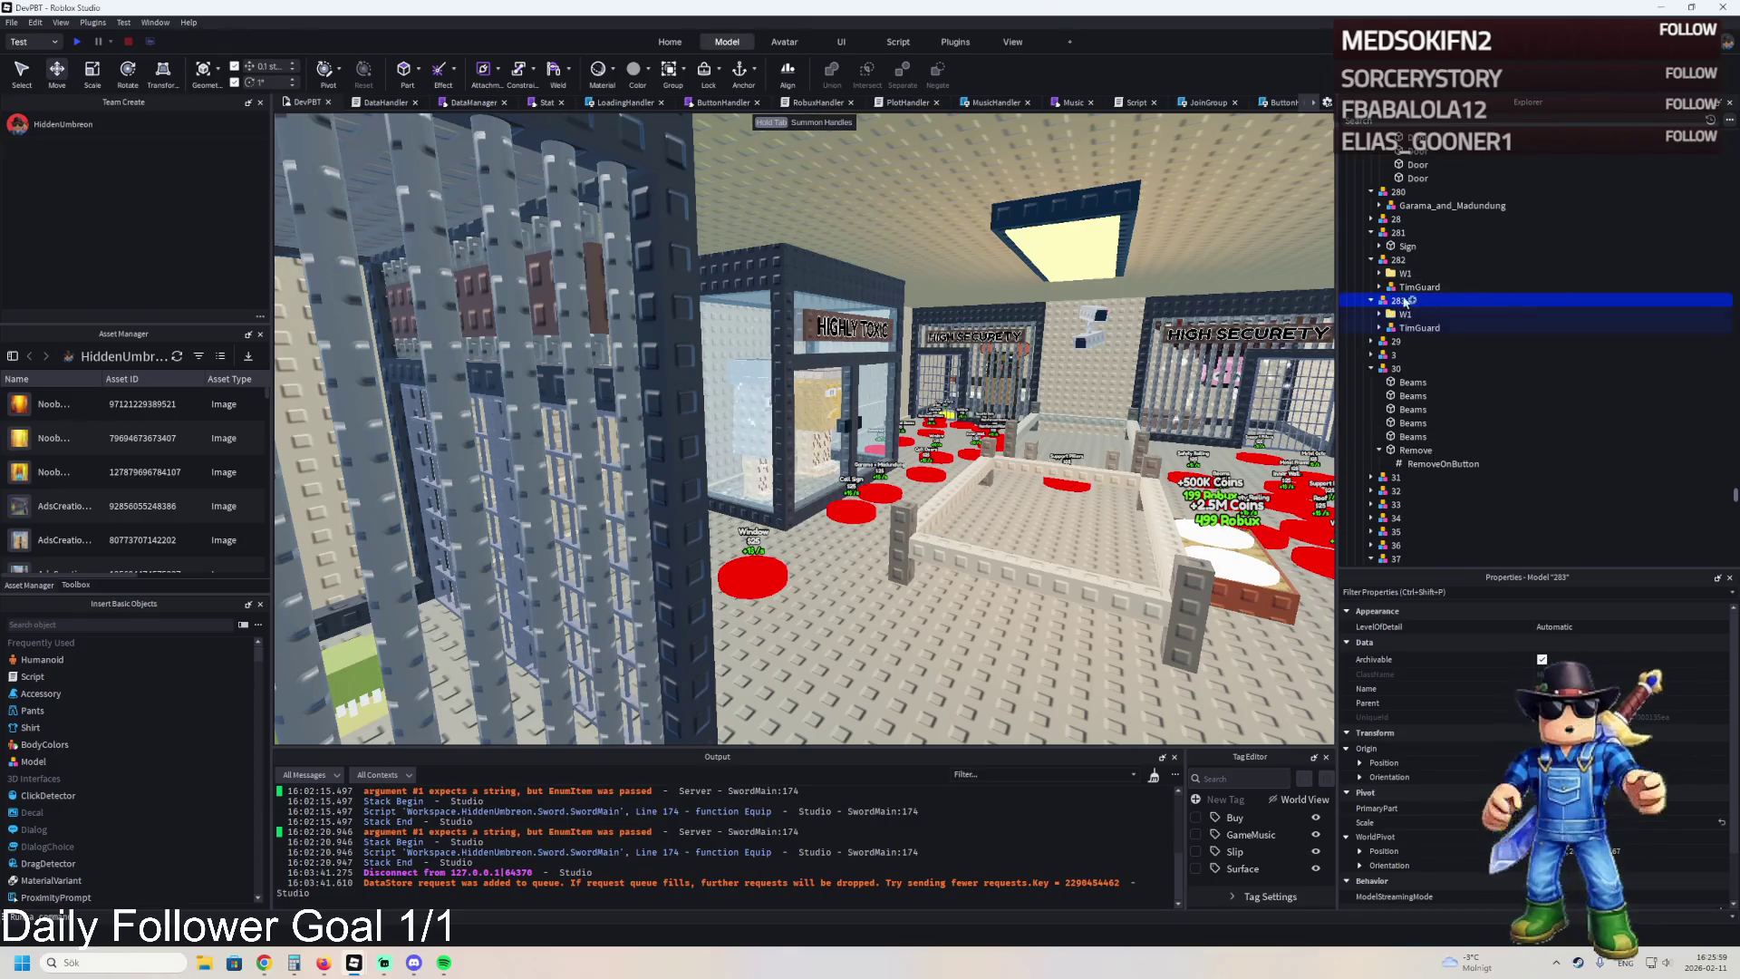
{"action": "left_click", "coordinate": [1394, 313]}
Duplicate model 283 as 284 and move TimGuard into it.
{"action": "left_click", "coordinate": [1404, 300]}
{"action": "key", "text": "ctrl+d"}
{"action": "key", "text": "F2"}
{"action": "type", "text": "284"}
{"action": "key", "text": "Return"}
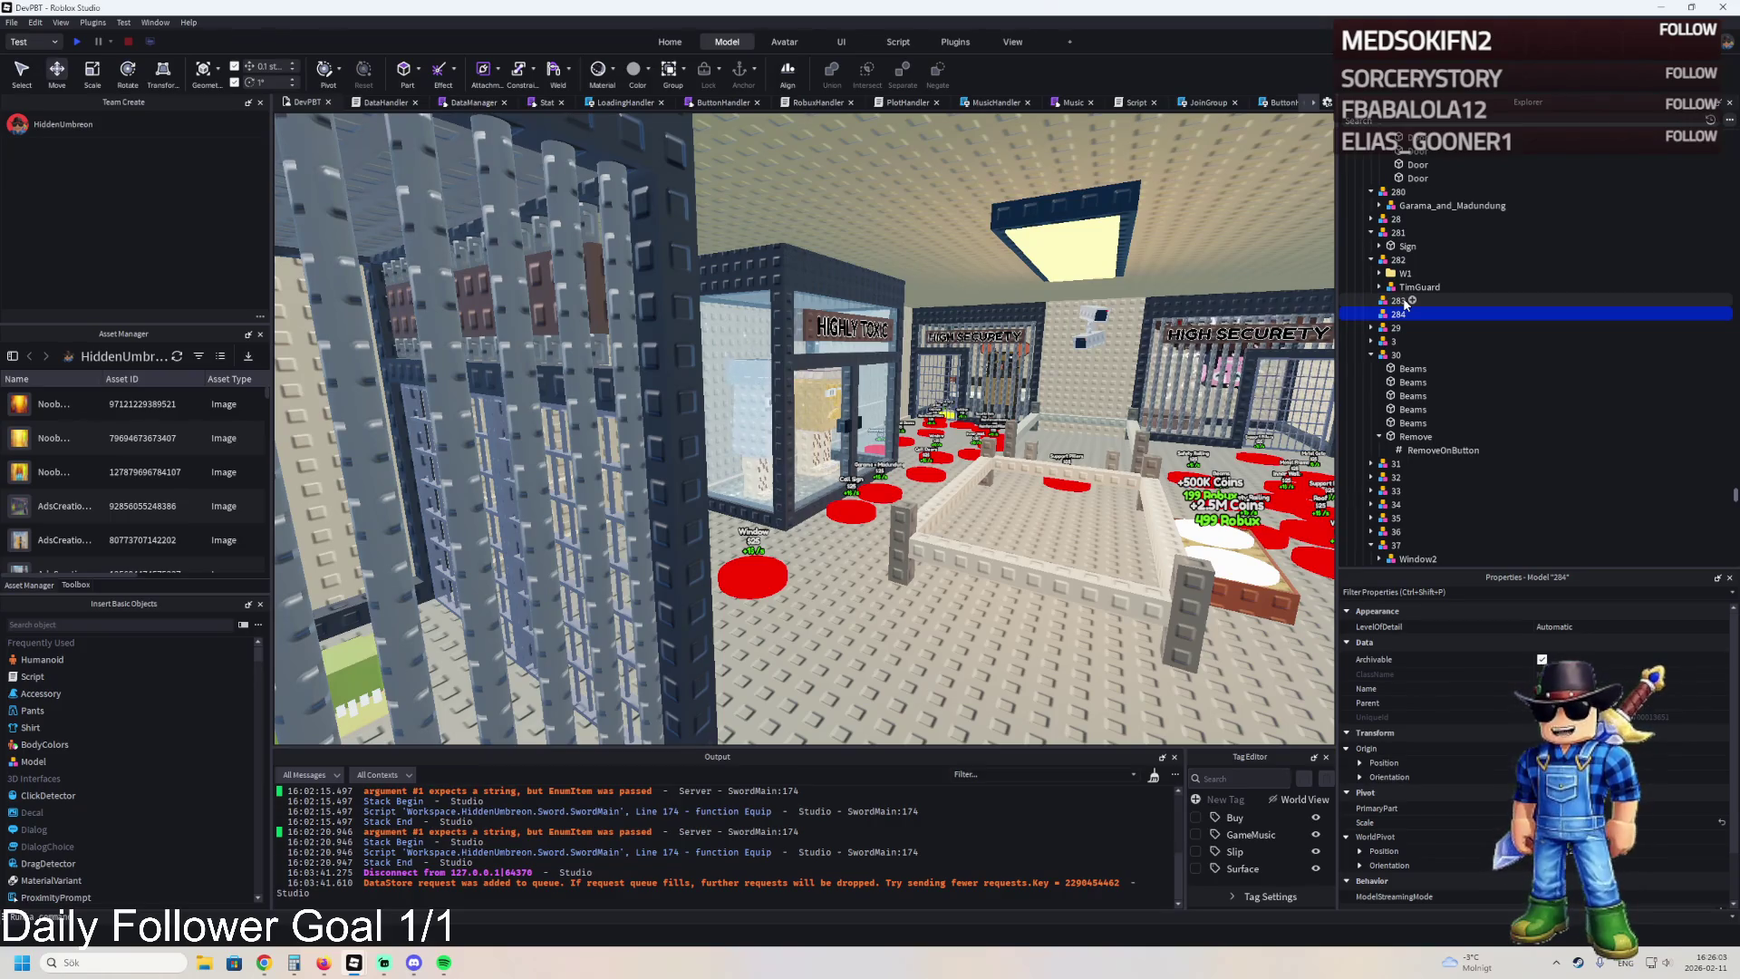
{"action": "left_click_drag", "start_coordinate": [1387, 287], "coordinate": [1403, 314]}
Move the three desk parts beside the guard into model 282.
{"action": "key", "text": "f"}
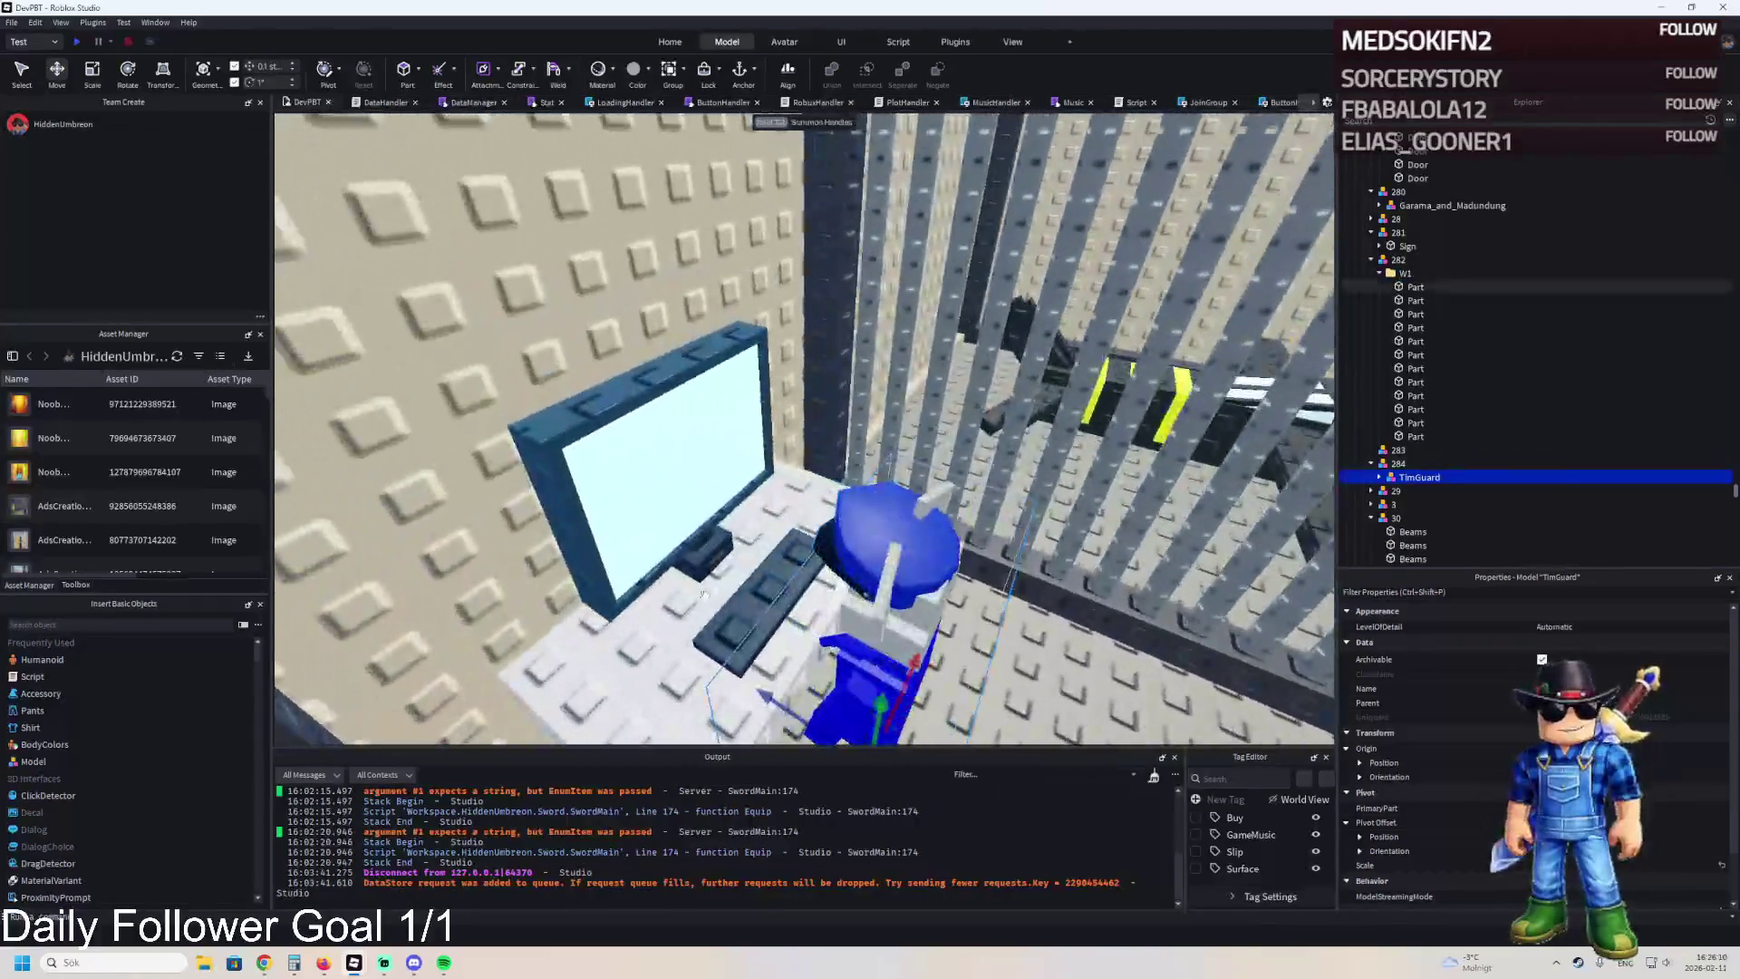
{"action": "left_click", "coordinate": [651, 623]}
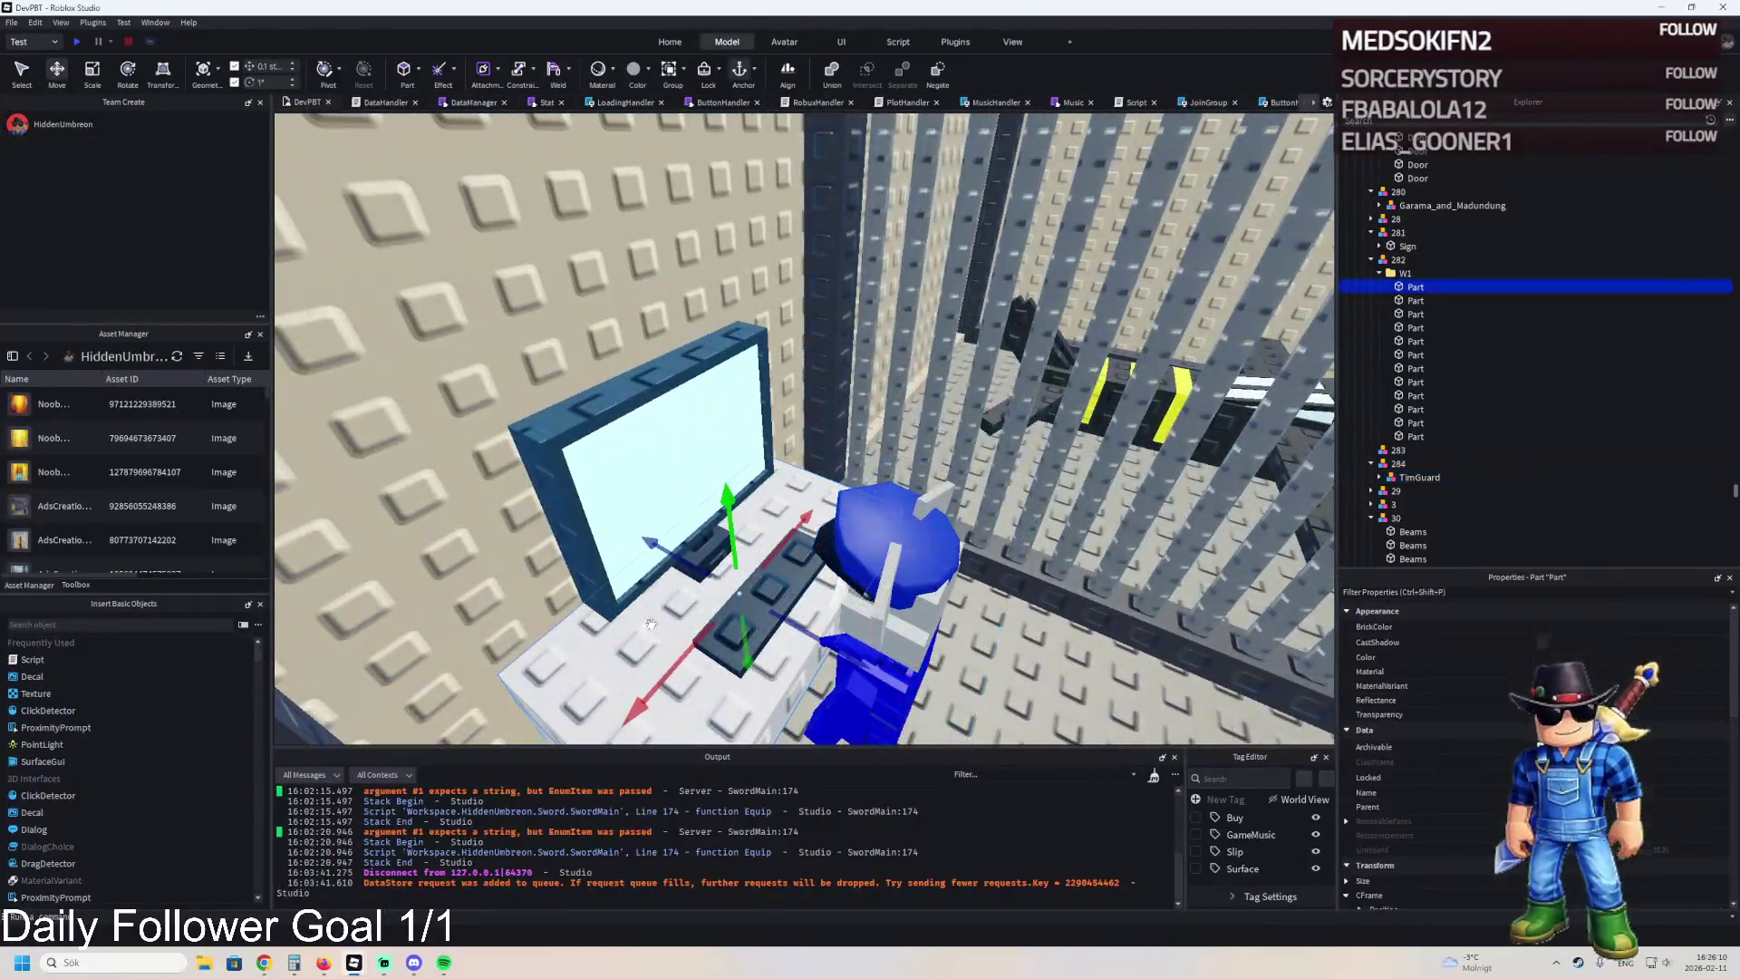
{"action": "left_click", "coordinate": [1406, 328], "text": "shift"}
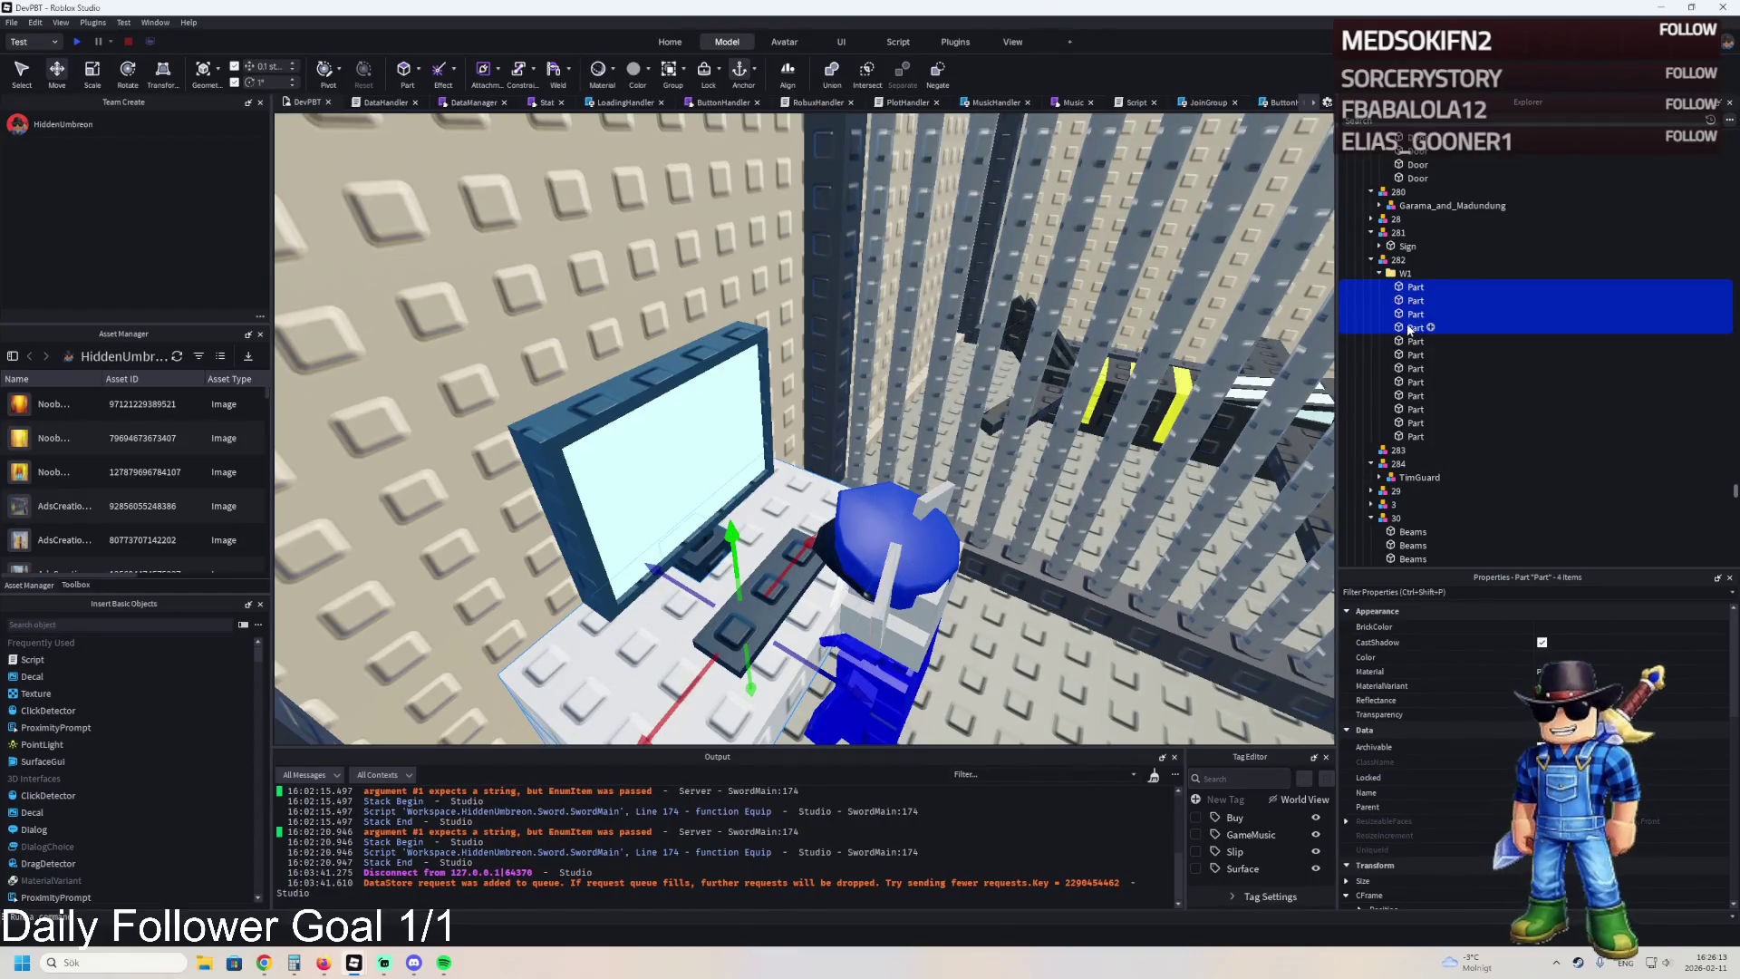
{"action": "left_click", "coordinate": [1397, 311], "text": "shift"}
{"action": "left_click_drag", "start_coordinate": [1411, 284], "coordinate": [1399, 260]}
Move the W1 monitor folder into model 283 and verify both models' parts.
{"action": "left_click", "coordinate": [1405, 273]}
{"action": "left_click", "coordinate": [1380, 273]}
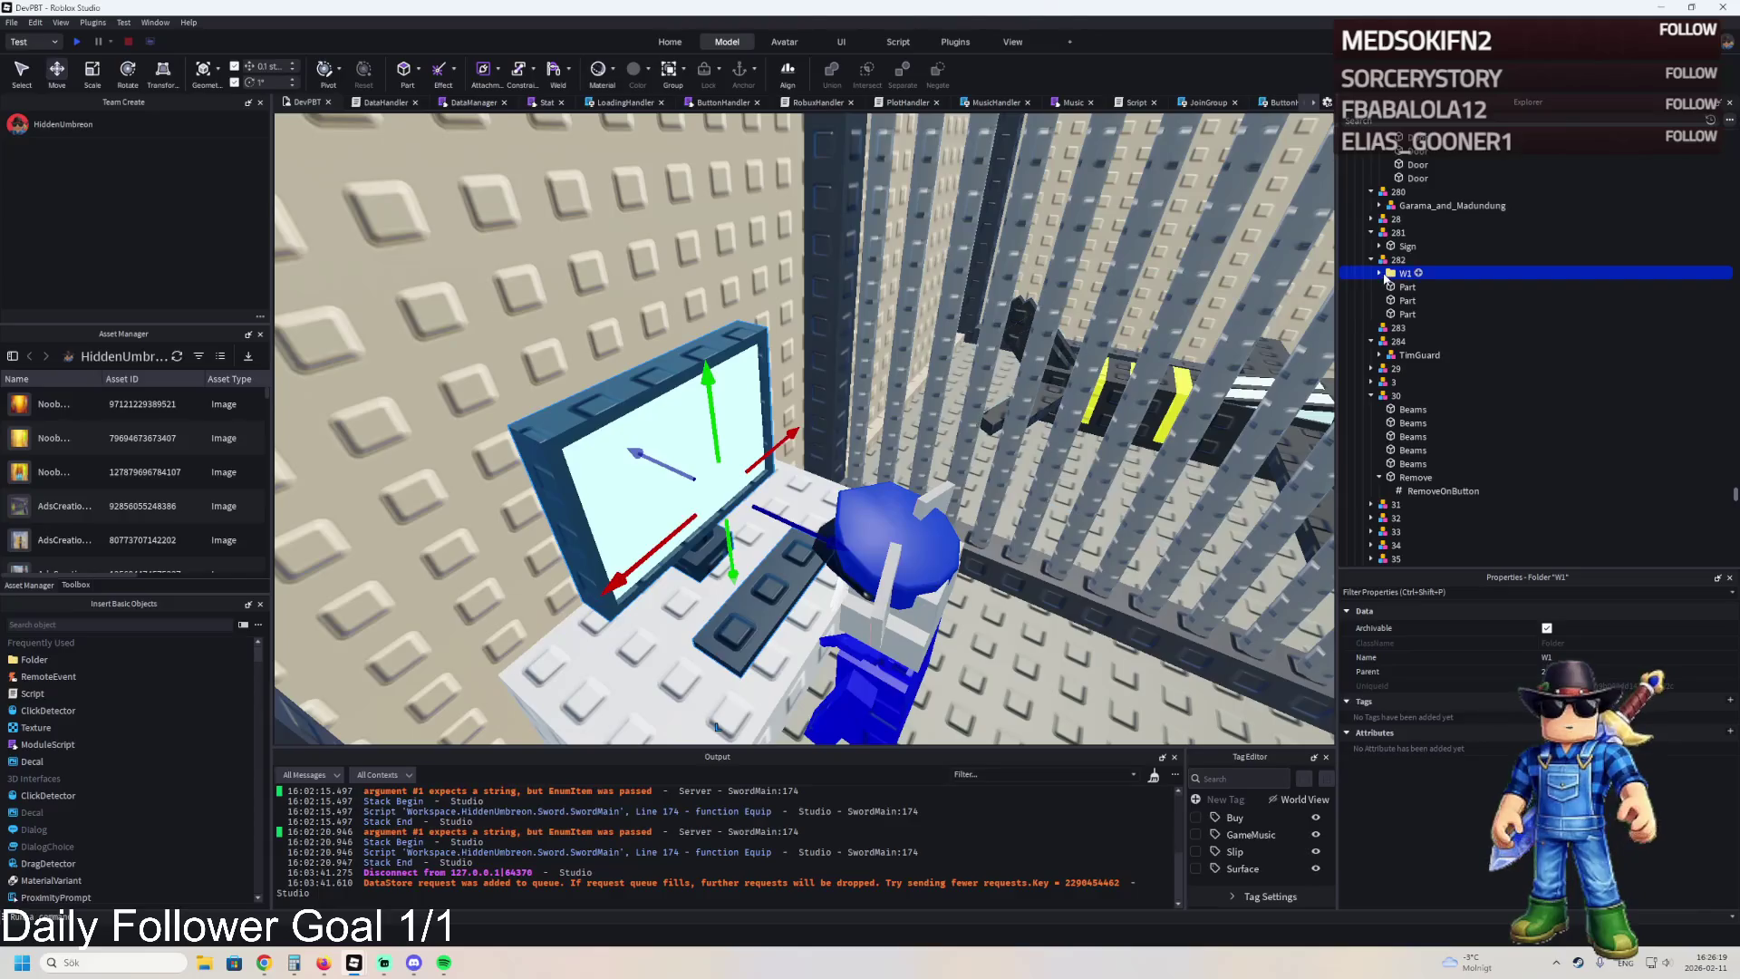
{"action": "left_click_drag", "start_coordinate": [1401, 333], "coordinate": [1401, 328]}
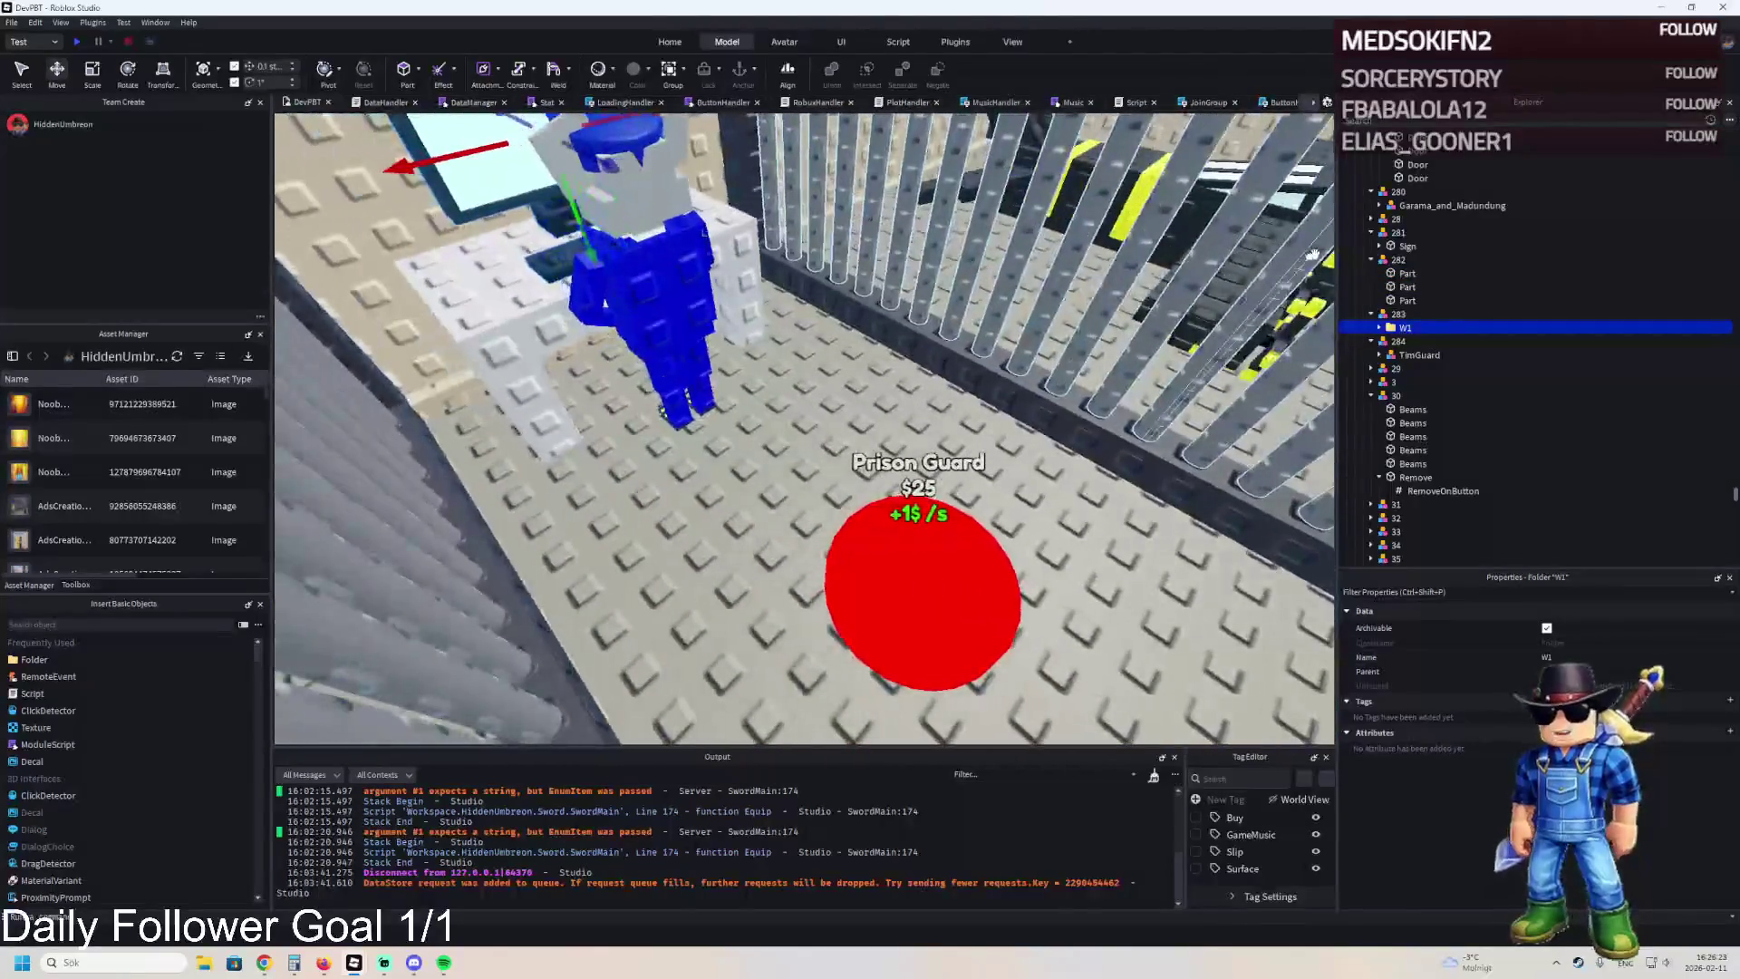
{"action": "left_click", "coordinate": [1379, 327]}
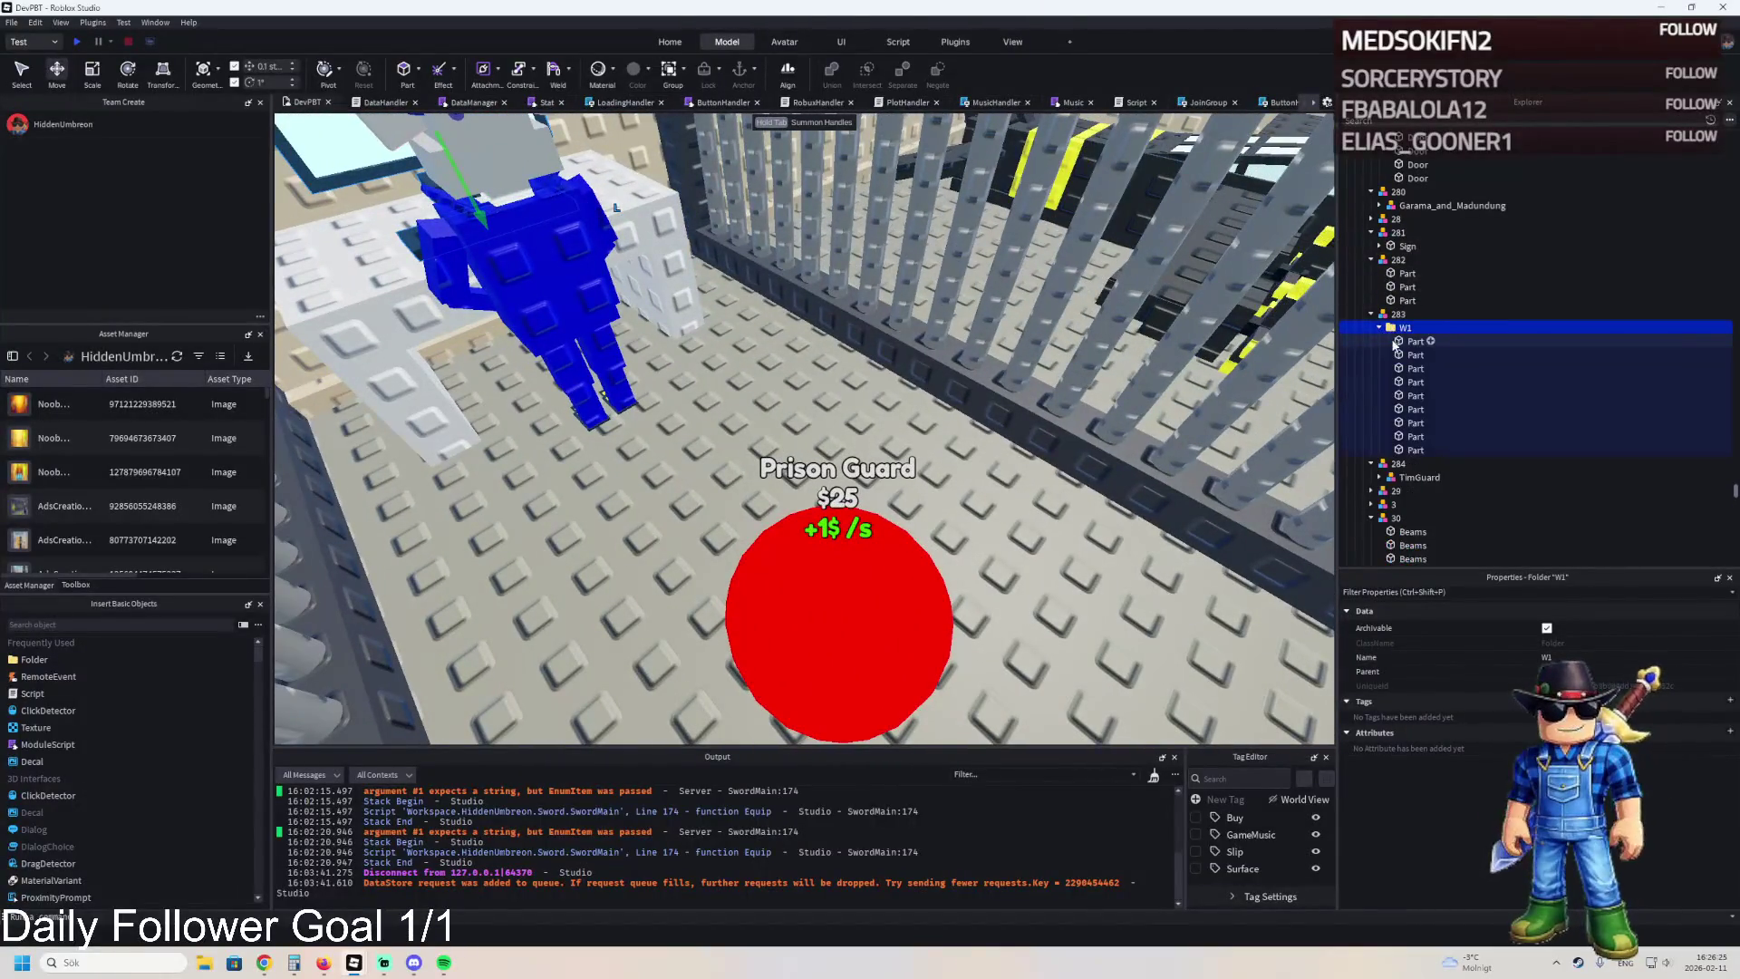
{"action": "left_click", "coordinate": [1415, 340]}
{"action": "left_click", "coordinate": [1408, 451], "text": "shift"}
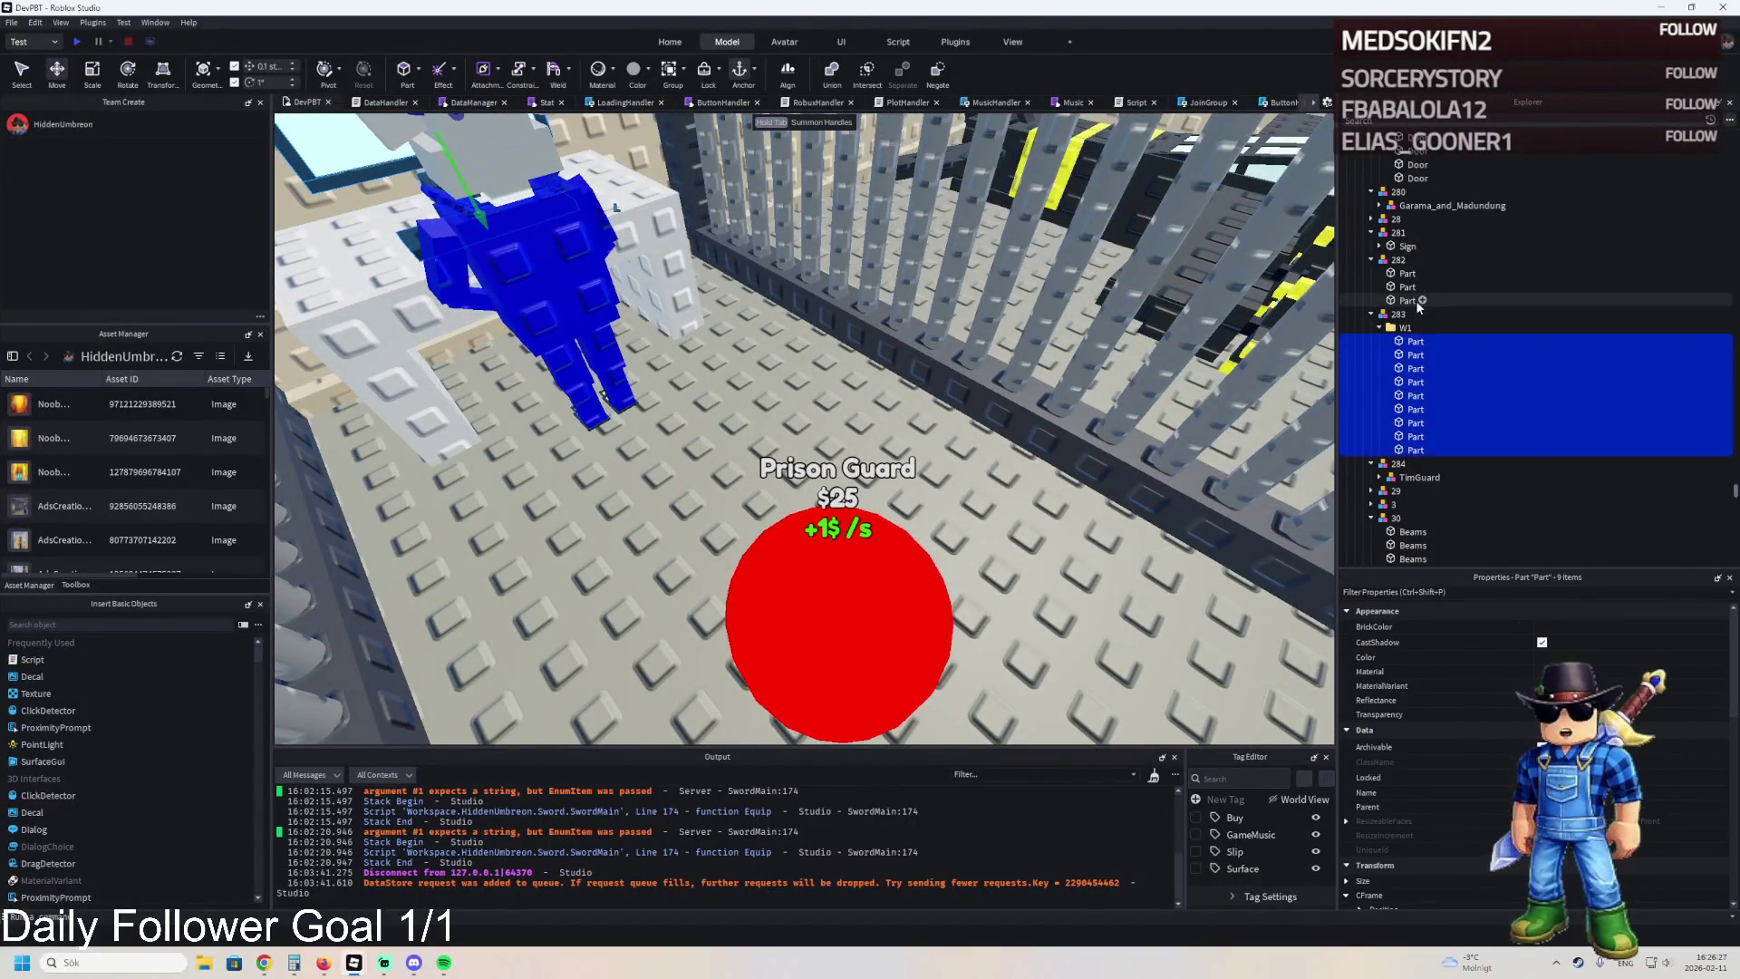
{"action": "left_click", "coordinate": [1408, 300]}
{"action": "left_click", "coordinate": [1402, 275], "text": "shift"}
{"action": "left_click", "coordinate": [1372, 261]}
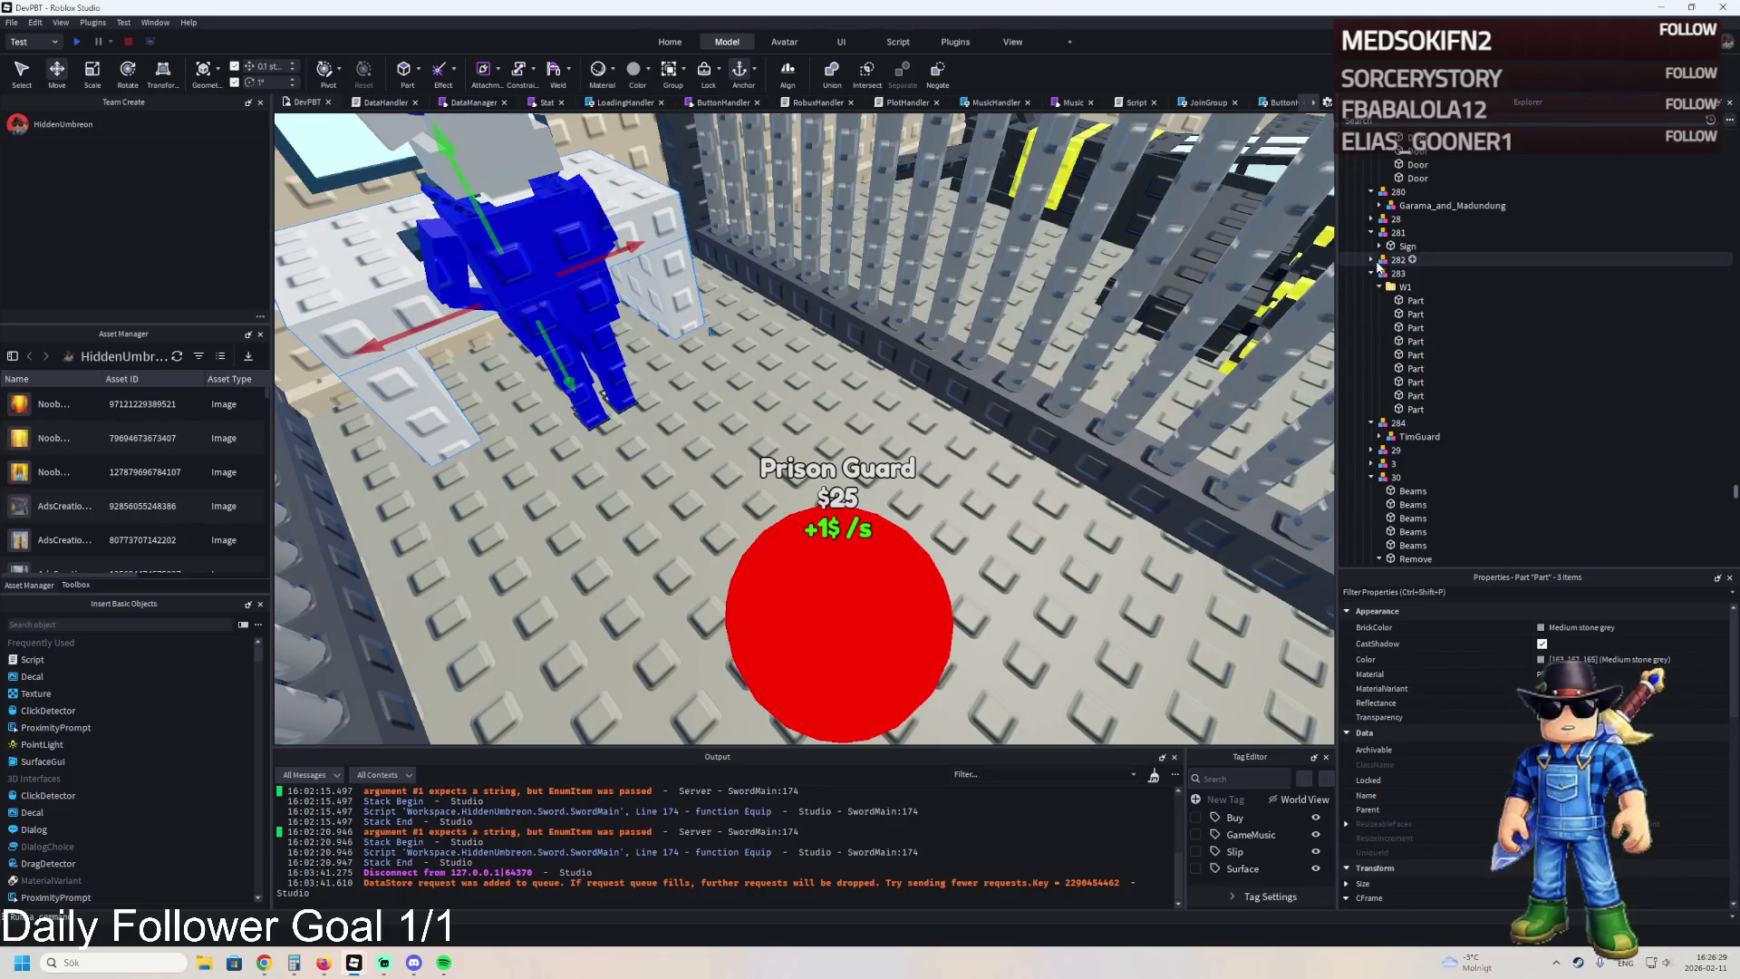
Move the TemplatePlot folder into ReplicatedFirst and start a play test with F5.
{"action": "left_click", "coordinate": [1371, 274]}
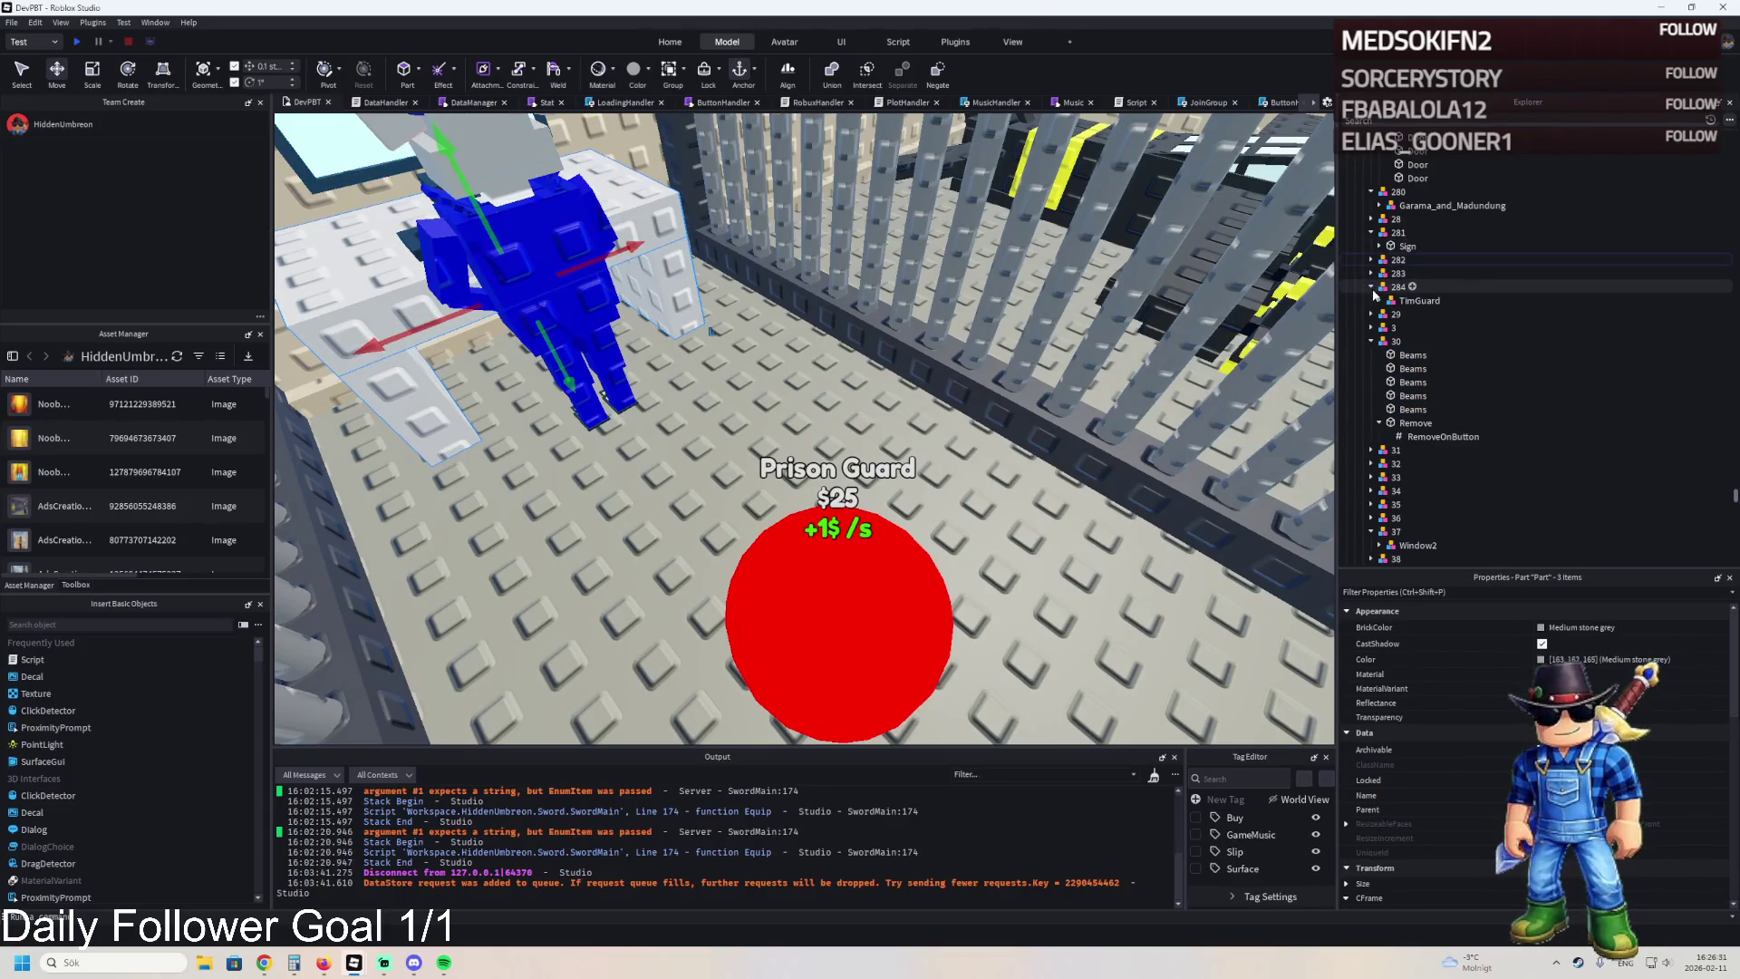
{"action": "key", "text": "f"}
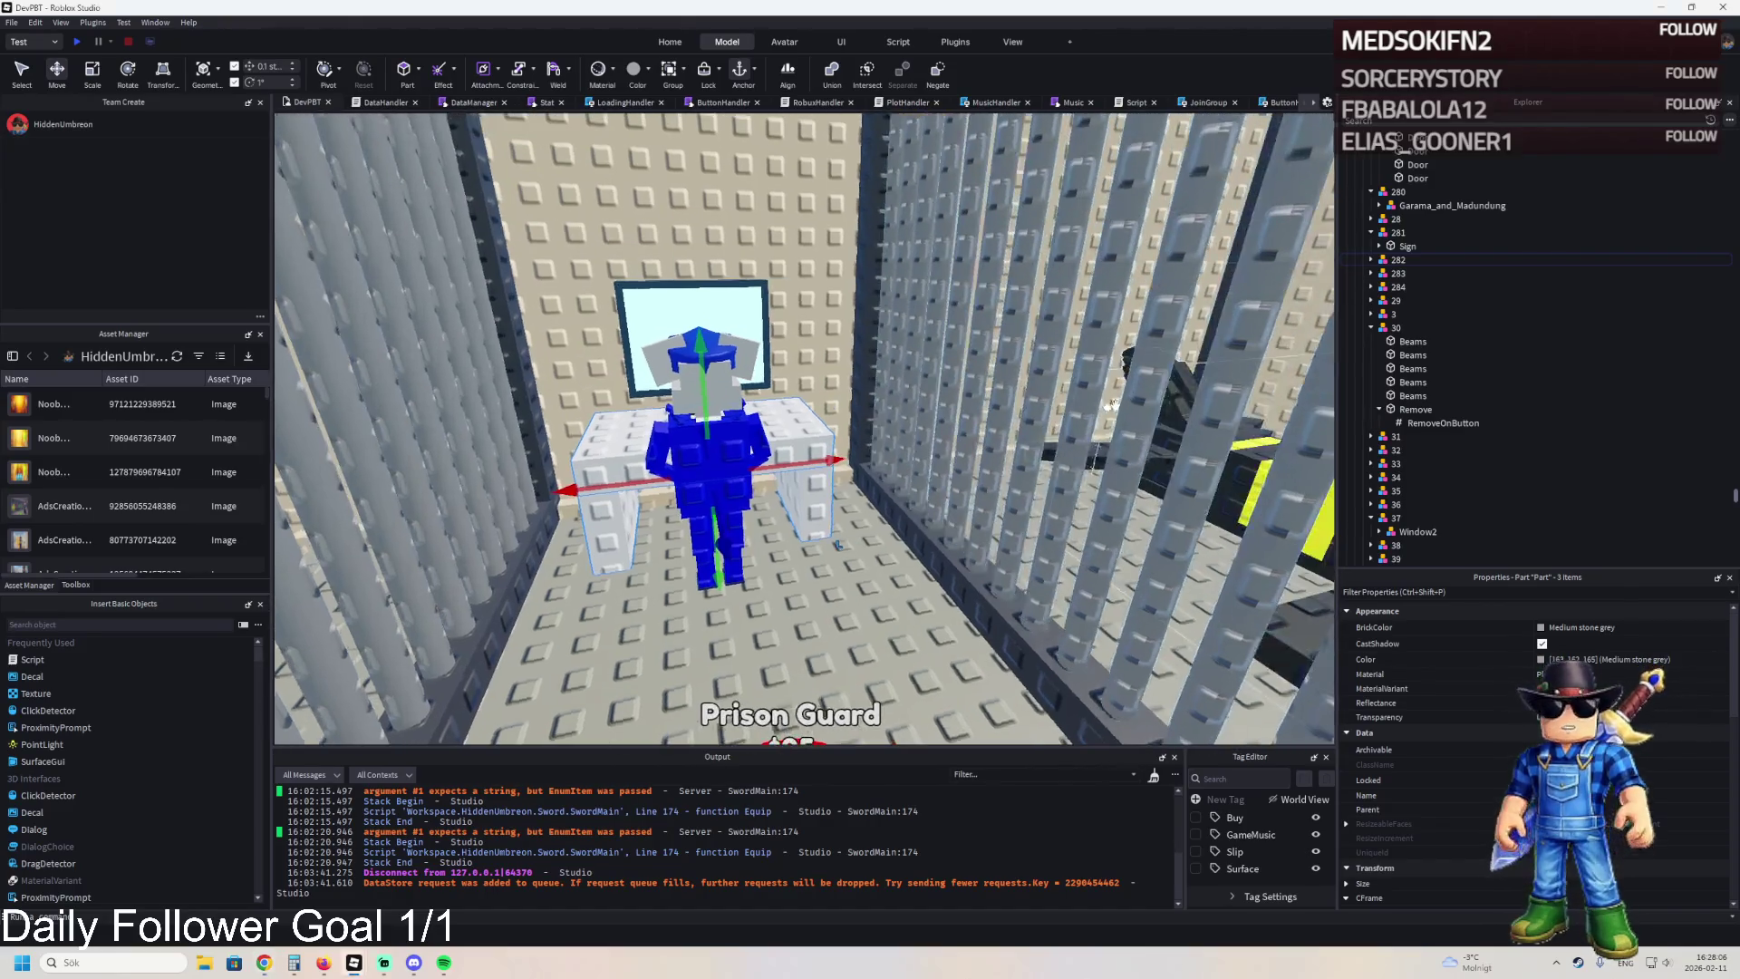
{"action": "key", "text": "d"}
{"action": "scroll", "coordinate": [1390, 256], "scroll_direction": "up", "scroll_amount": 10}
{"action": "left_click", "coordinate": [1403, 246]}
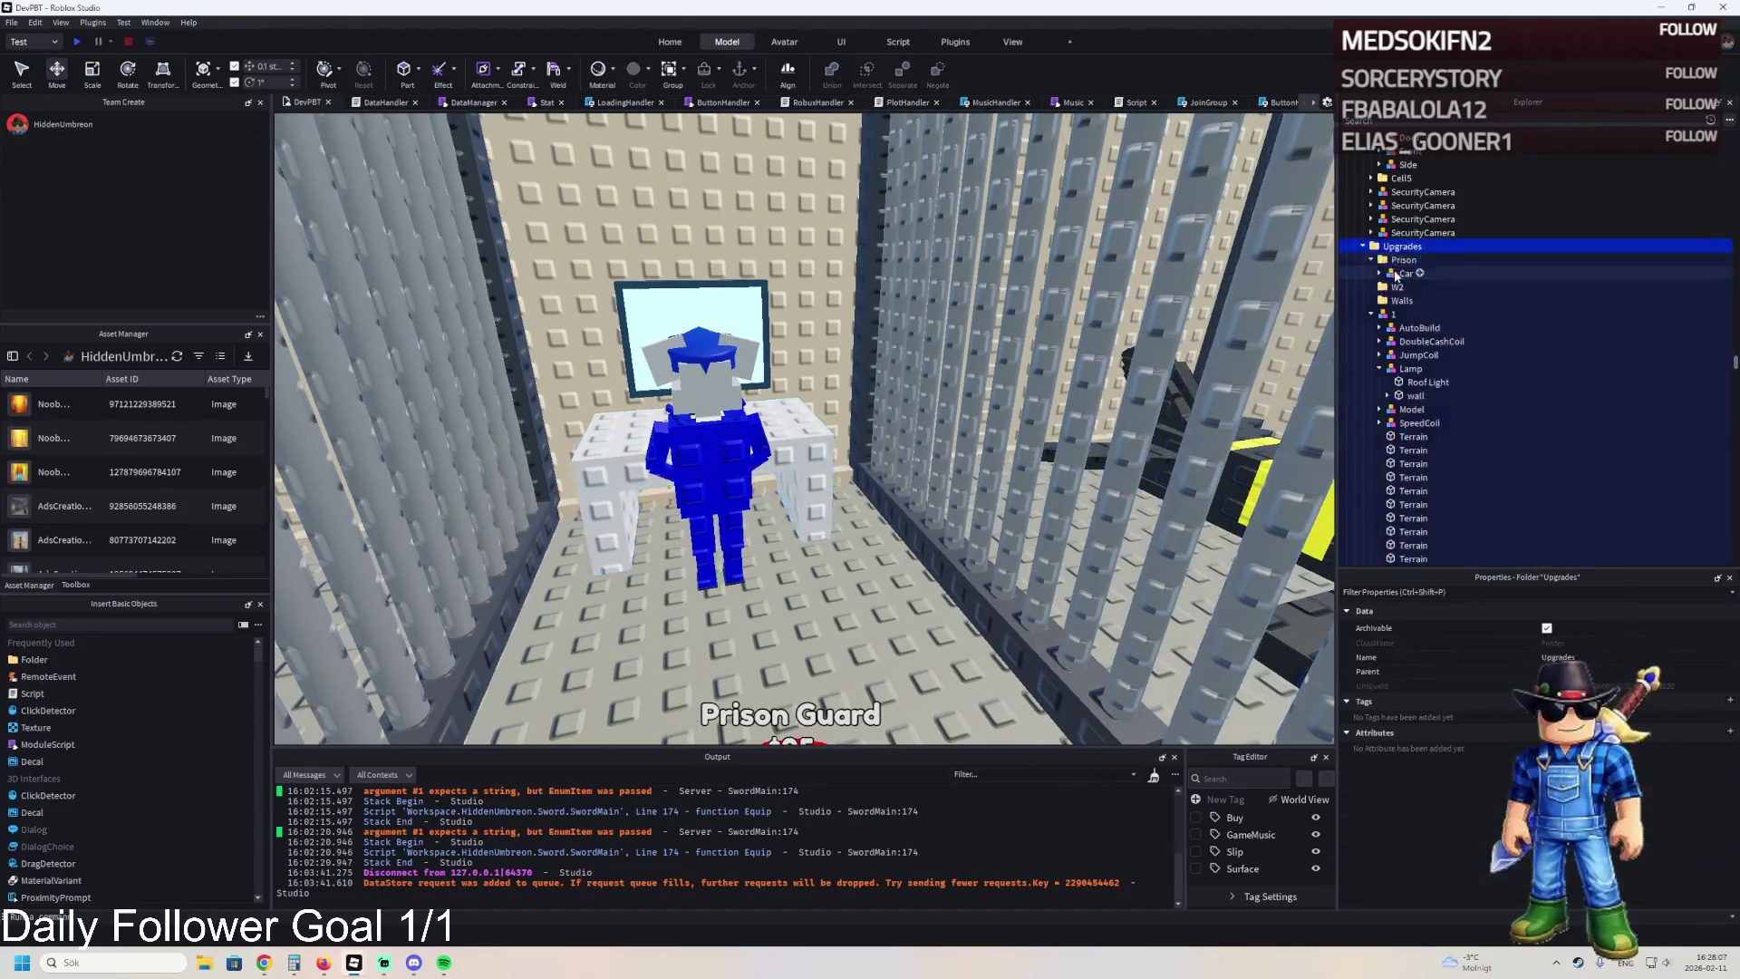
{"action": "left_click_drag", "start_coordinate": [1402, 246], "coordinate": [1401, 358]}
{"action": "key", "text": "F5"}
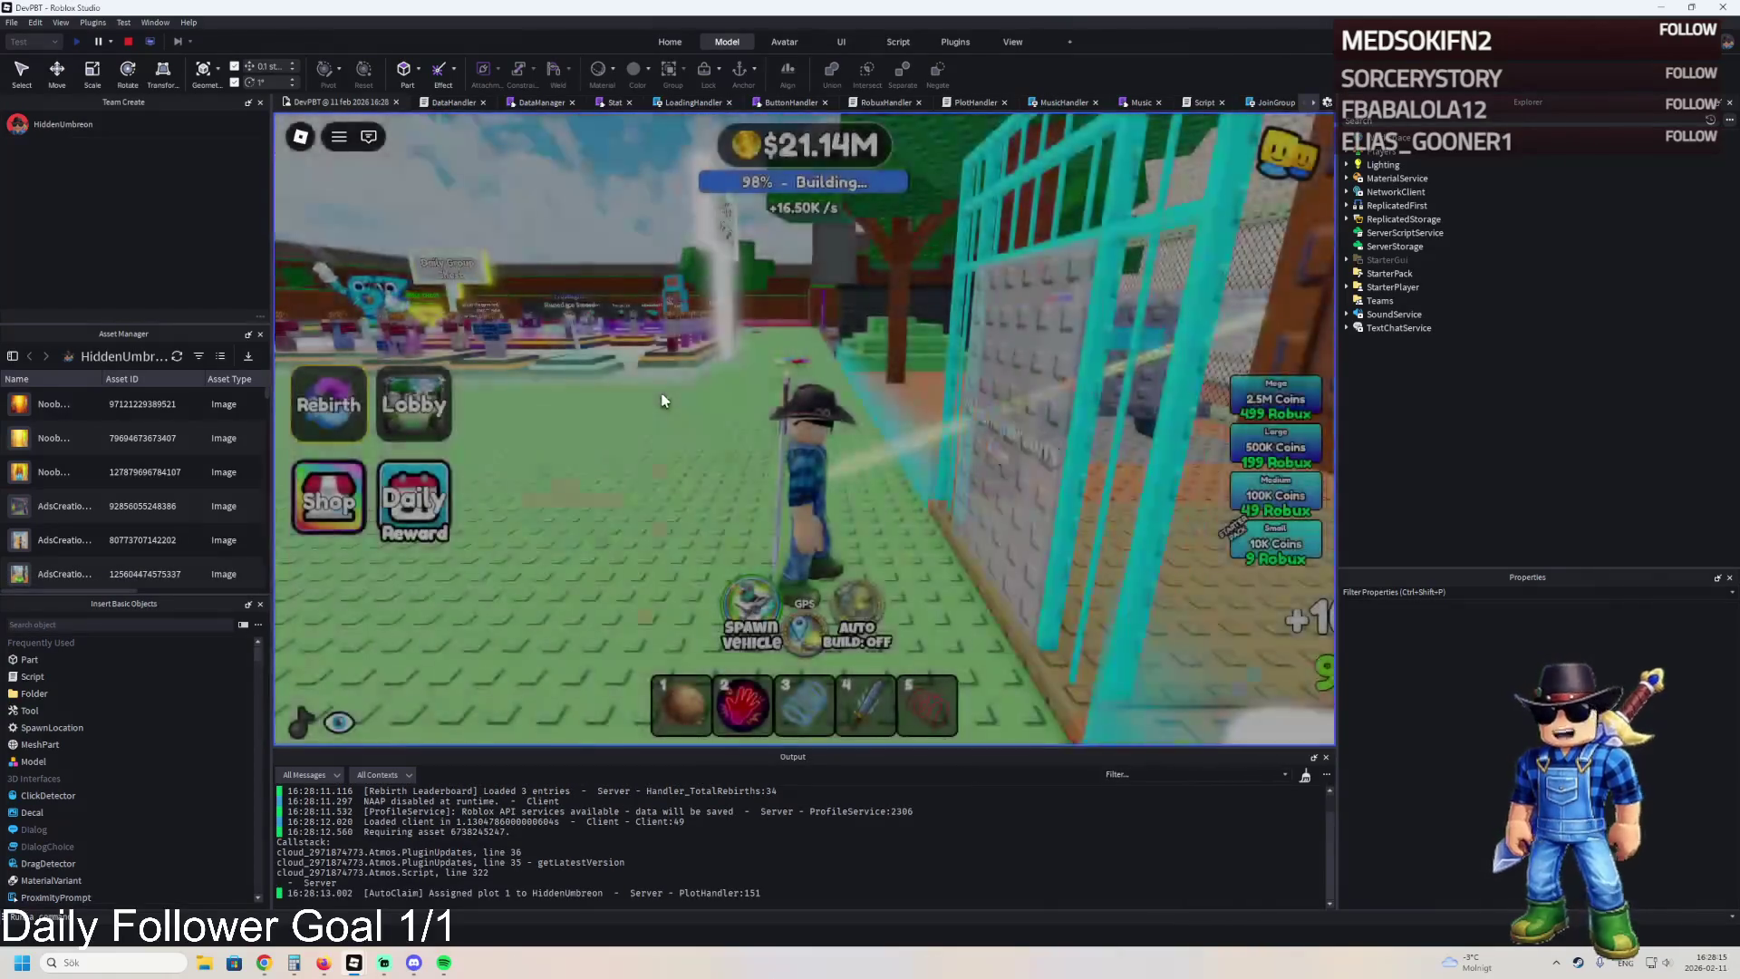
Walk through CHECK IN, the jail corridor and upstairs past the guard desk, then stop testing.
{"action": "key", "text": "w"}
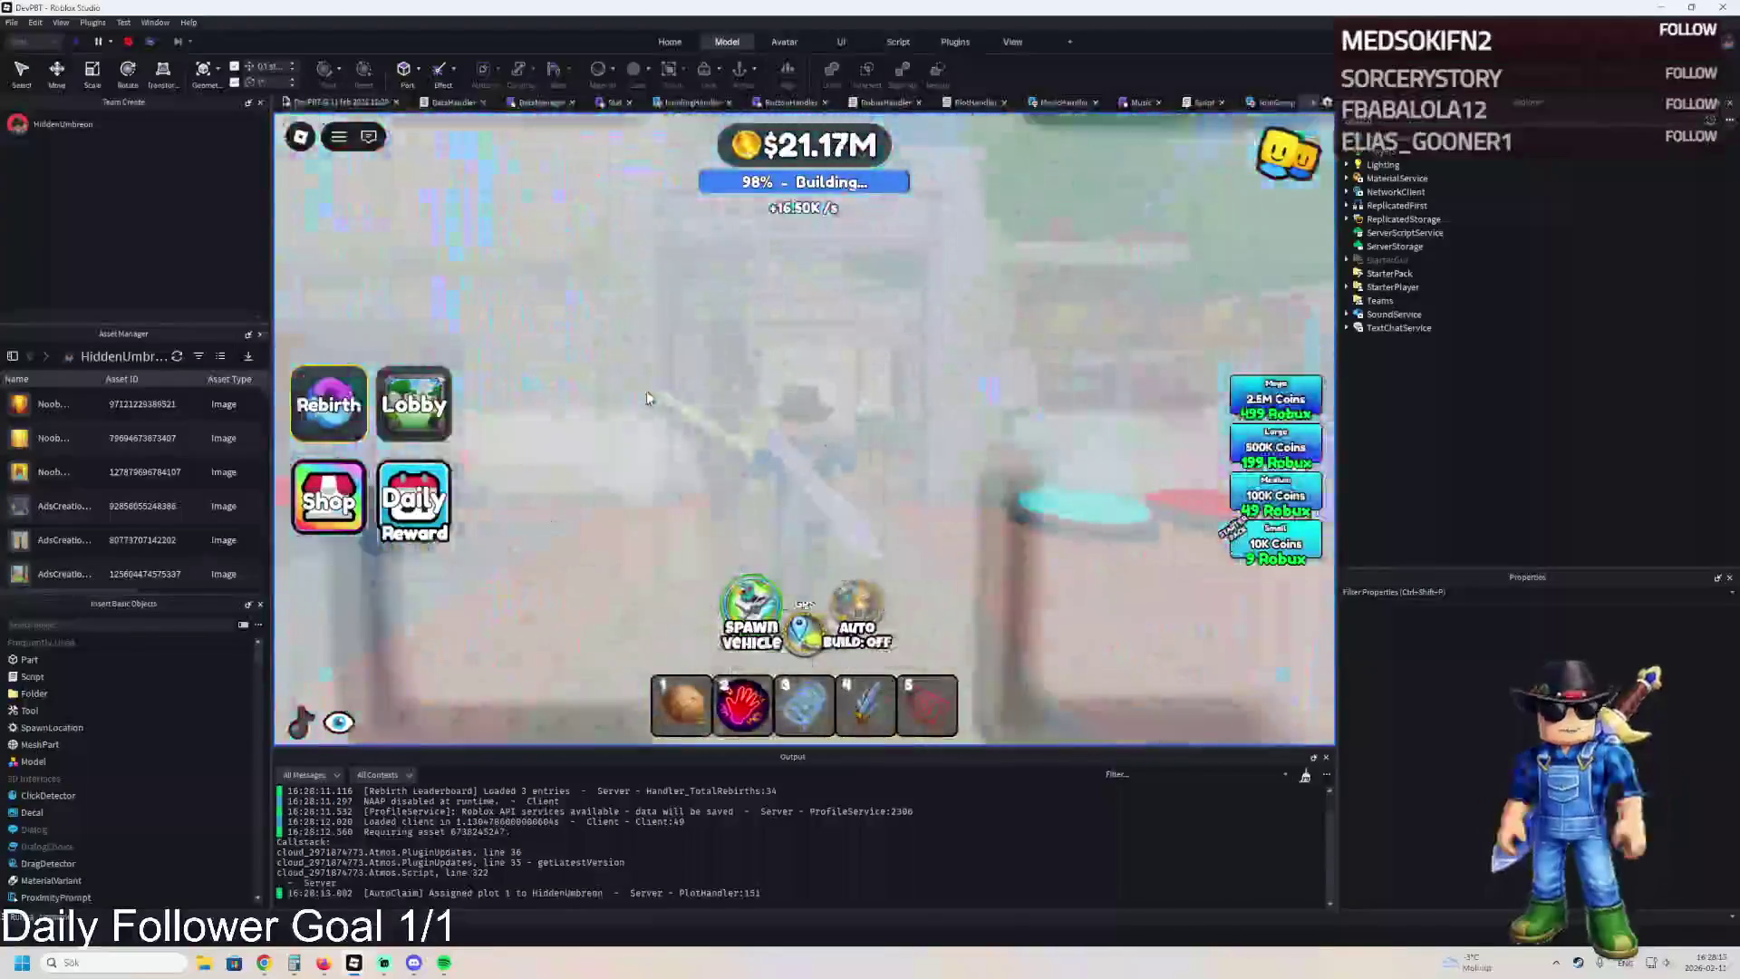
{"action": "key", "text": "w"}
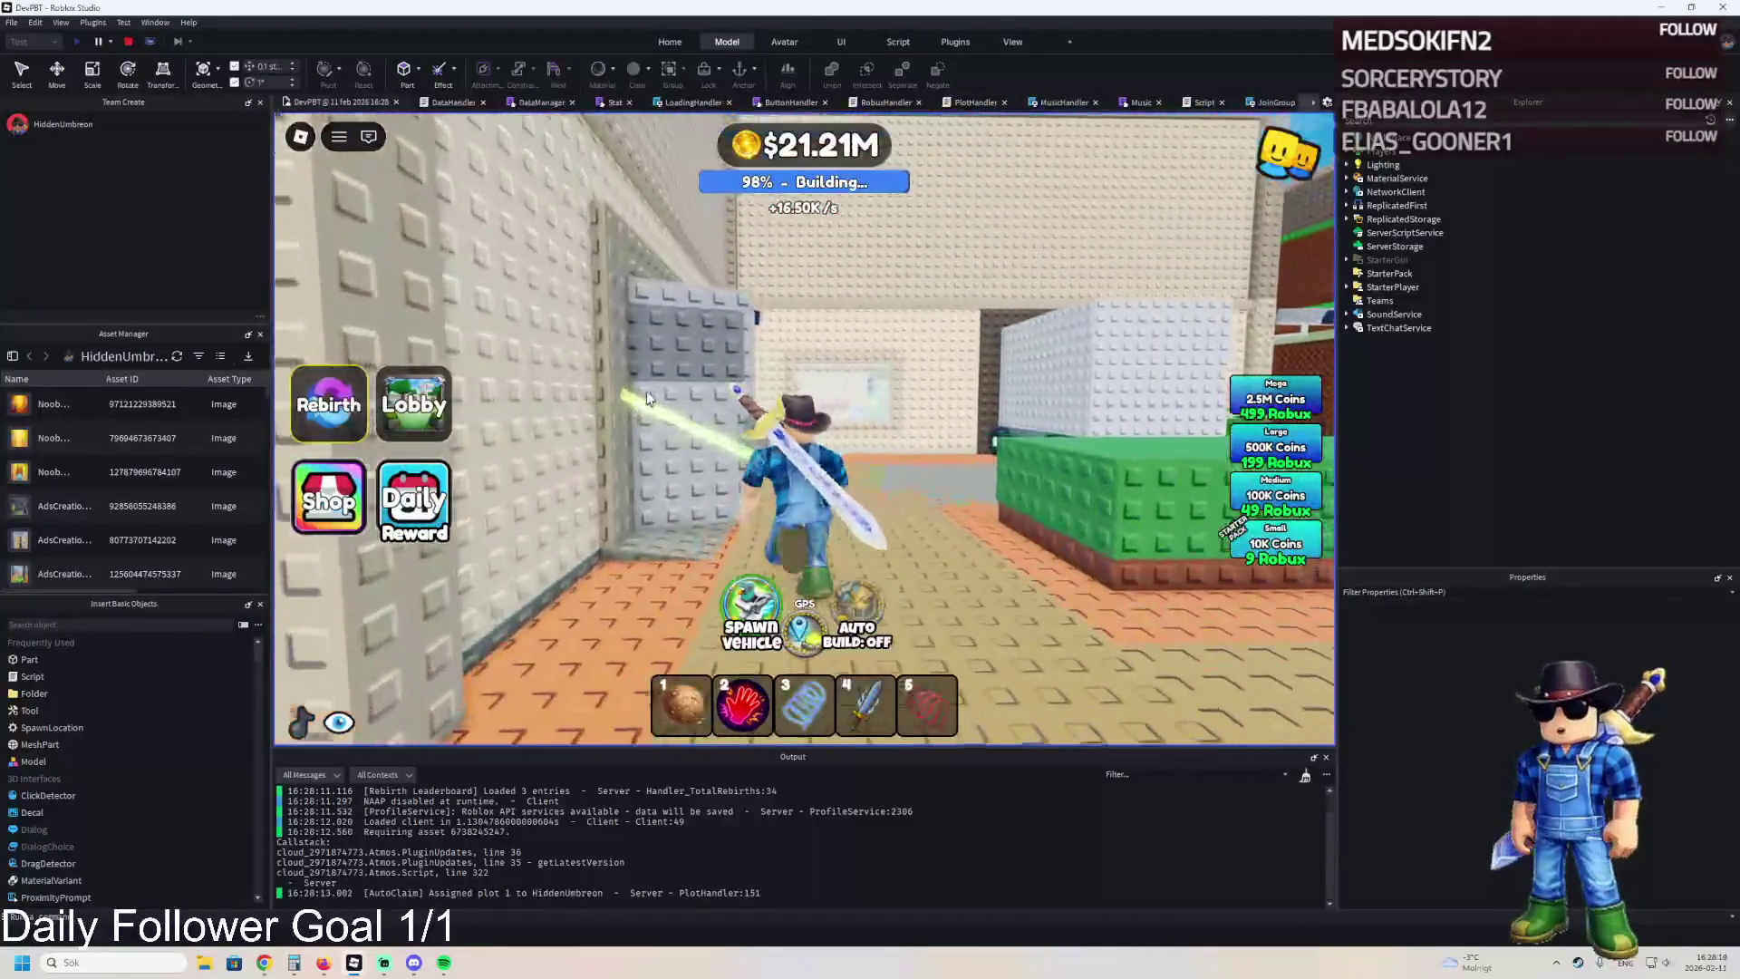
{"action": "key", "text": "w"}
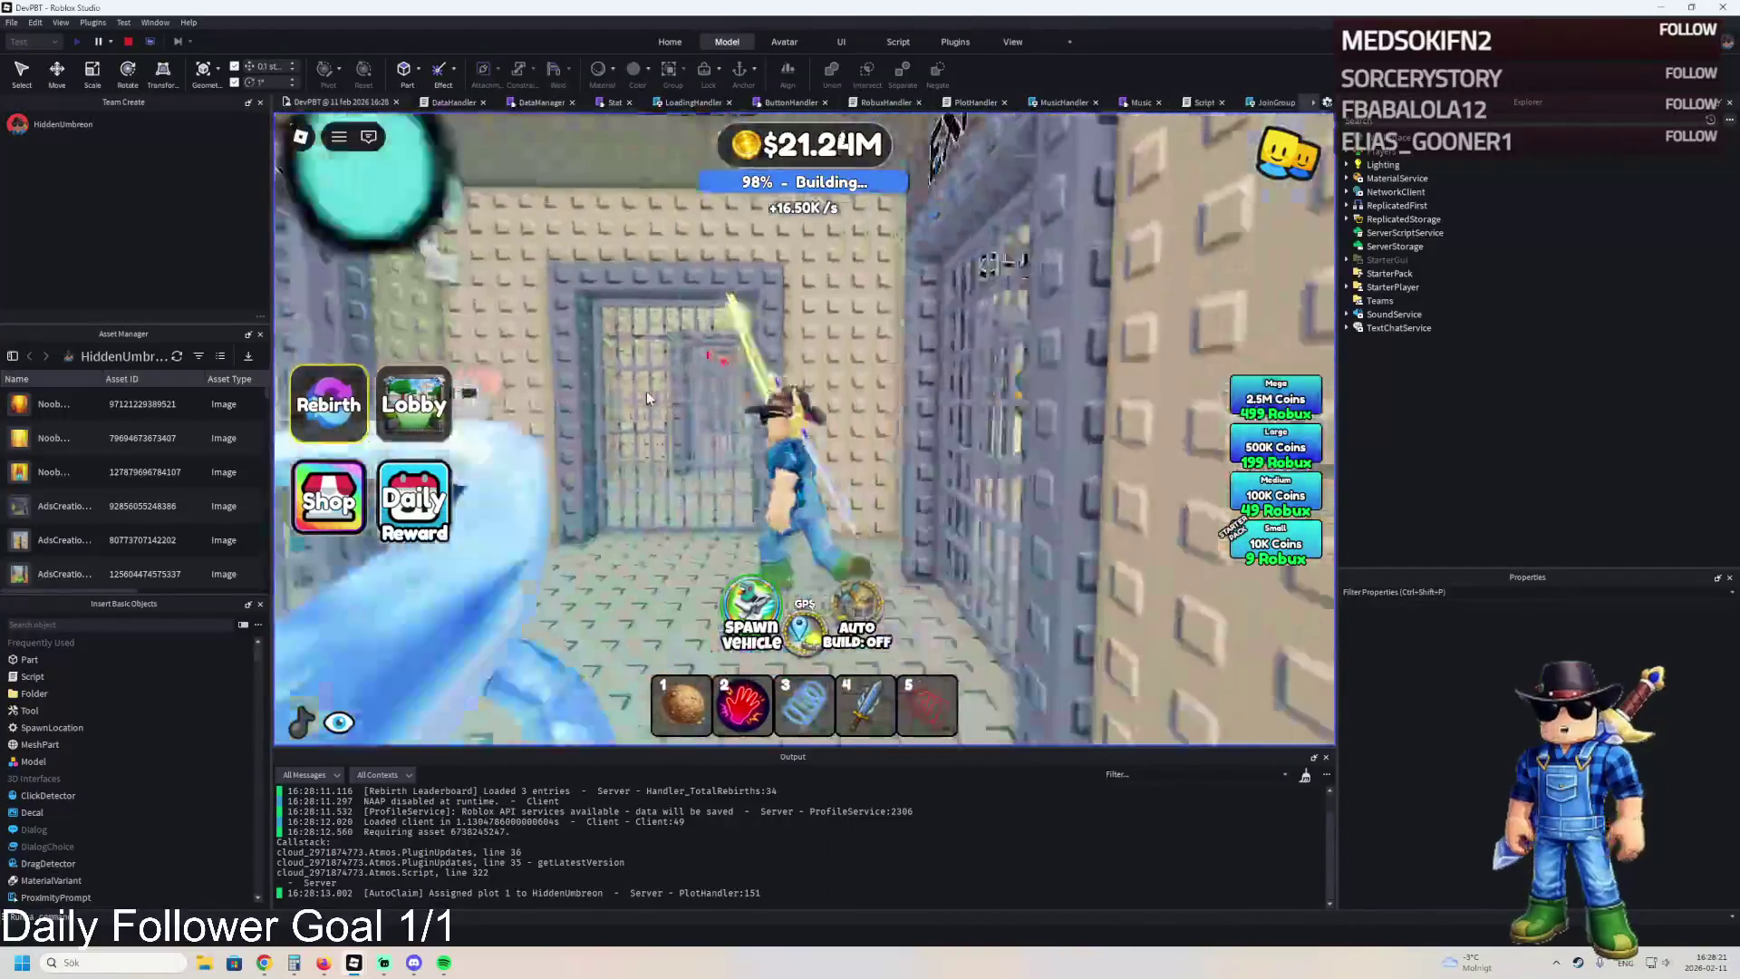
{"action": "key", "text": "w"}
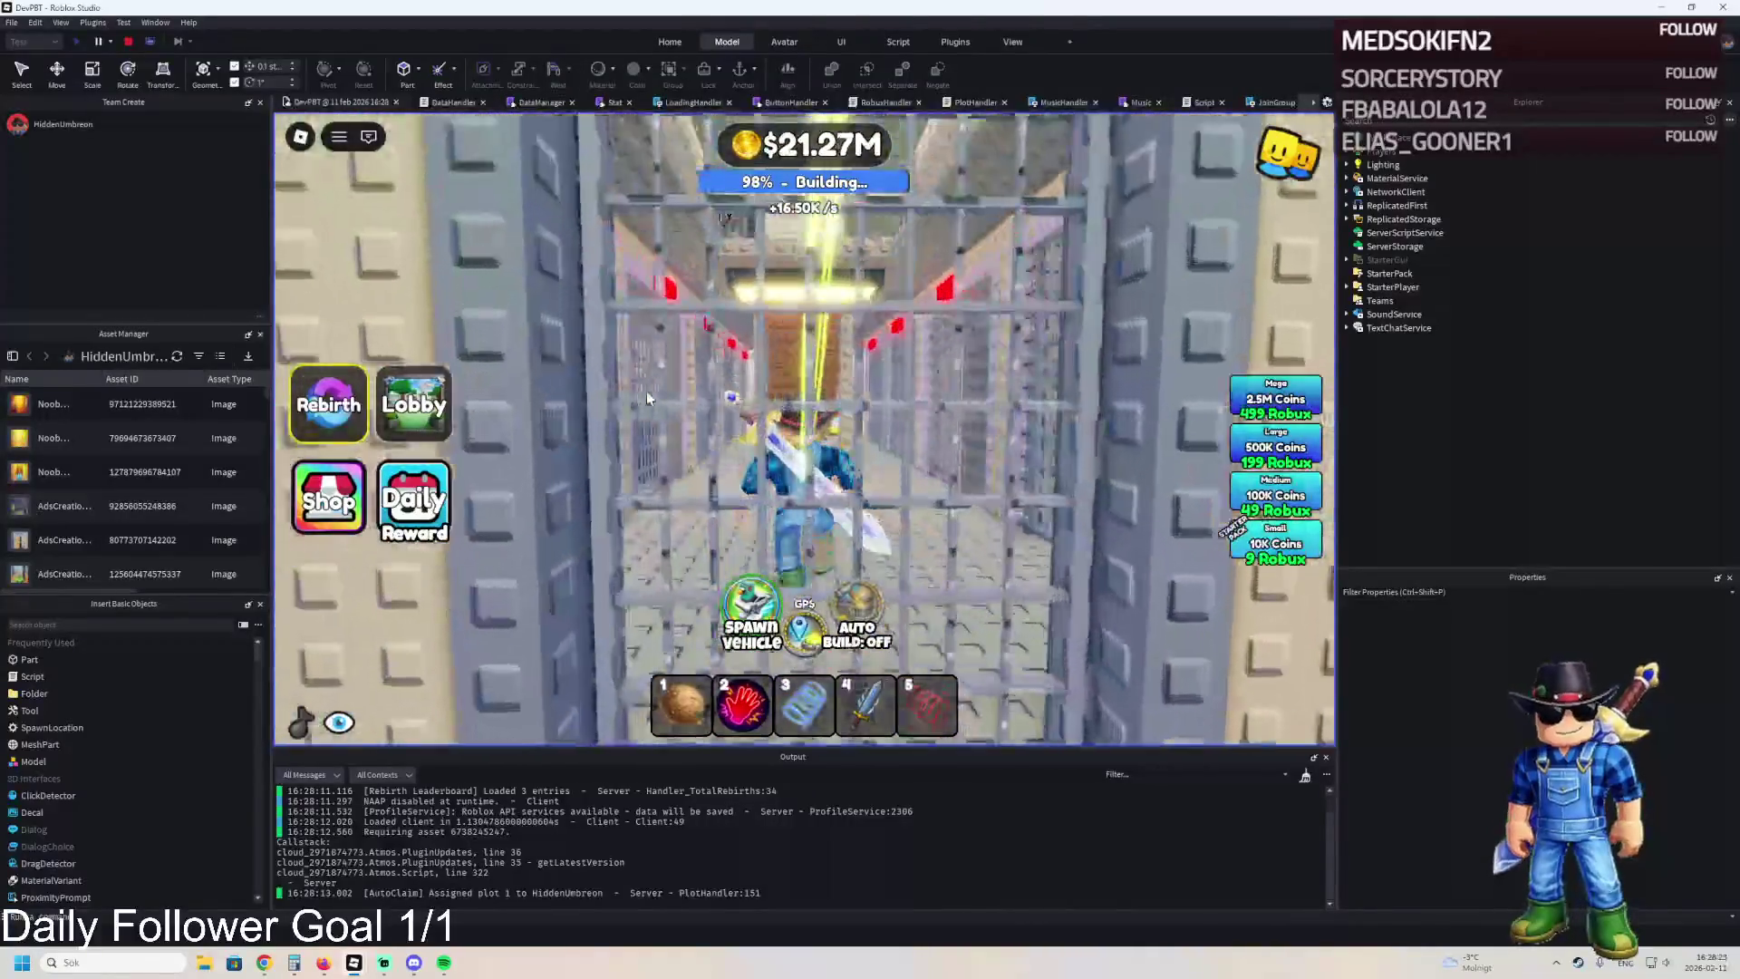
{"action": "key", "text": "w"}
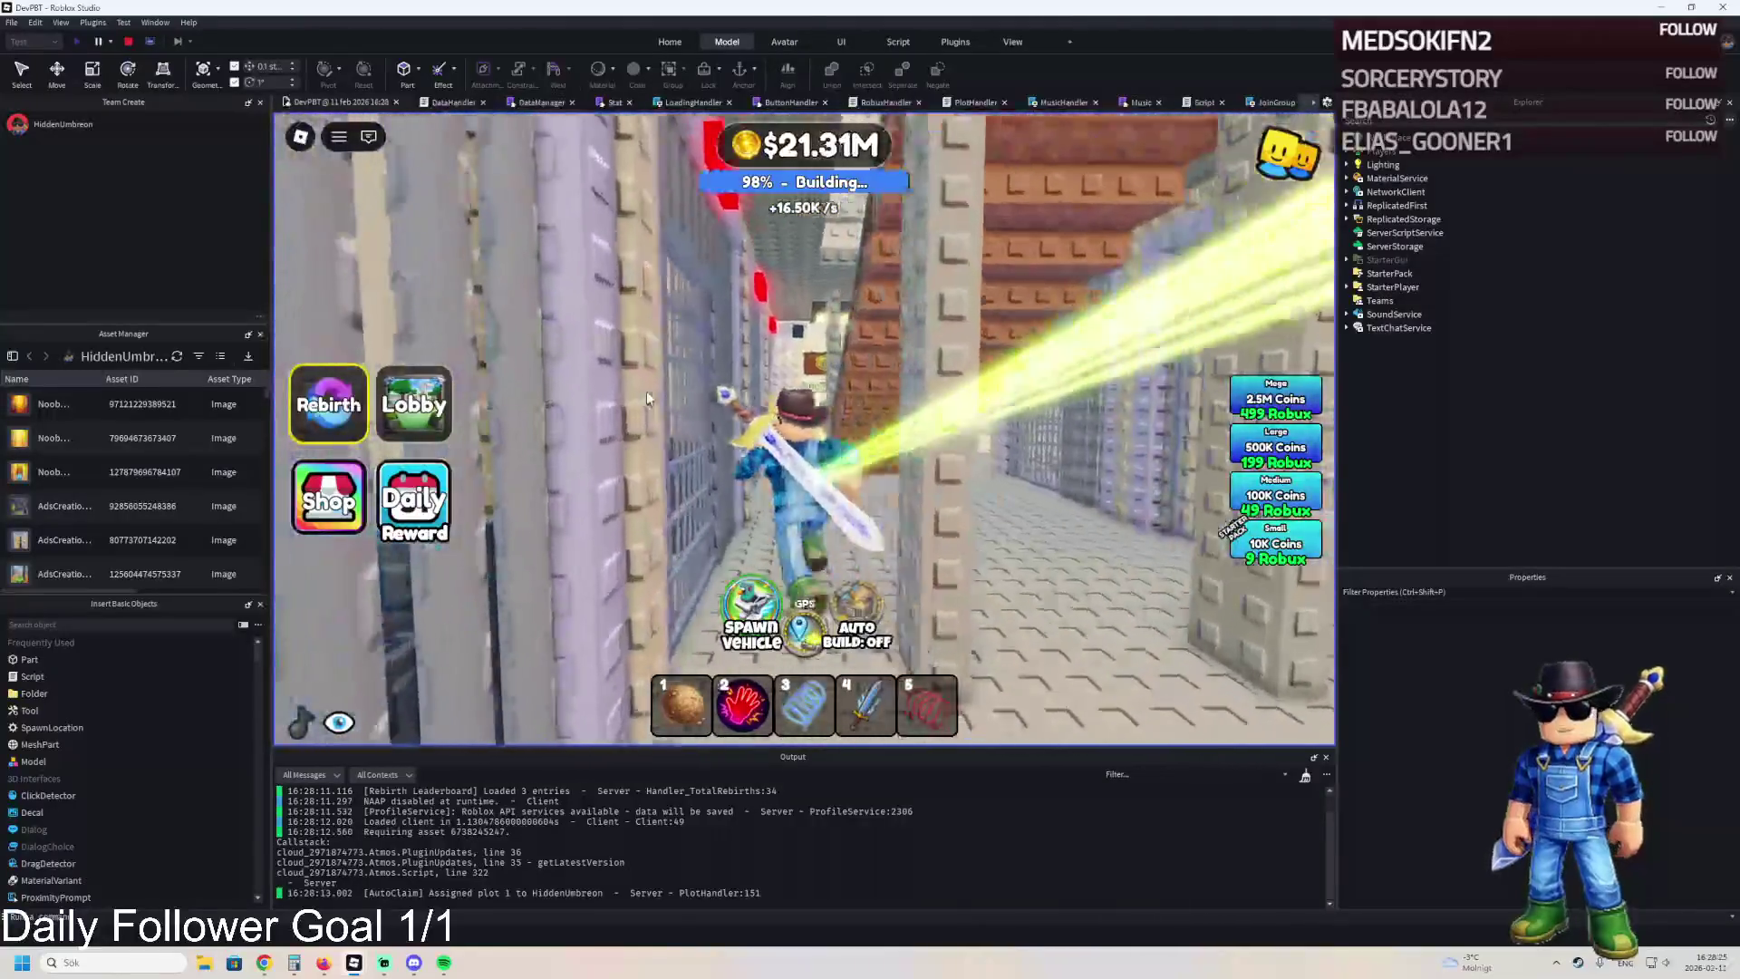
{"action": "key", "text": "w"}
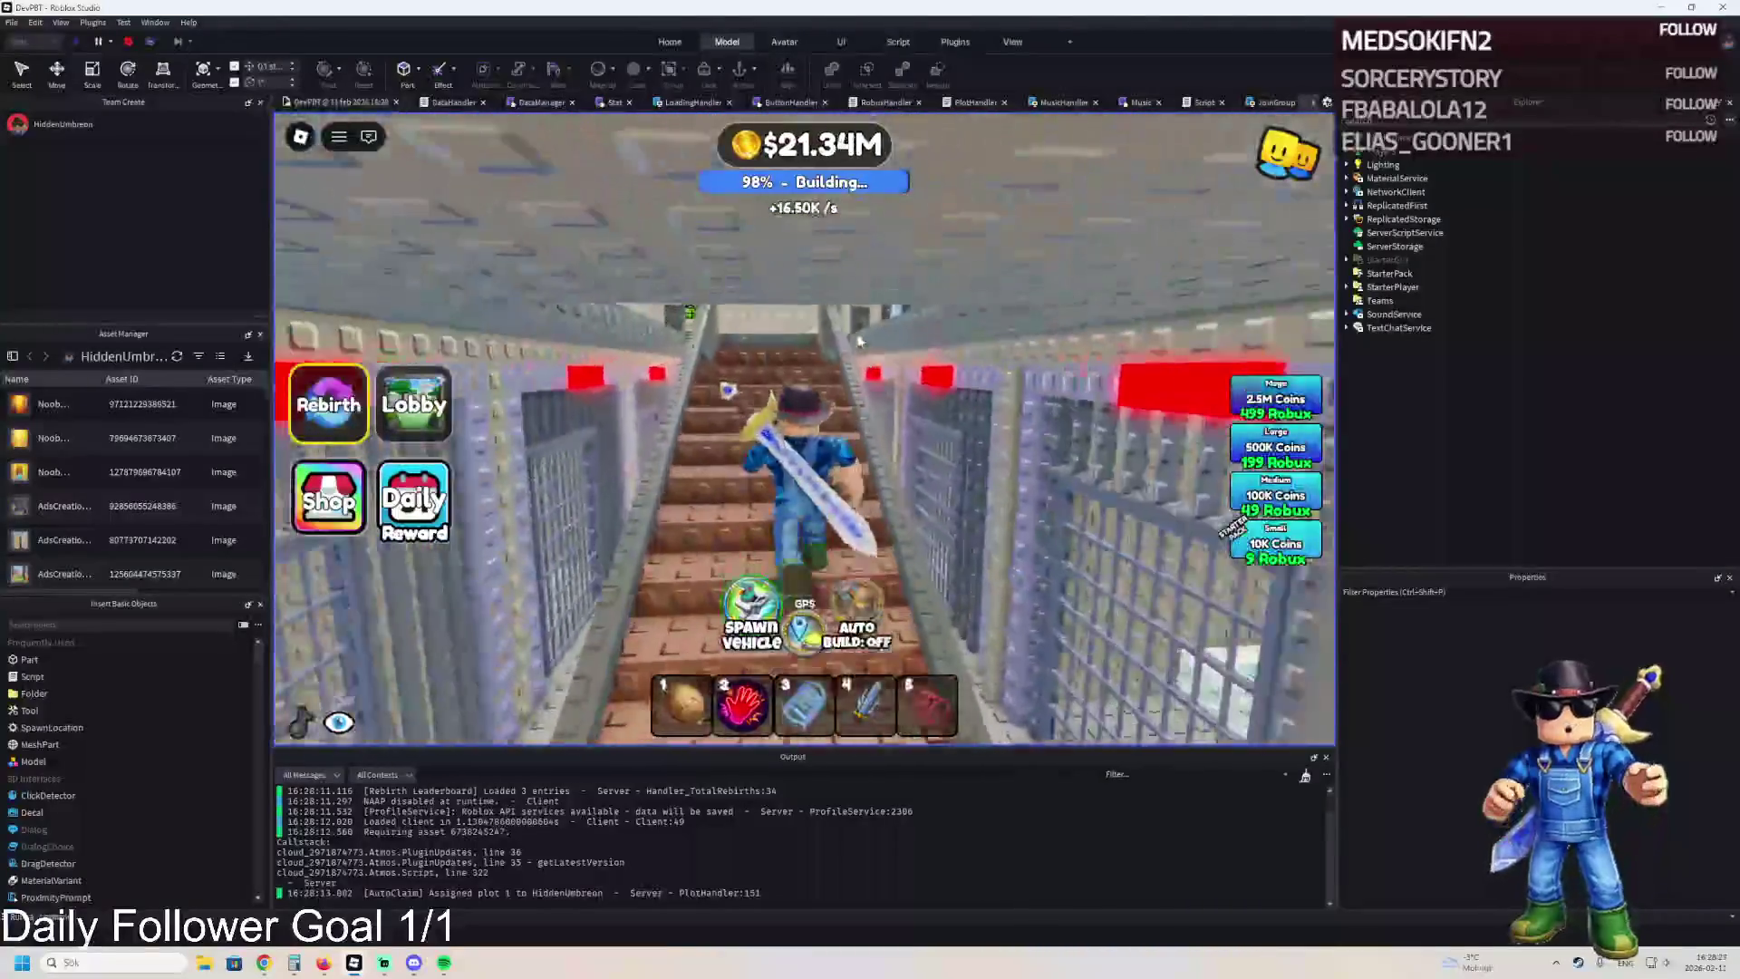
{"action": "key", "text": "w"}
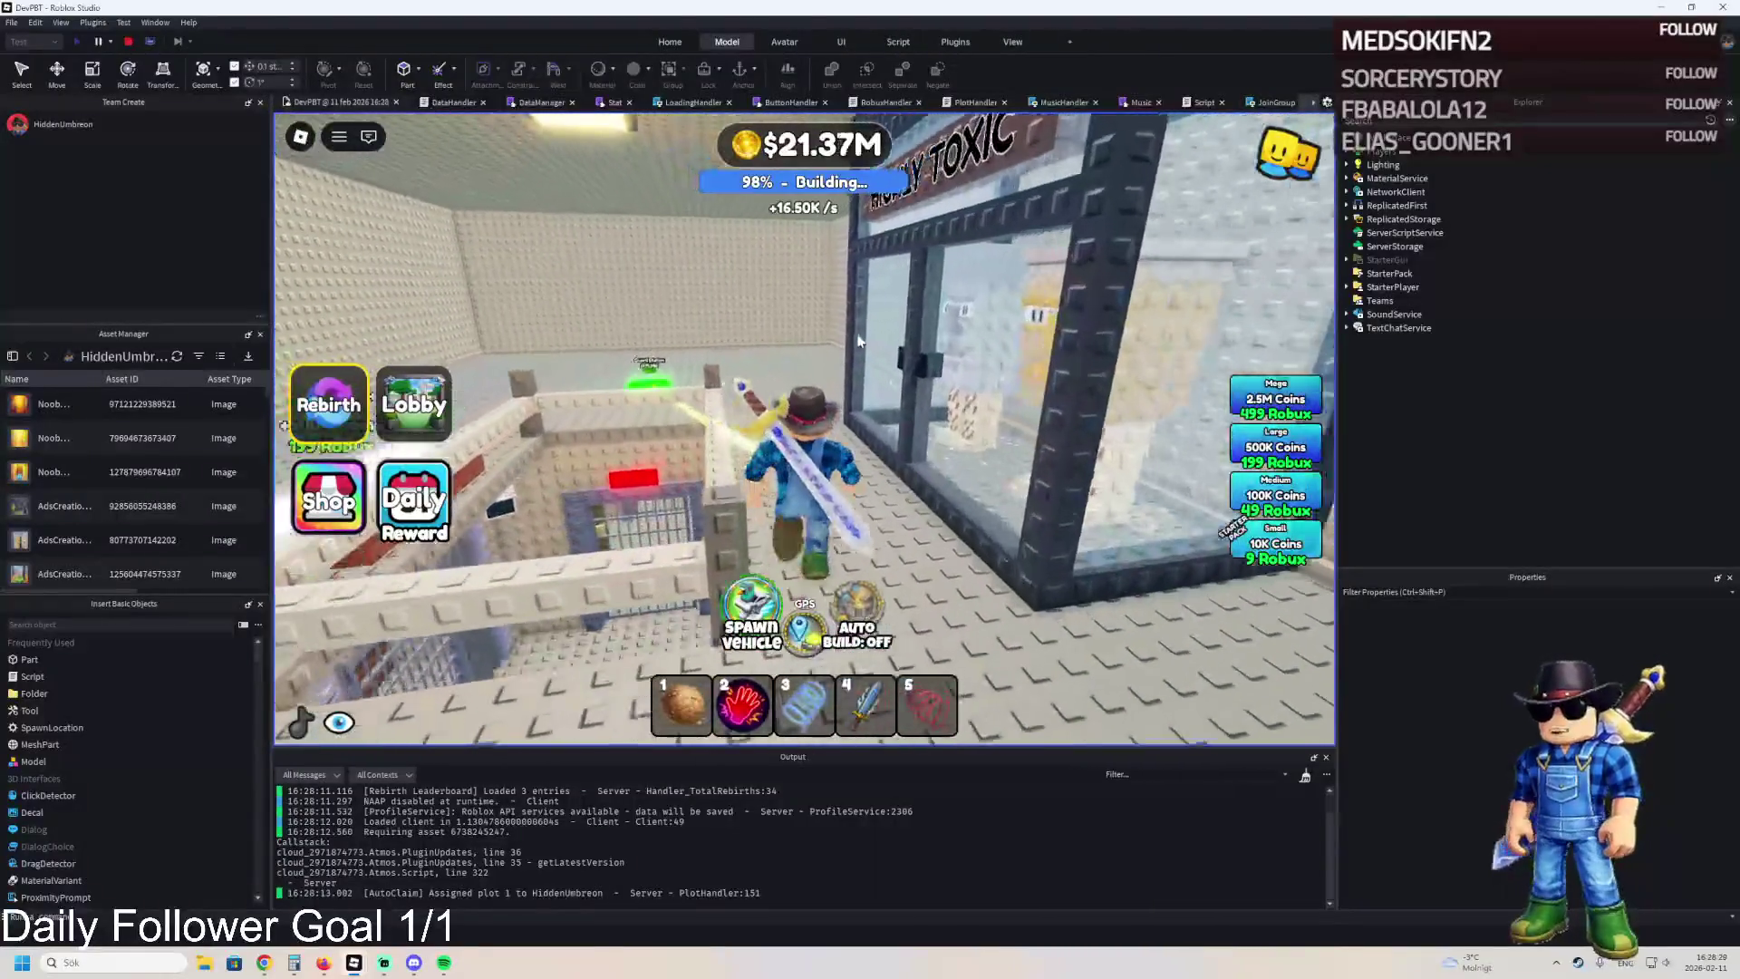
{"action": "key", "text": "w"}
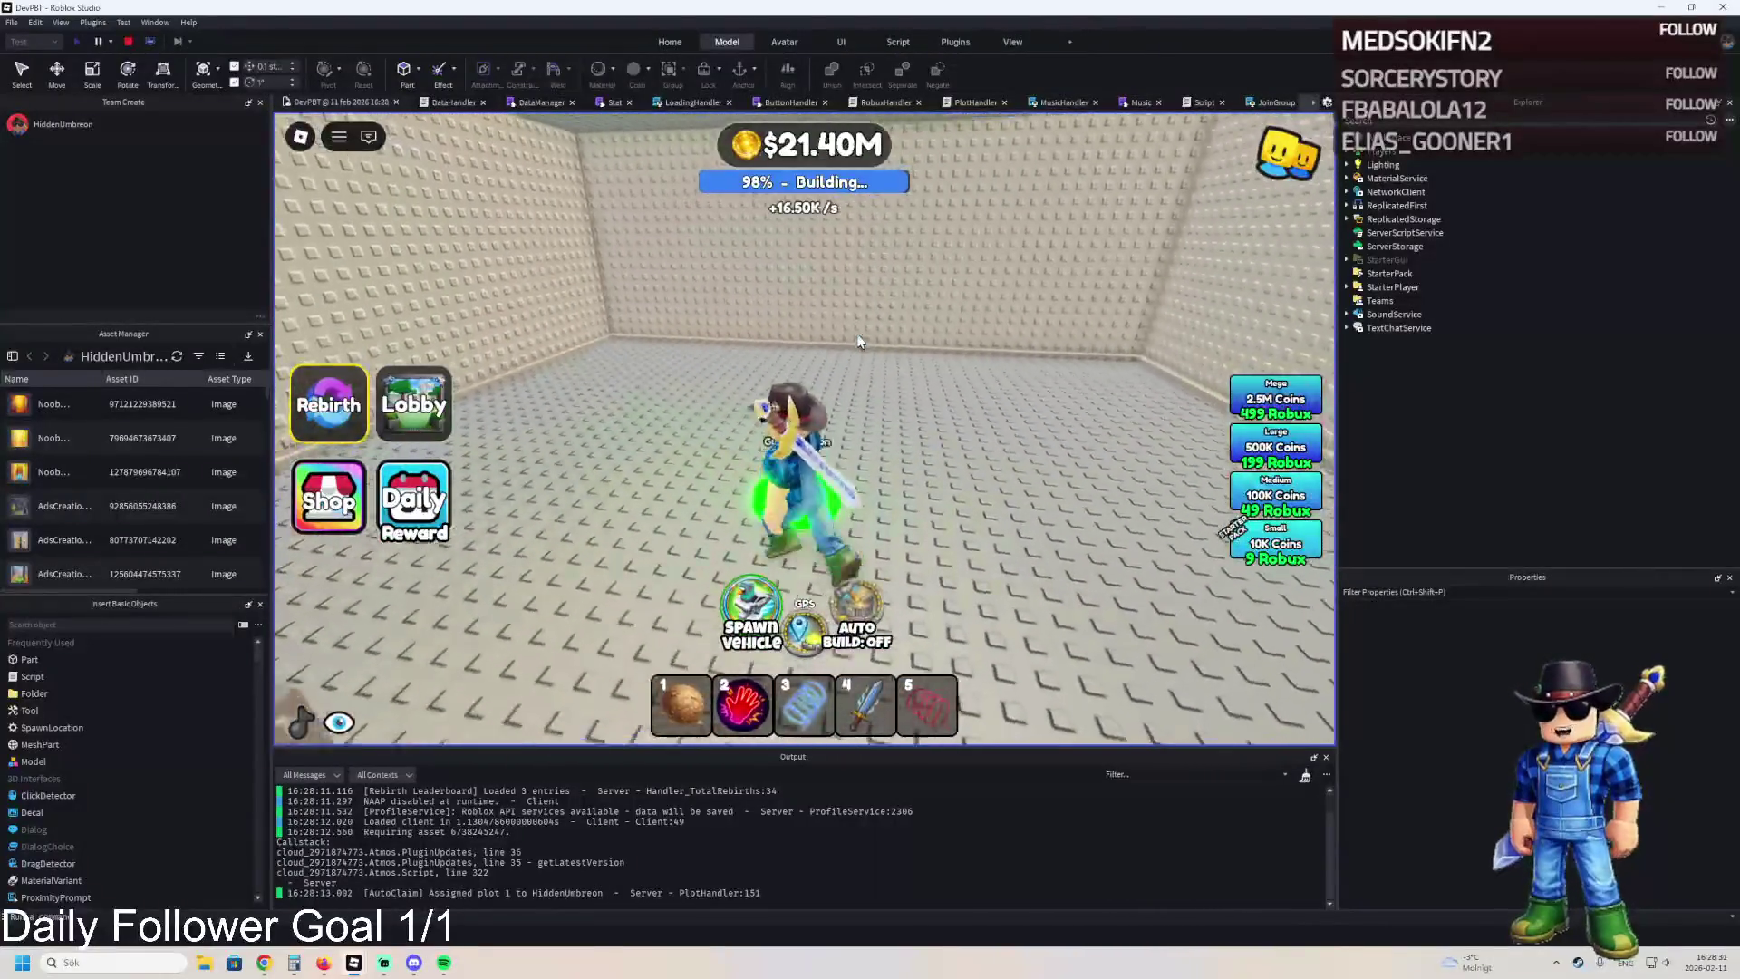
{"action": "key", "text": "w"}
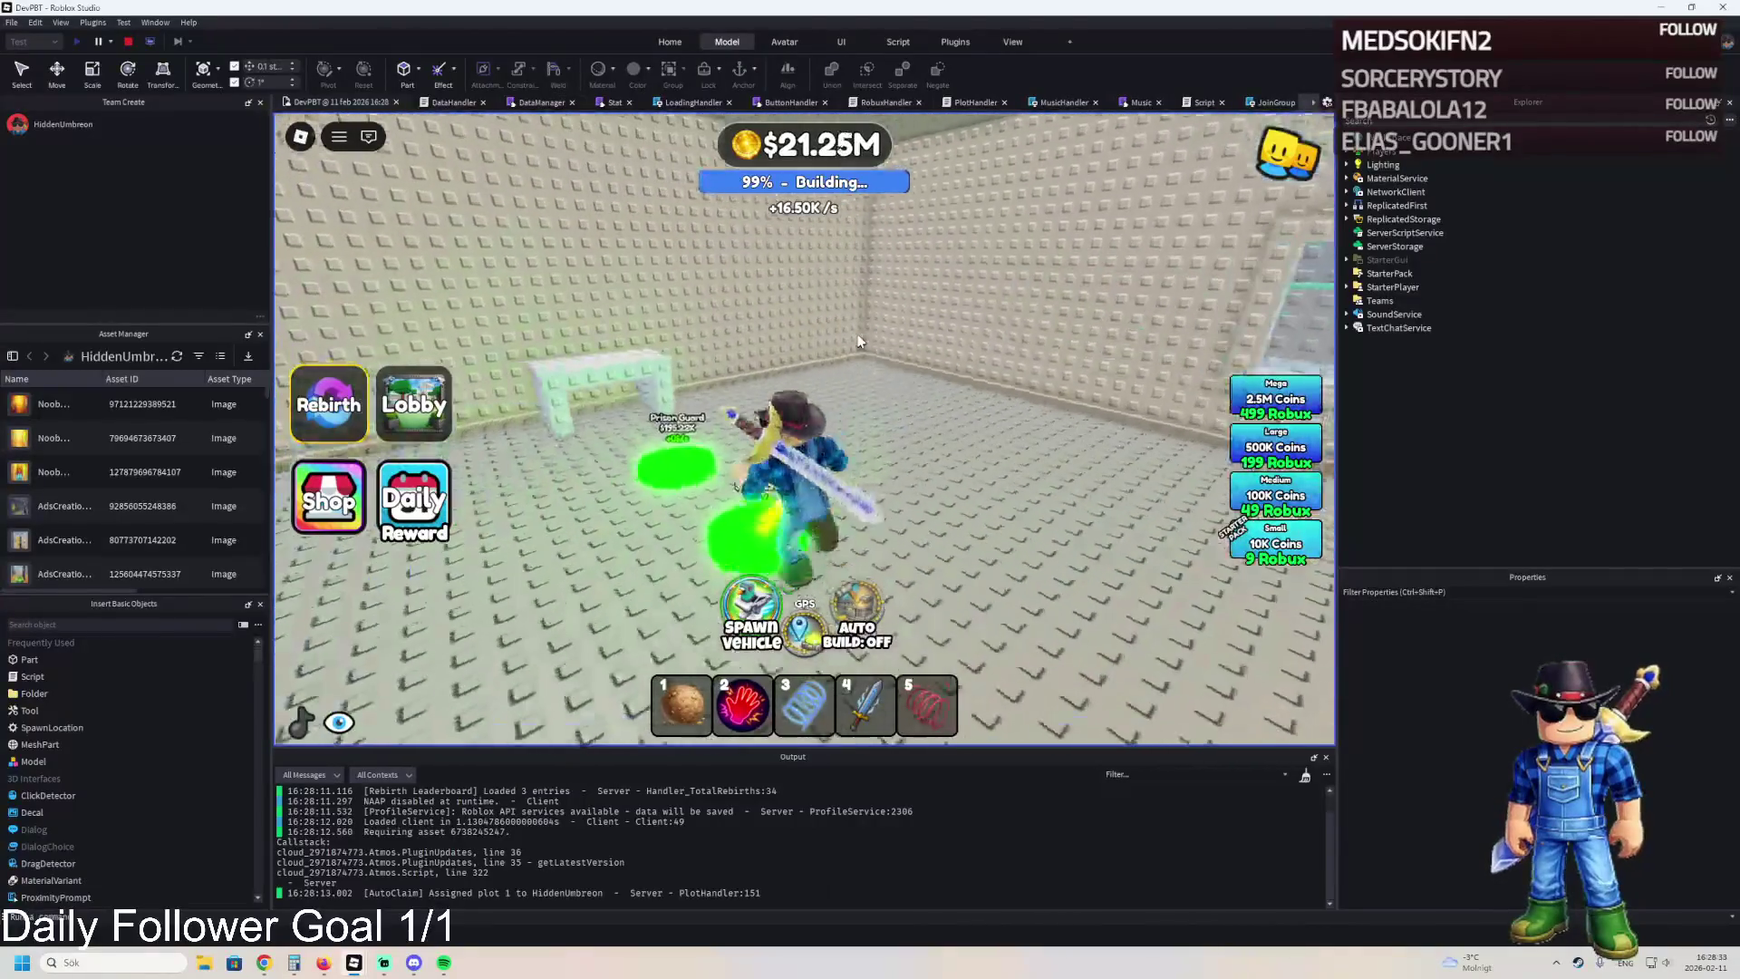
{"action": "key", "text": "w"}
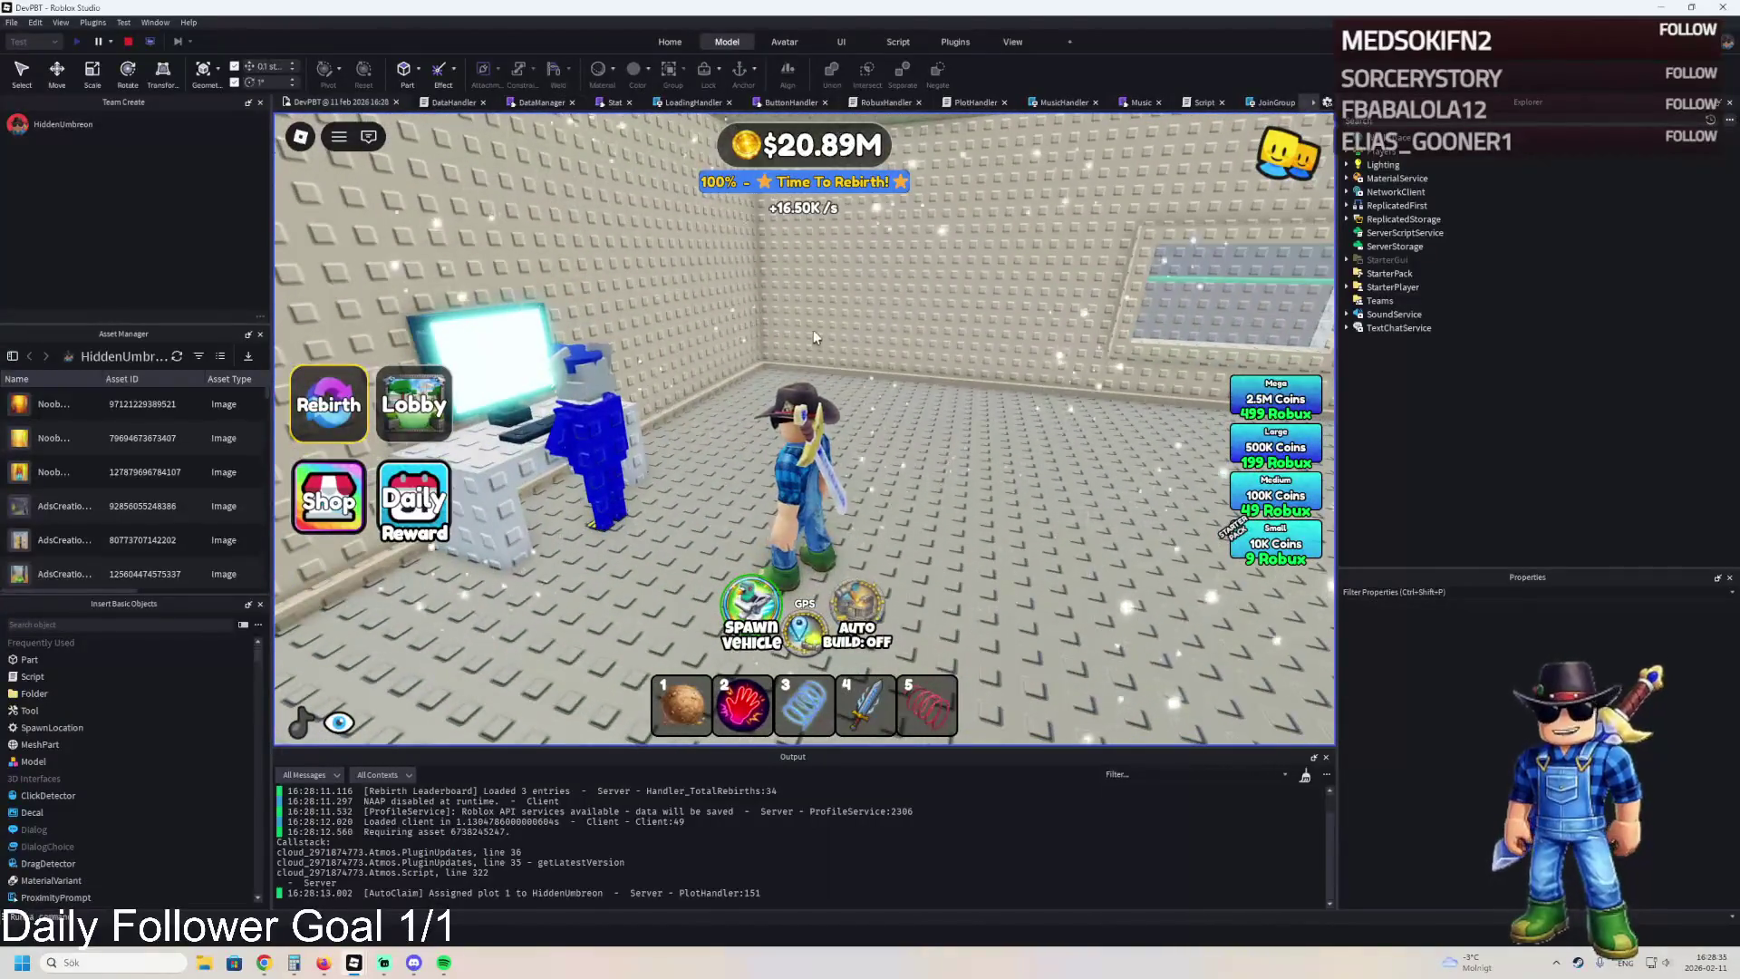
{"action": "key", "text": "w"}
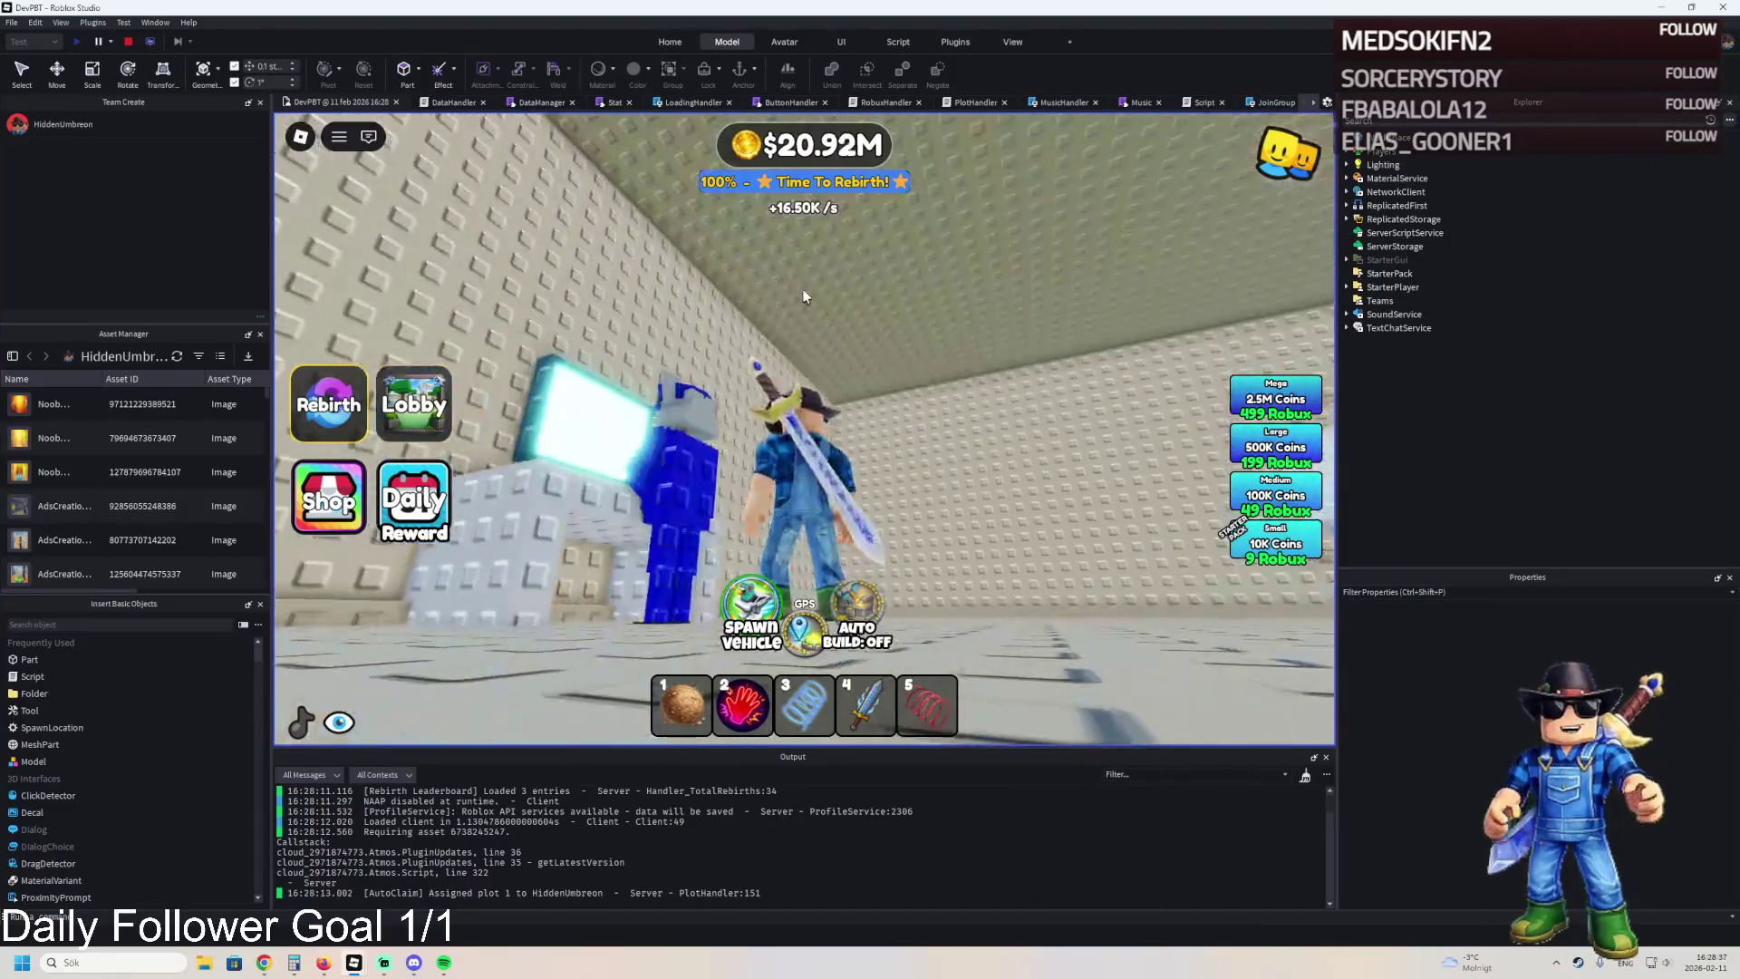
{"action": "left_click", "coordinate": [133, 41]}
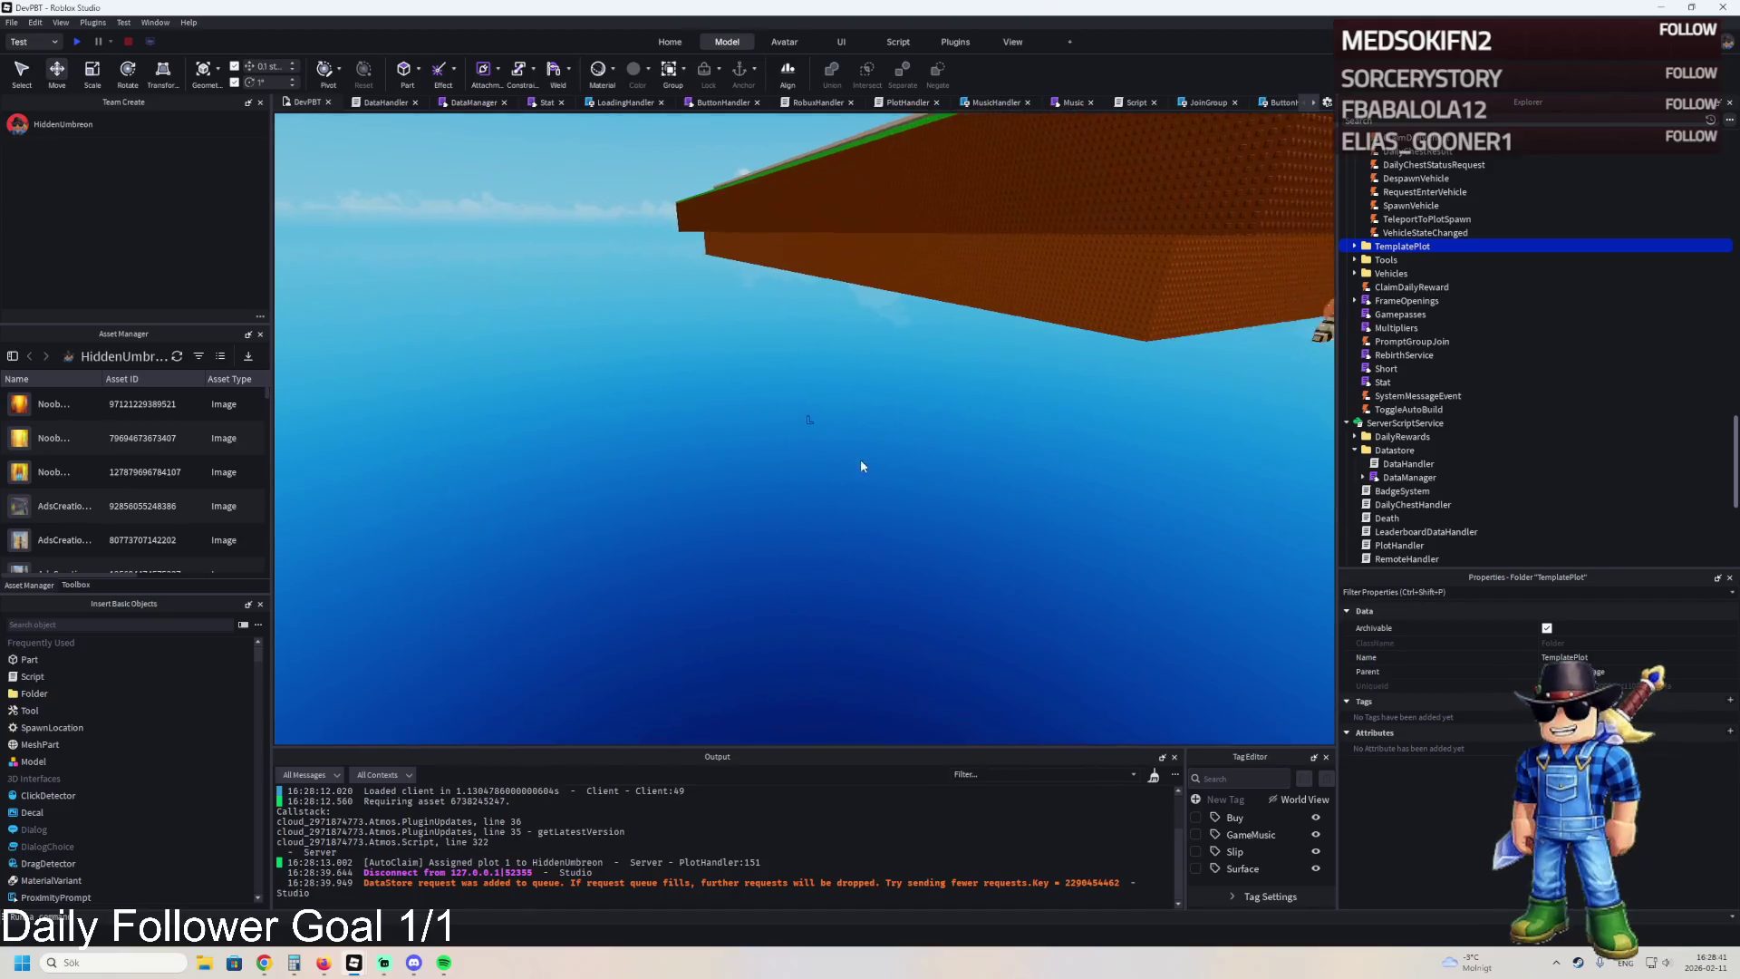
Open the Prison Guard pad's UnlockedByButton Value for editing, then bring up the calculator's 873 total.
{"action": "scroll", "coordinate": [861, 459], "scroll_direction": "up", "scroll_amount": 10}
{"action": "left_click", "coordinate": [719, 469]}
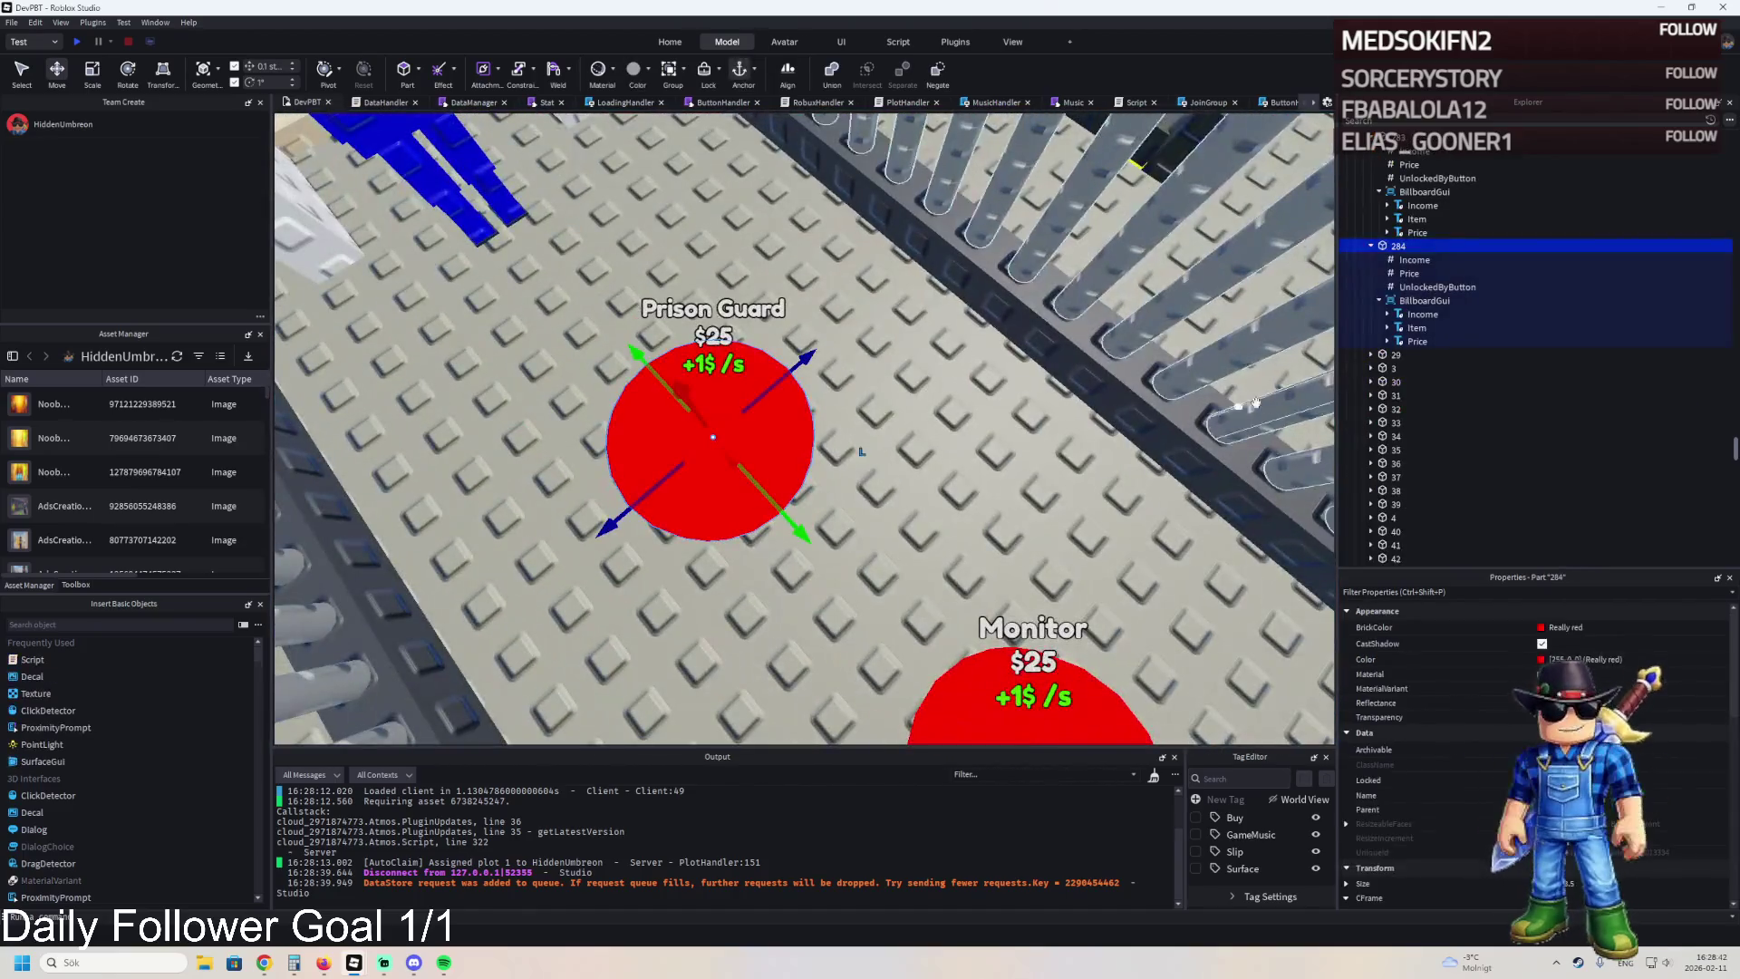
{"action": "left_click", "coordinate": [1438, 286]}
{"action": "left_click", "coordinate": [1595, 700]}
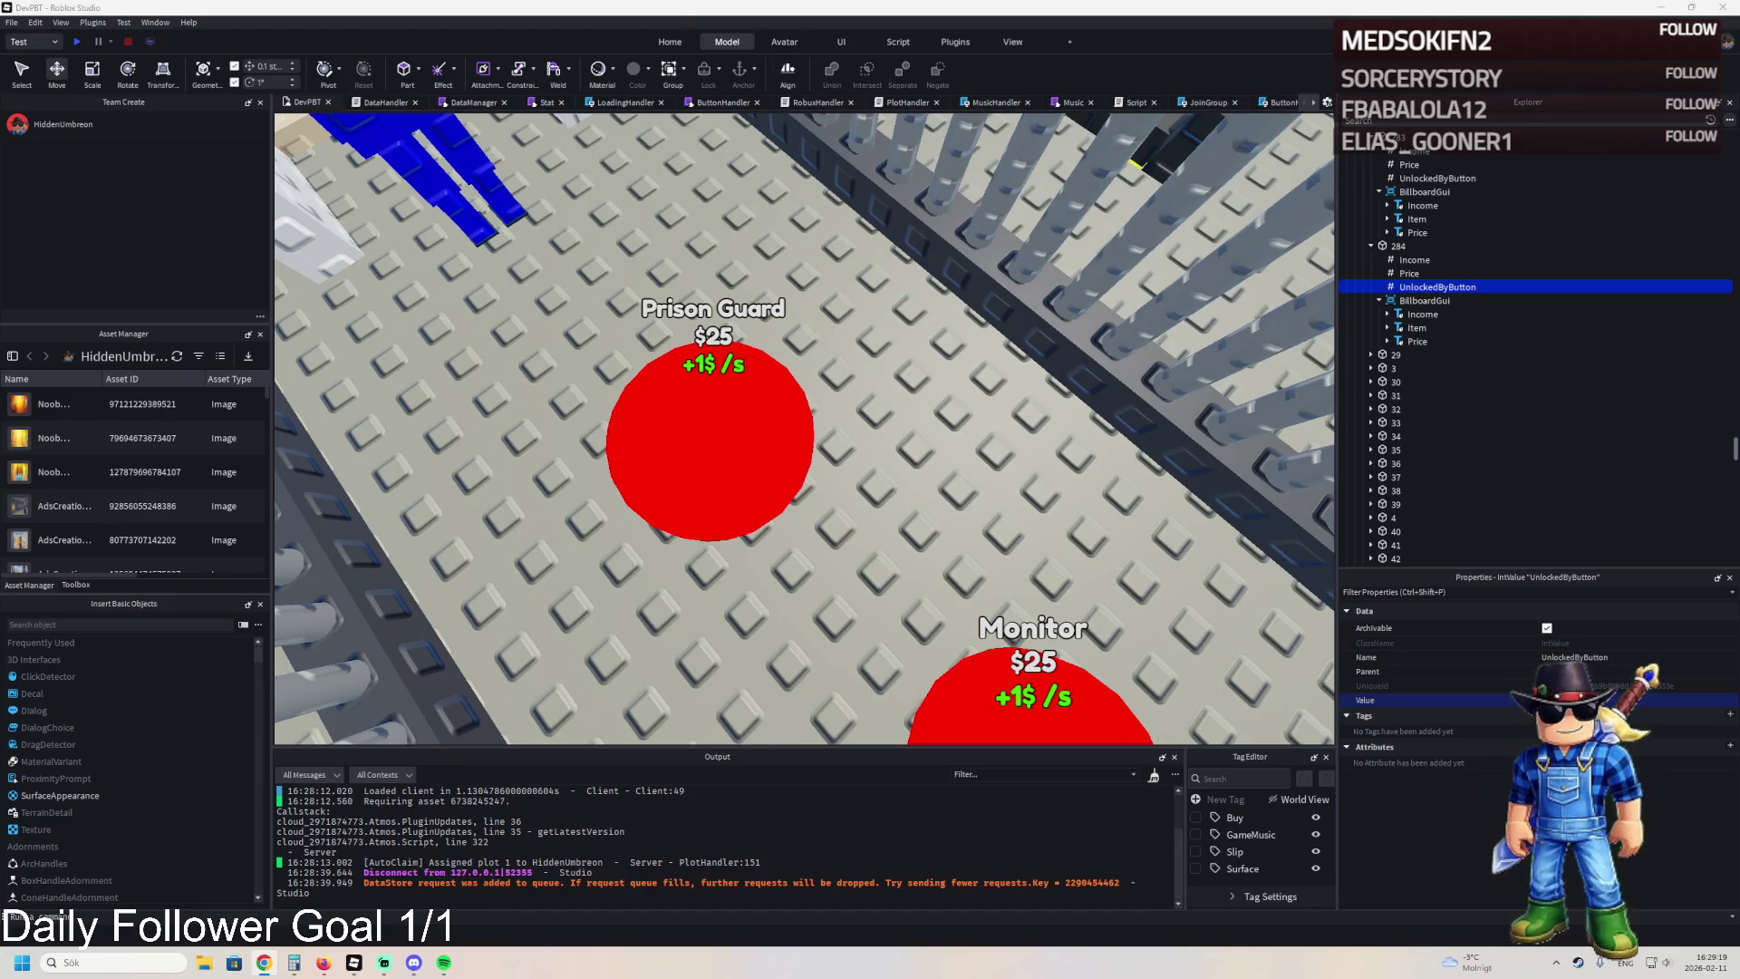
{"action": "key", "text": "alt+Tab"}
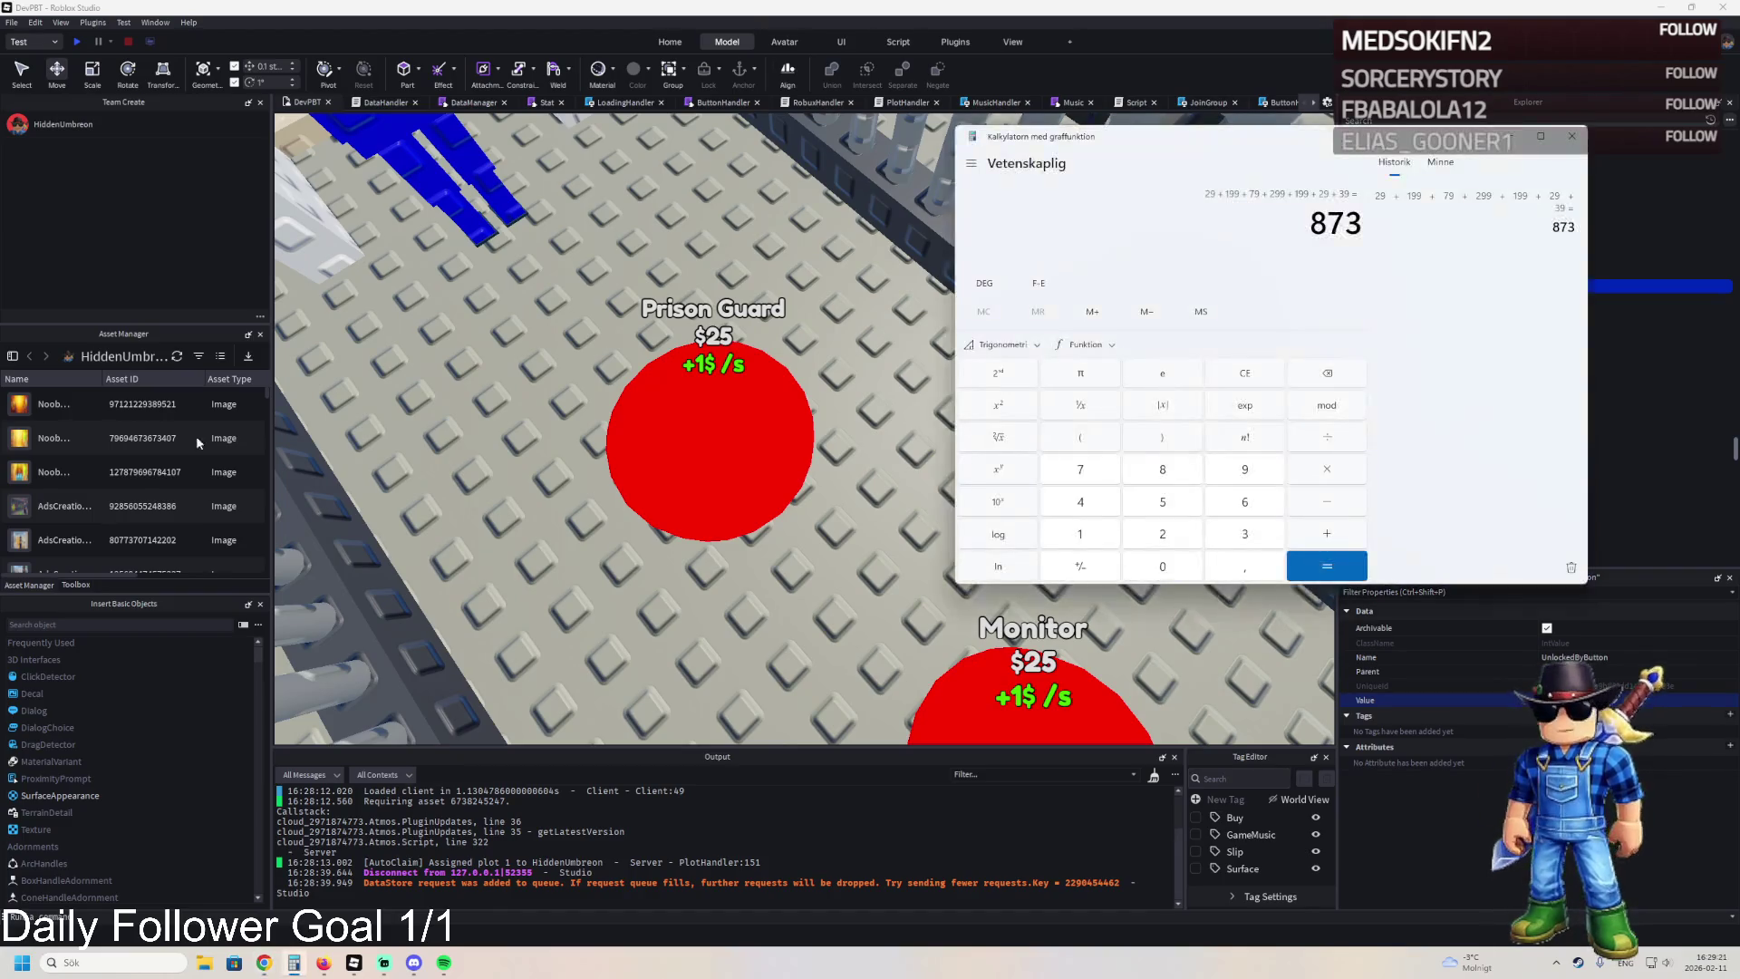
Clear the 873 total in the calculator and return to Roblox Studio.
{"action": "left_click", "coordinate": [1247, 375]}
{"action": "key", "text": "alt+Tab"}
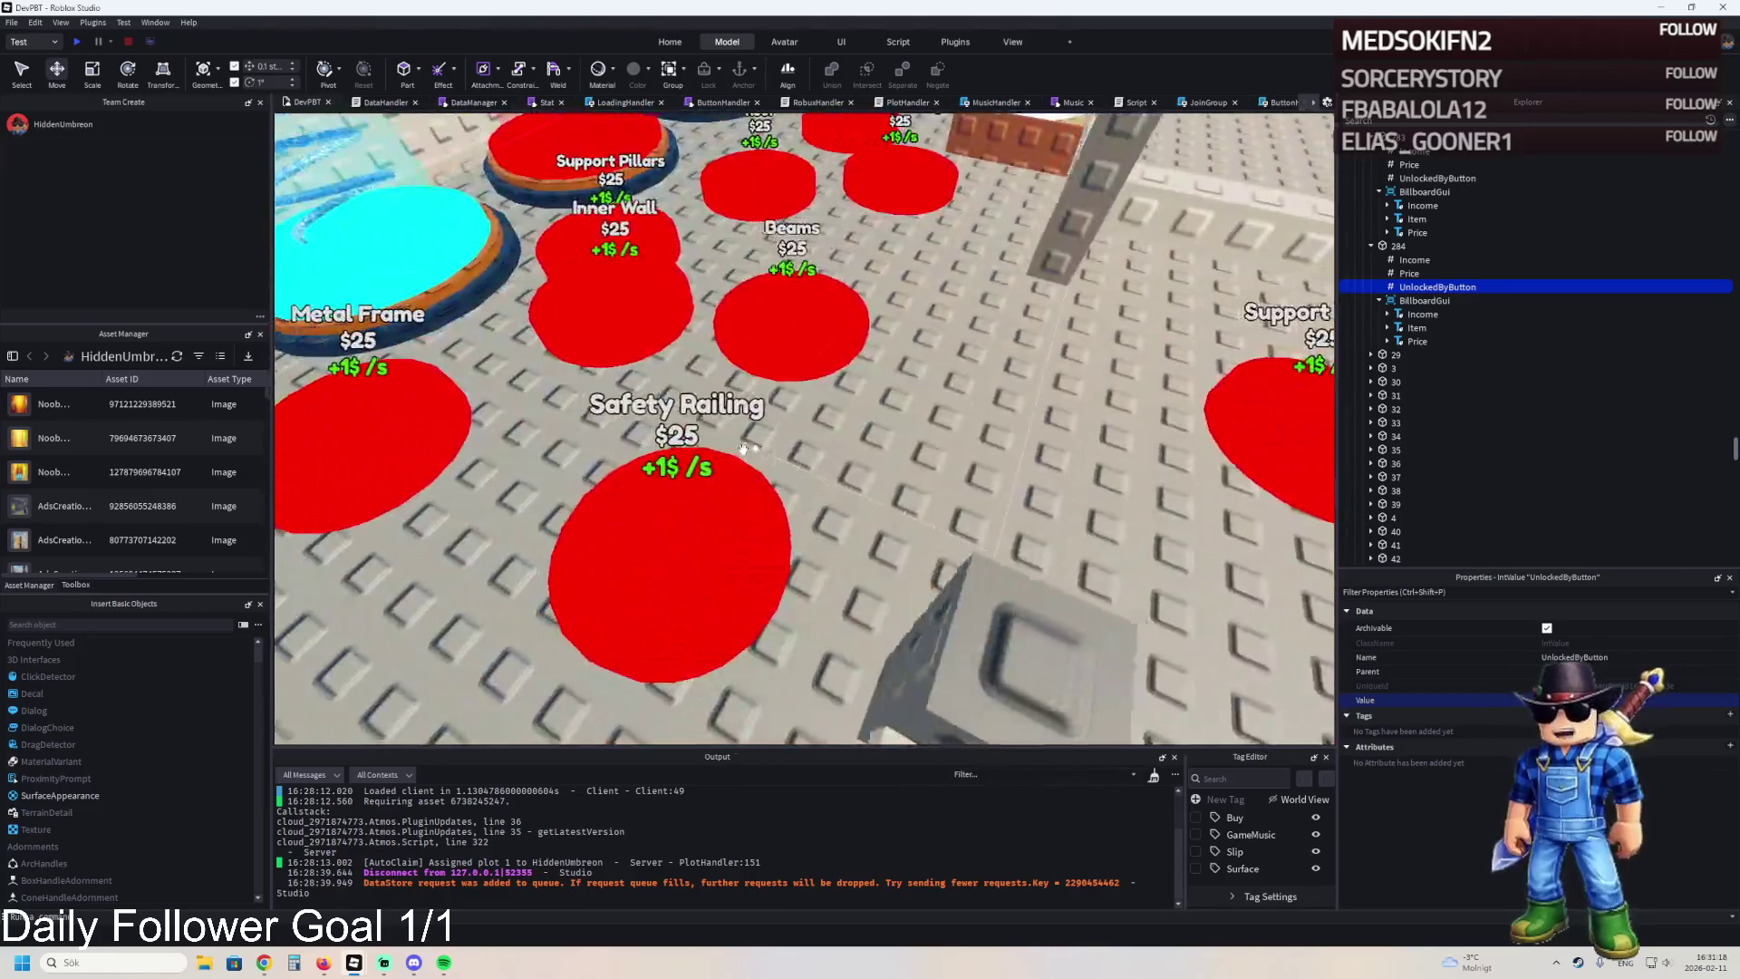
{"action": "left_click", "coordinate": [742, 501]}
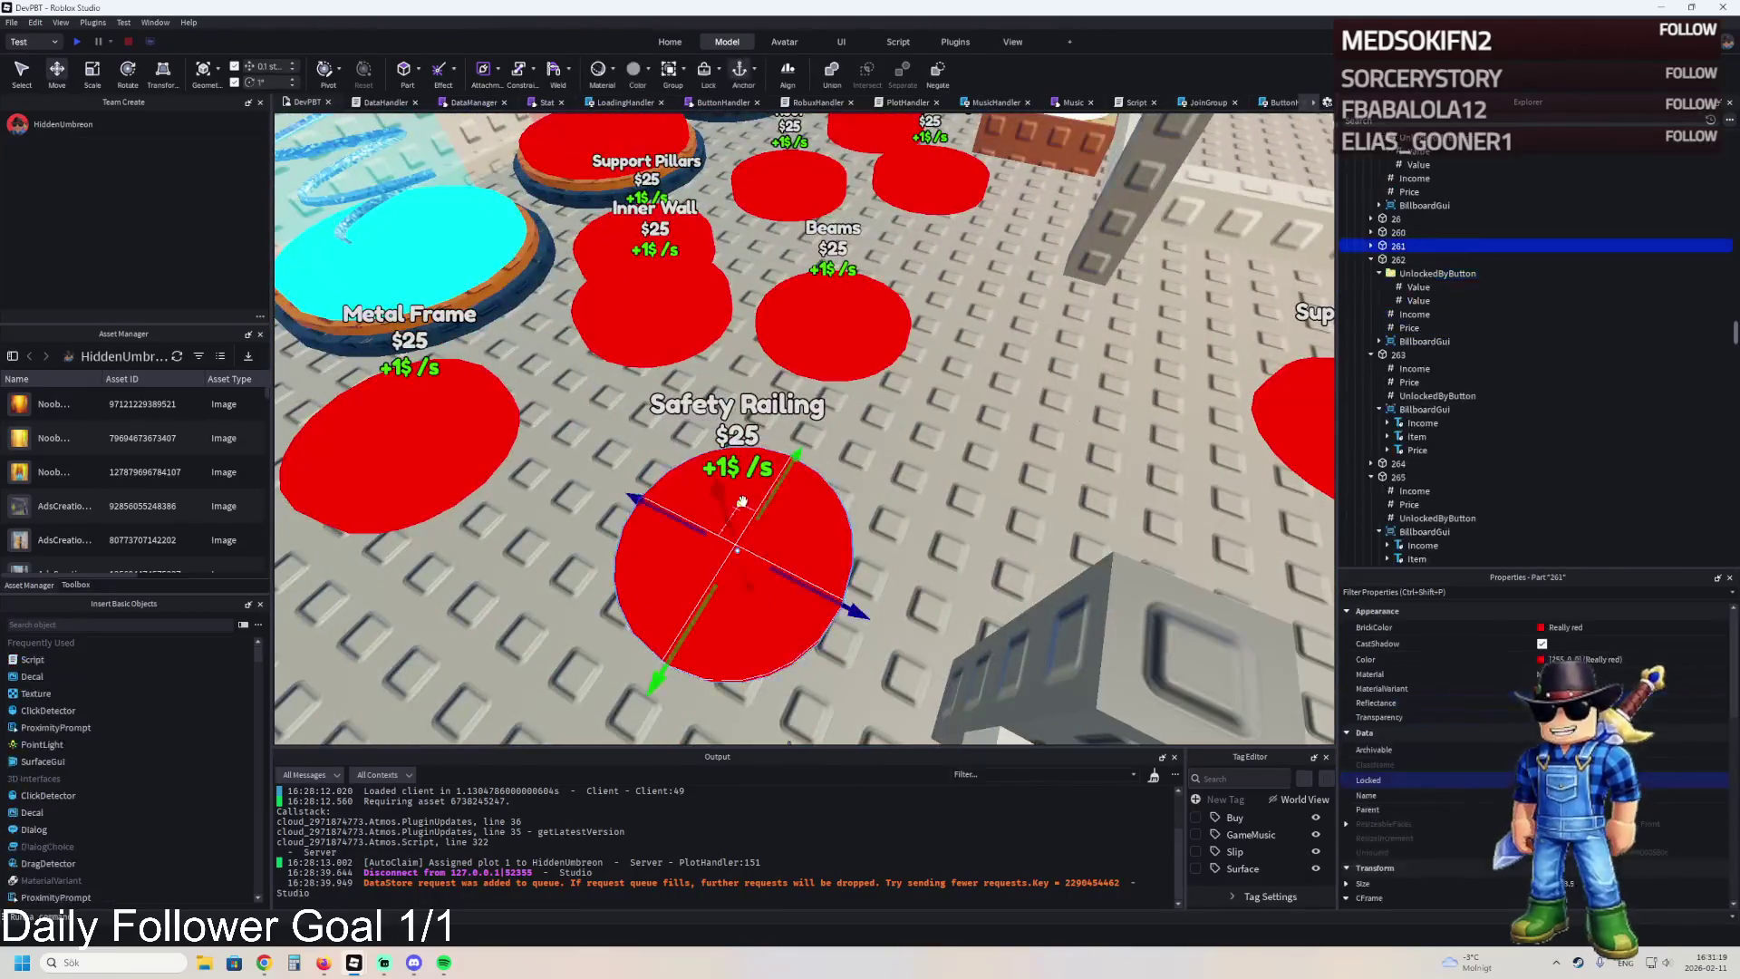
{"action": "left_click", "coordinate": [777, 352]}
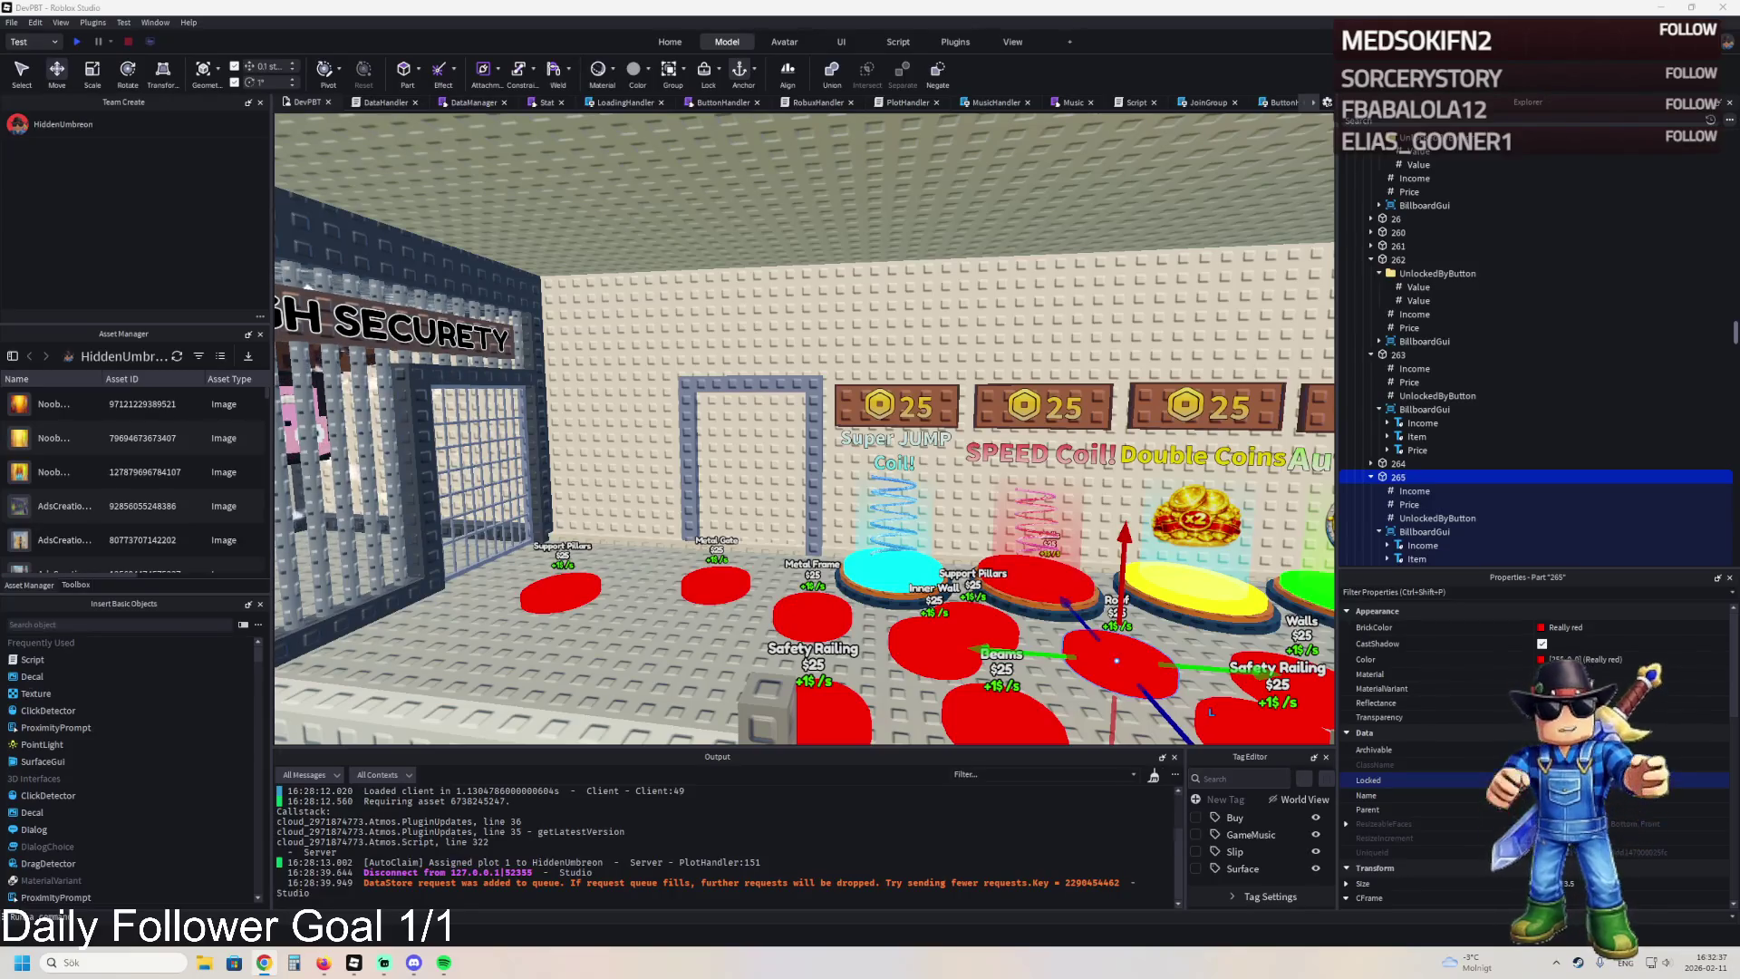
{"action": "left_click_drag", "start_coordinate": [796, 450], "coordinate": [800, 451]}
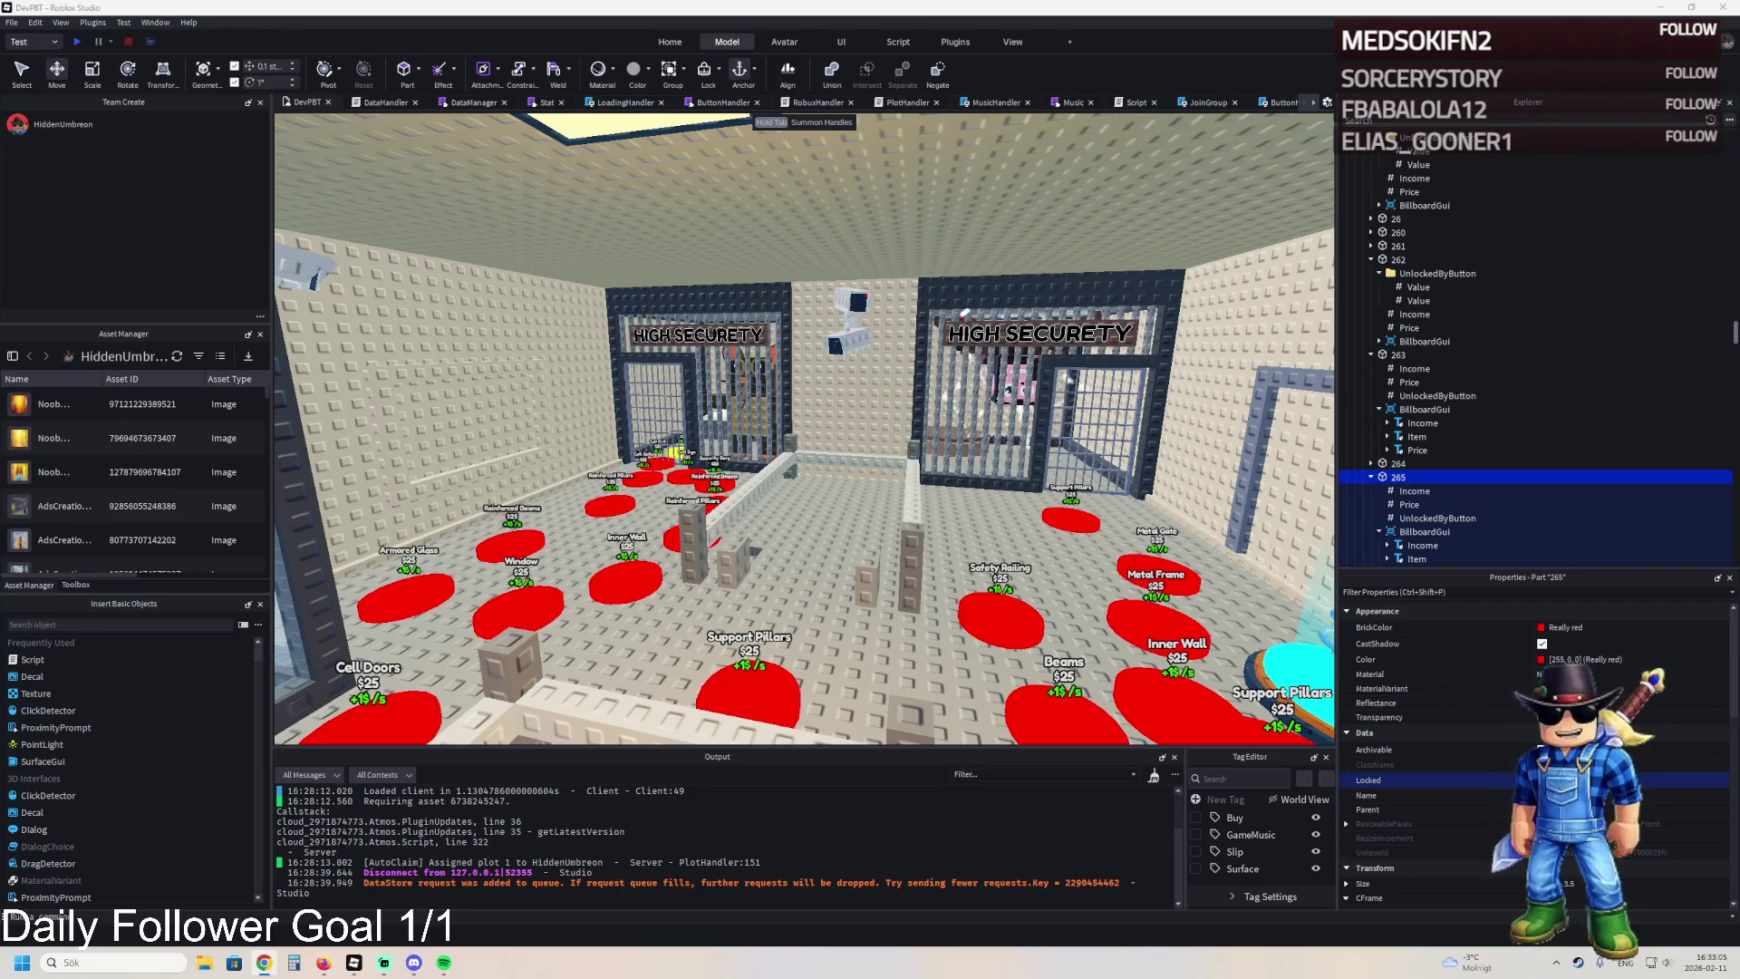
{"action": "key", "text": "a"}
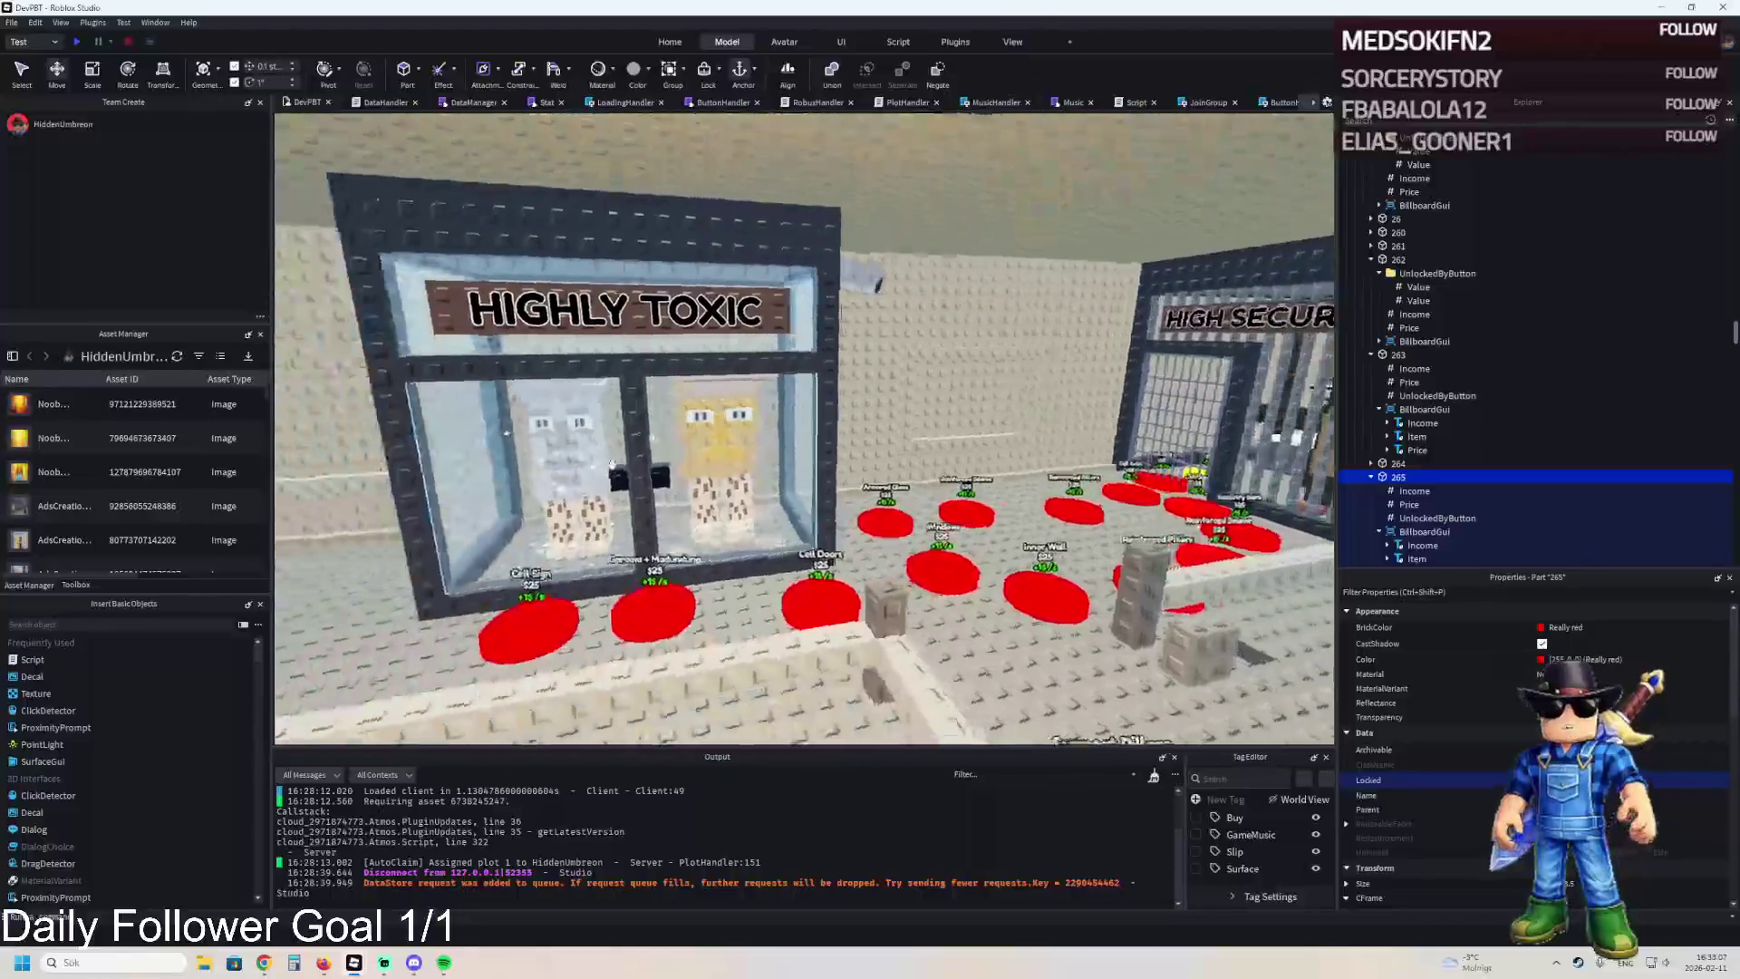
{"action": "key", "text": "d"}
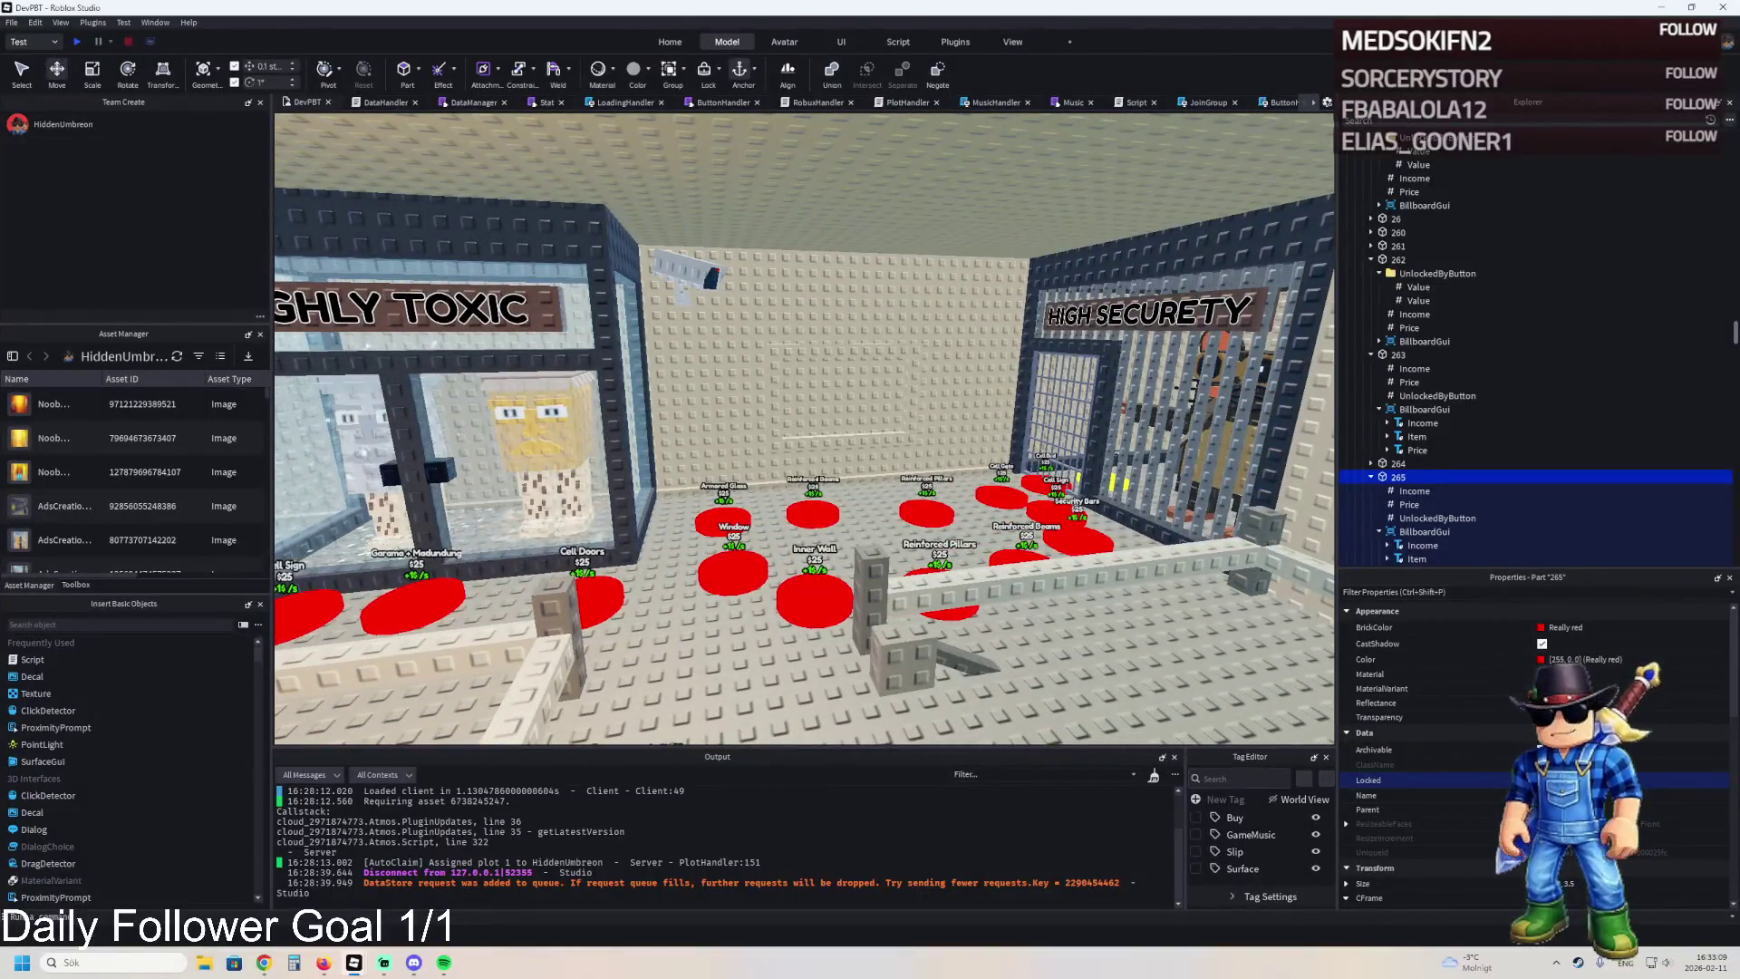